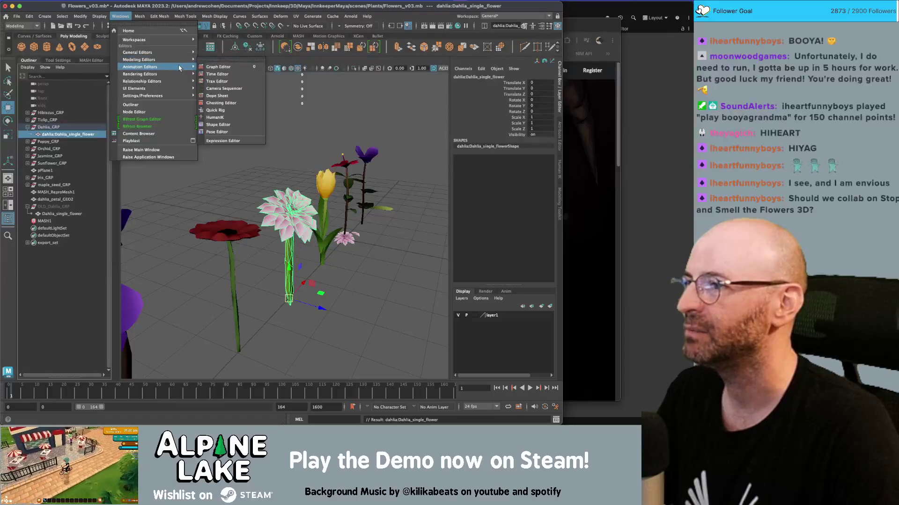
# Step: Delete the dahlia namespace in the Namespace Editor, merging its objects with root
pyautogui.moveTo(179, 73)
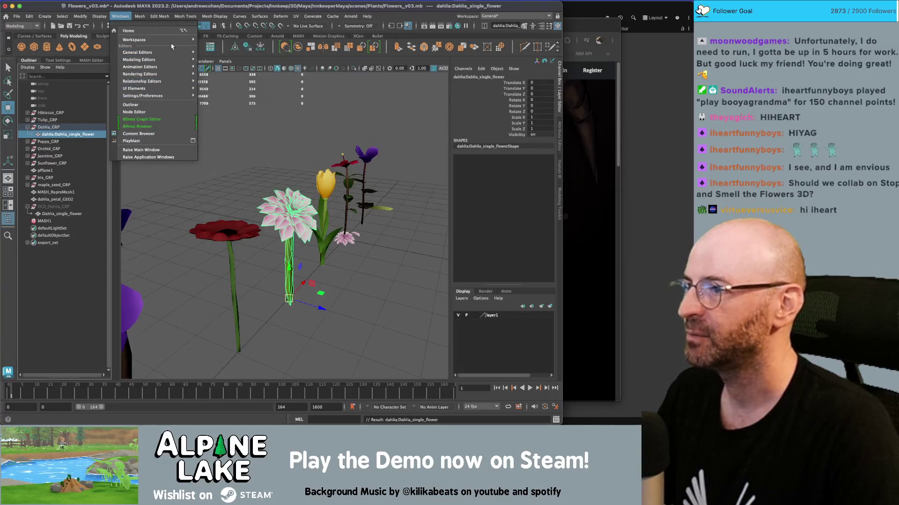
pyautogui.click(235, 156)
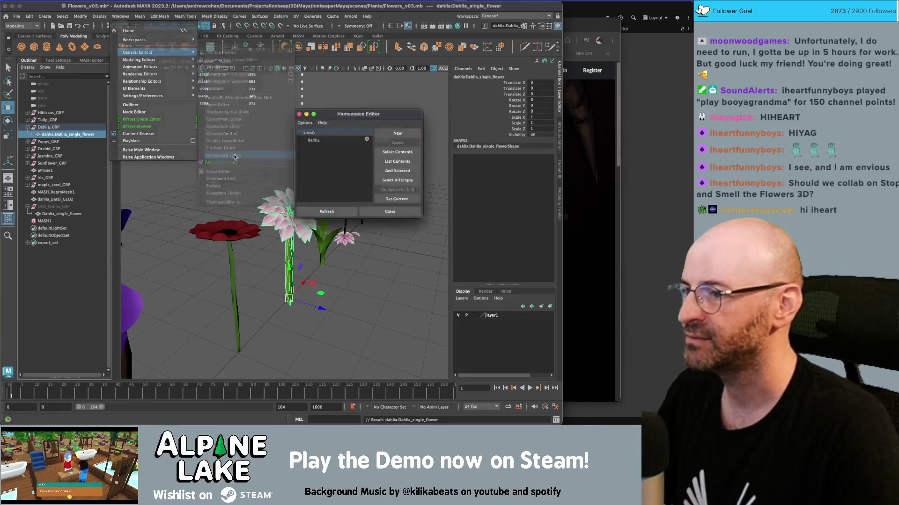
pyautogui.click(310, 140)
pyautogui.click(398, 142)
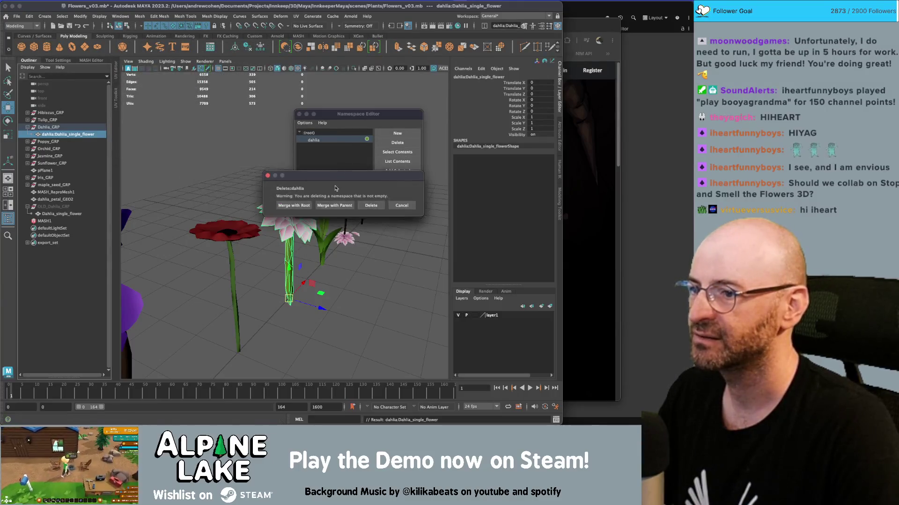
pyautogui.click(293, 206)
pyautogui.click(397, 198)
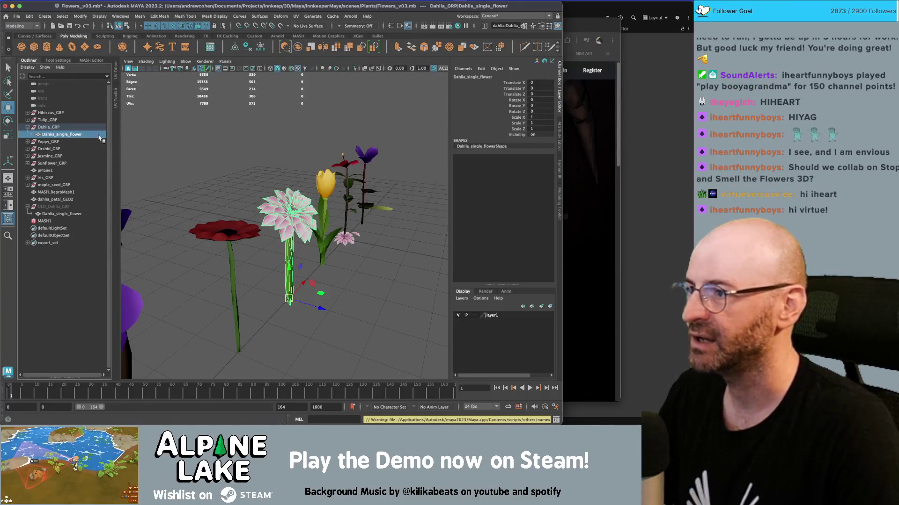
# Step: Export the export set's flower groups as a selection, overwriting _Models/Foliage/flowers.fbx
pyautogui.click(49, 242)
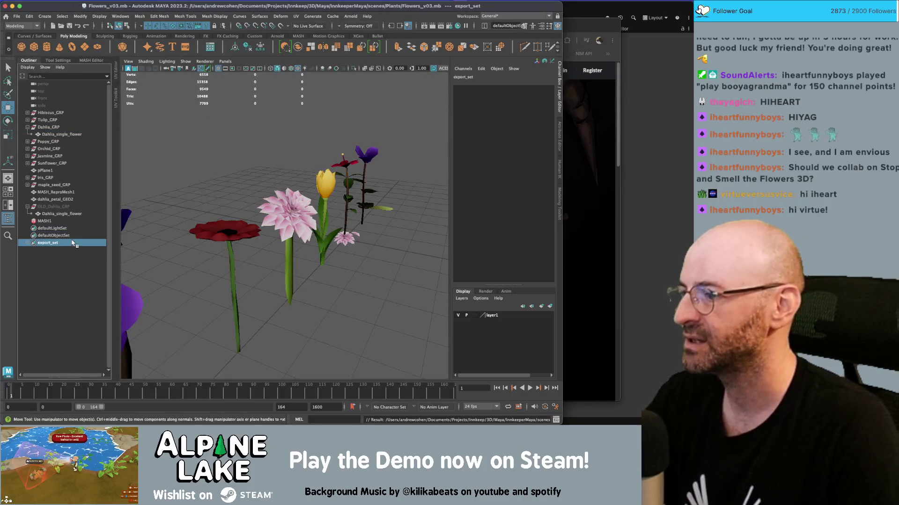
pyautogui.click(73, 243)
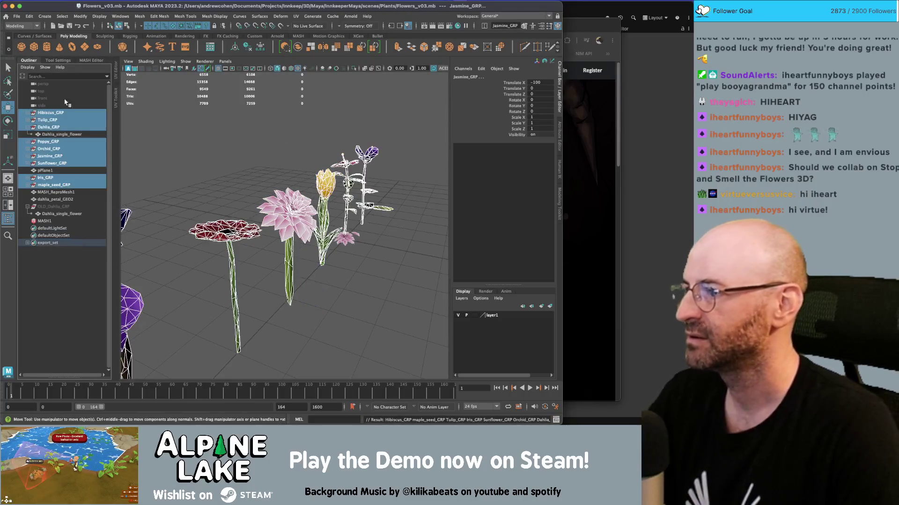
pyautogui.click(18, 20)
pyautogui.moveTo(94, 118)
pyautogui.click(164, 118)
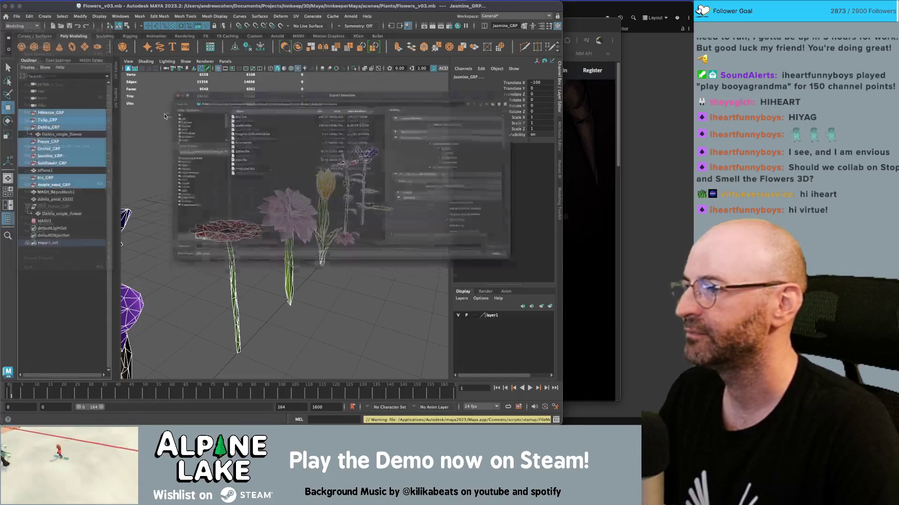
pyautogui.click(559, 68)
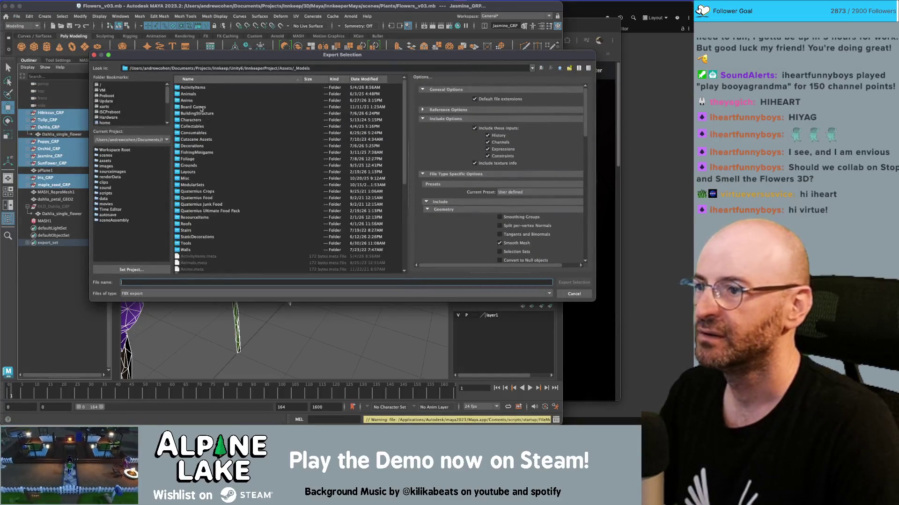
pyautogui.doubleClick(188, 159)
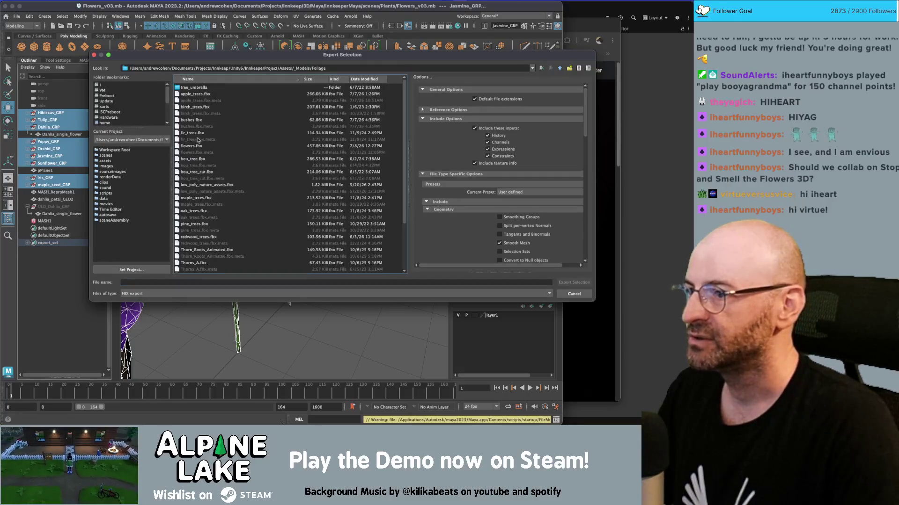
pyautogui.click(194, 146)
pyautogui.doubleClick(193, 146)
pyautogui.press('Return')
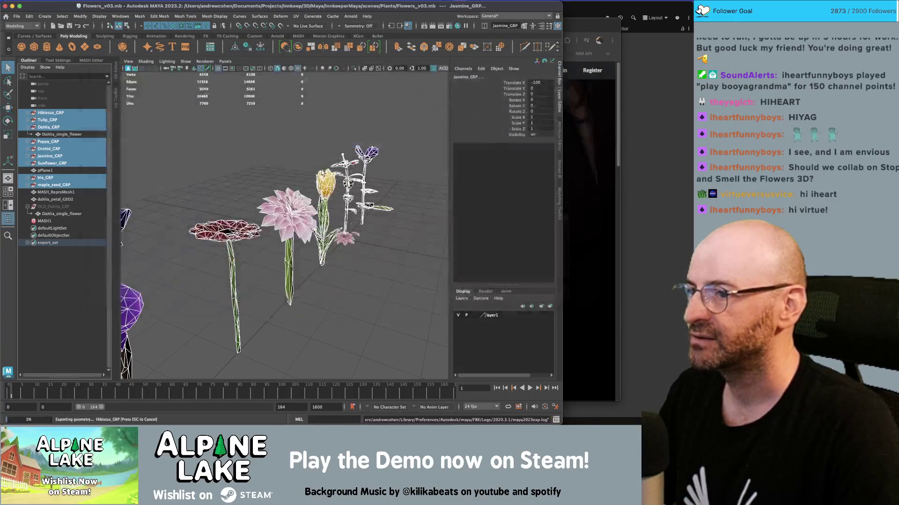
# Step: Deselect everything and frame all the flowers in the Maya view
pyautogui.moveTo(230, 142); pyautogui.dragTo(227, 135)
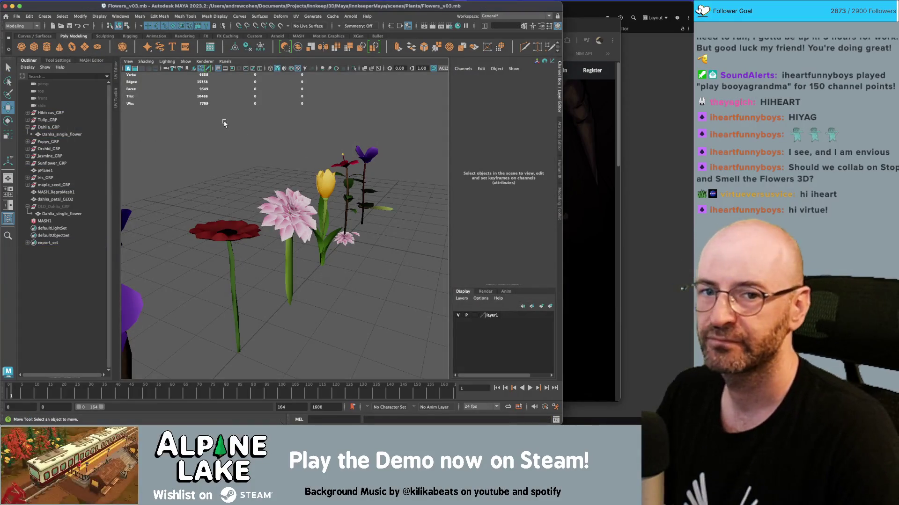
pyautogui.press('a')
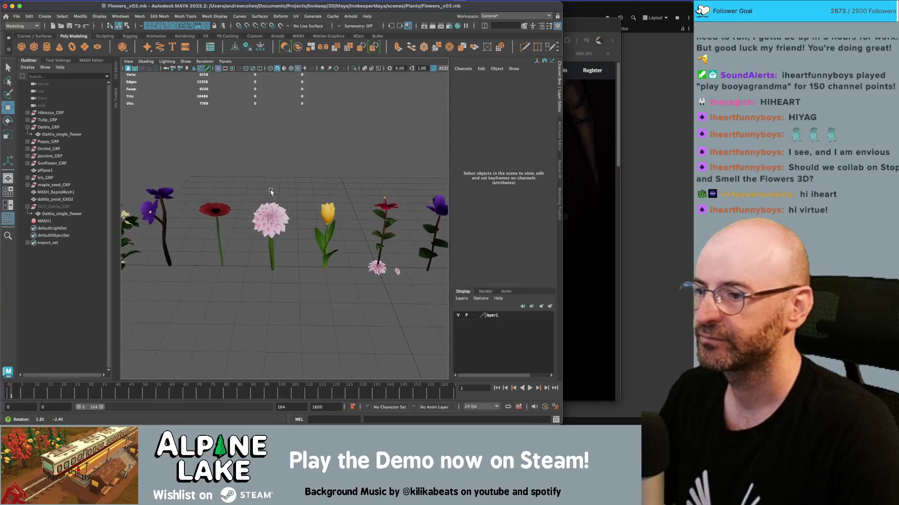
pyautogui.press('super+Tab')
pyautogui.press('super+Tab')
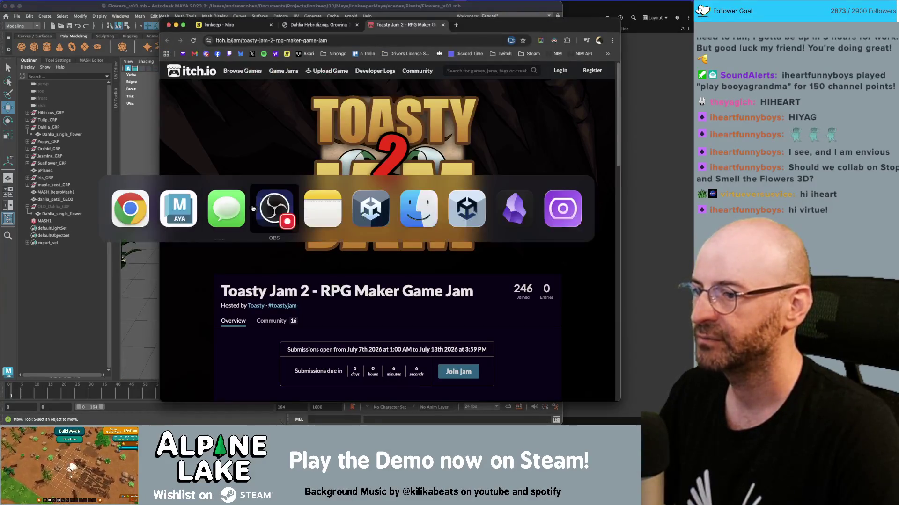
# Step: Scroll through the Toasty Jam 2 itch.io page to read the jam rules
pyautogui.click(357, 206)
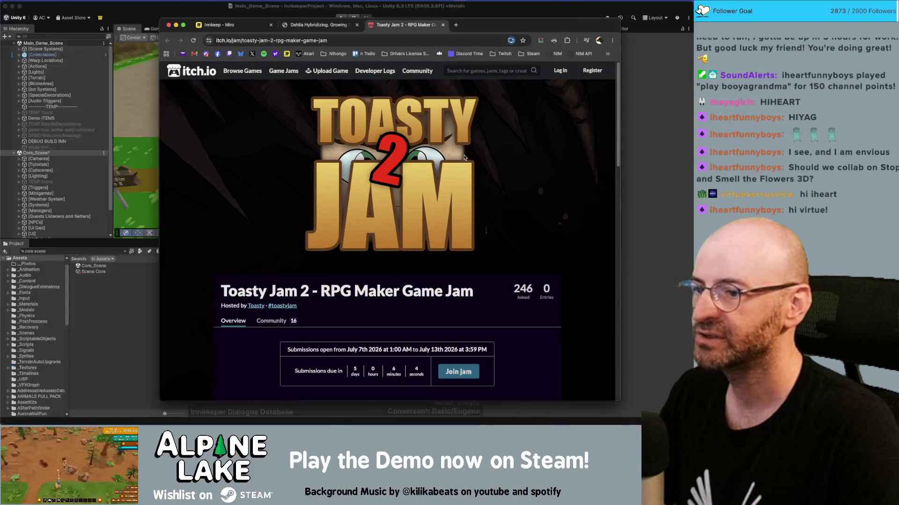
pyautogui.scroll(-2, 346, 183)
pyautogui.scroll(-5, 347, 183)
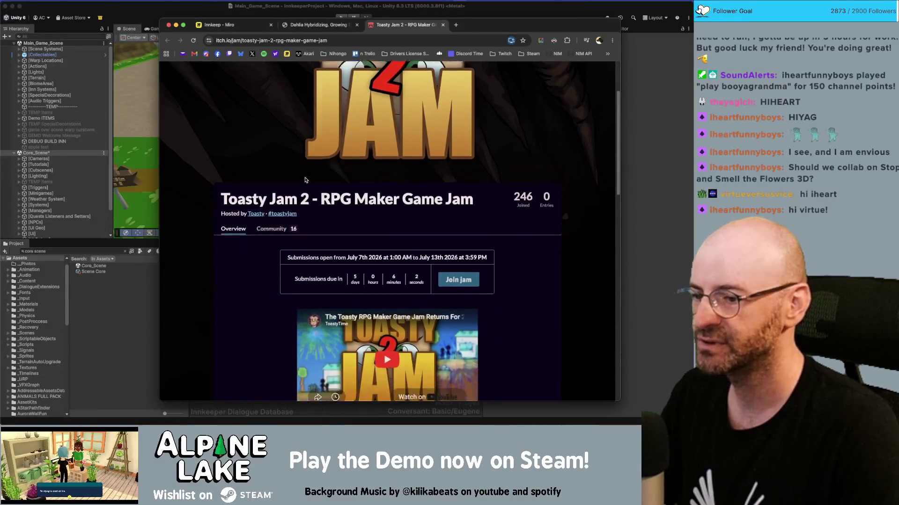
pyautogui.scroll(-2, 290, 180)
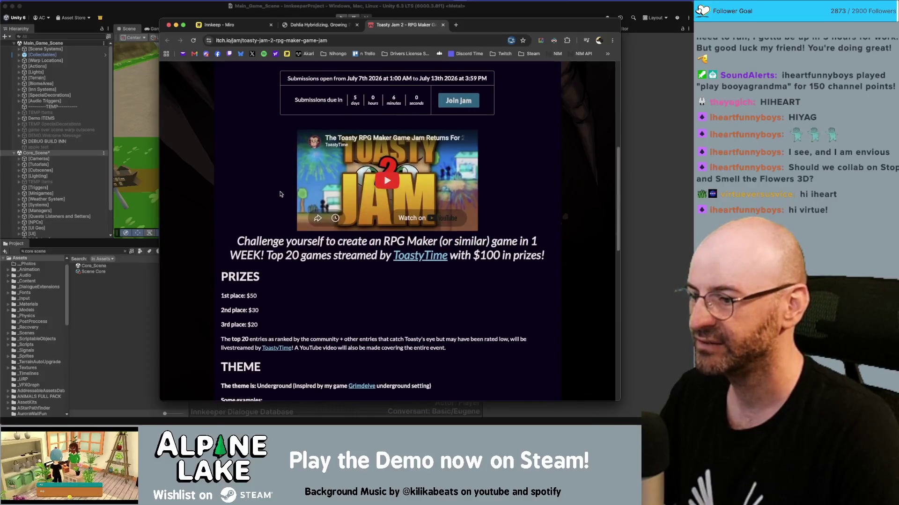
pyautogui.scroll(8, 254, 254)
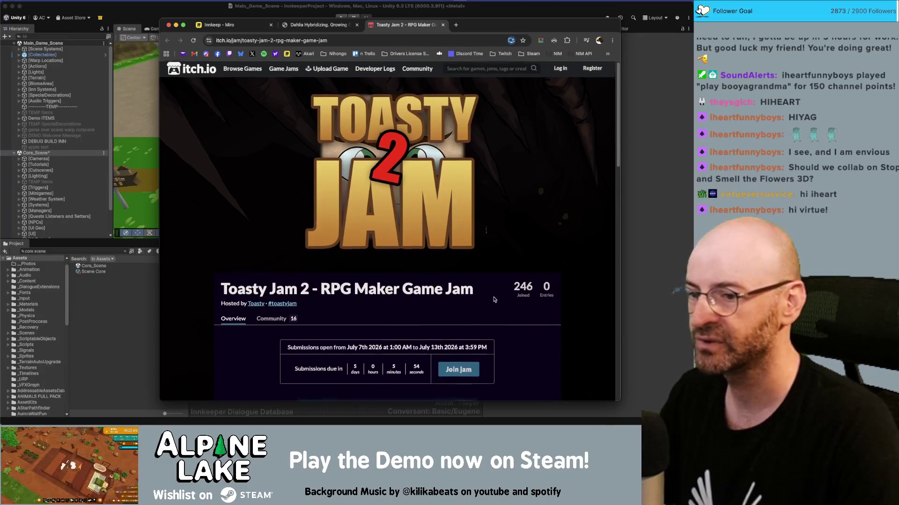
pyautogui.scroll(-10, 493, 296)
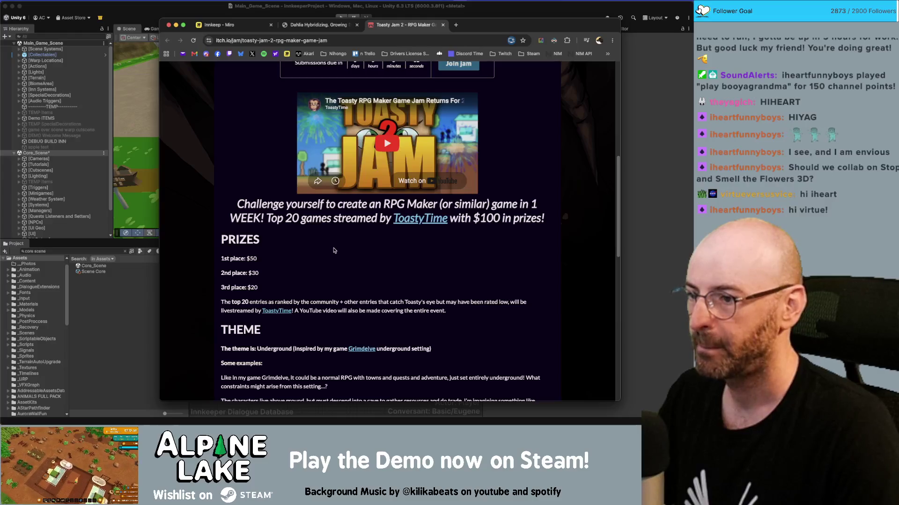
pyautogui.scroll(-4, 336, 249)
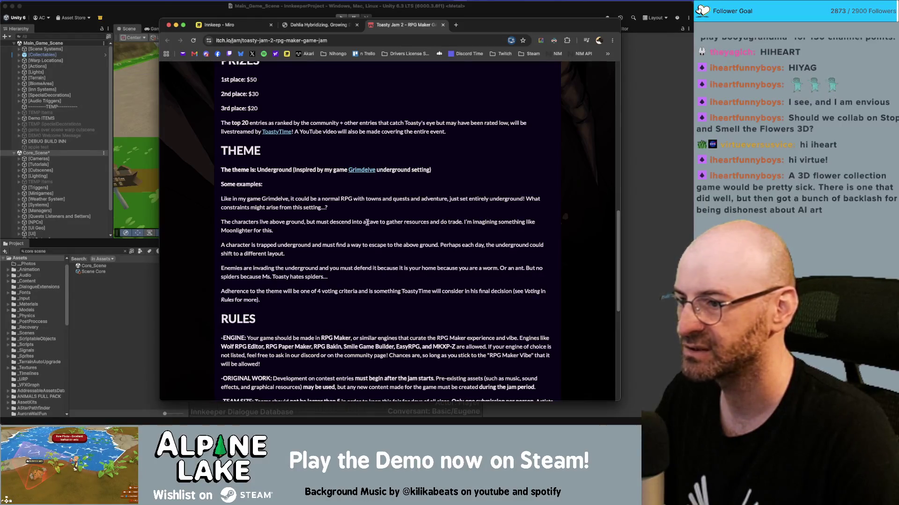
pyautogui.scroll(-1, 299, 216)
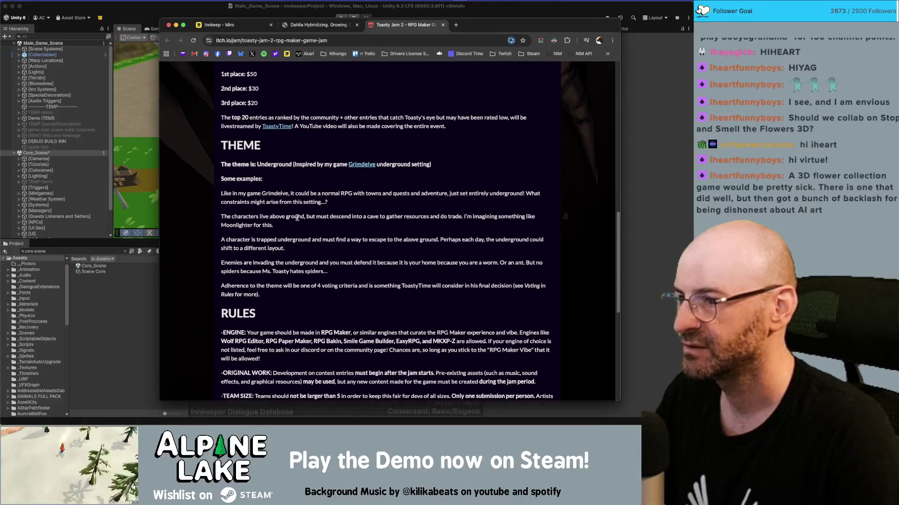
pyautogui.scroll(-2, 304, 225)
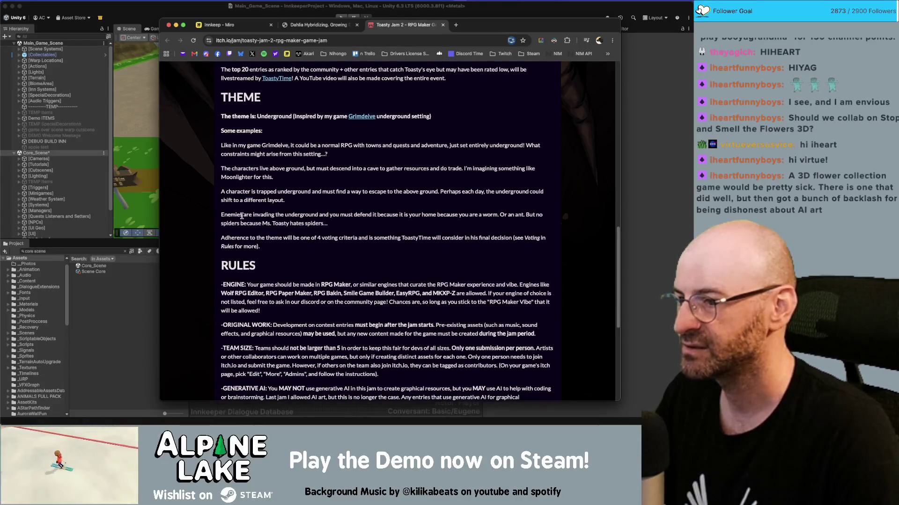
pyautogui.scroll(-2, 243, 215)
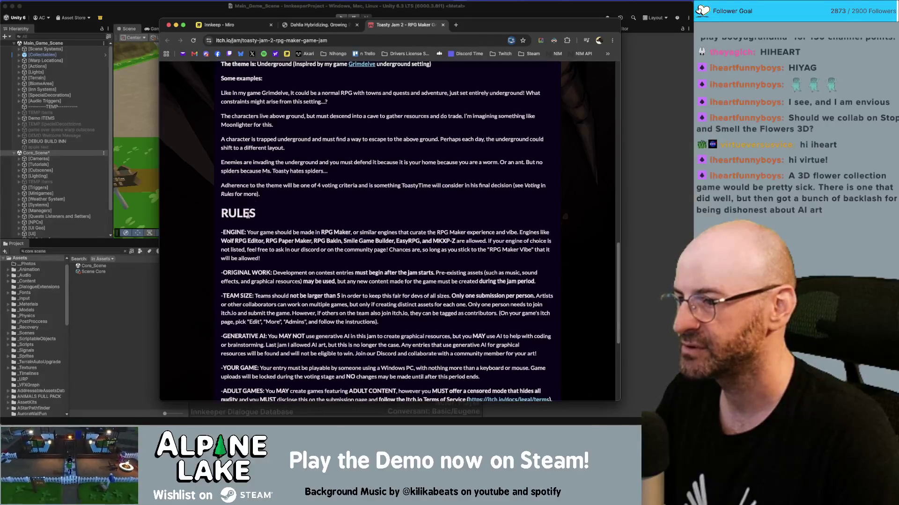
pyautogui.scroll(-1, 248, 215)
# Step: Read on through the About section, then bring the Unity editor forward
pyautogui.scroll(-2, 320, 230)
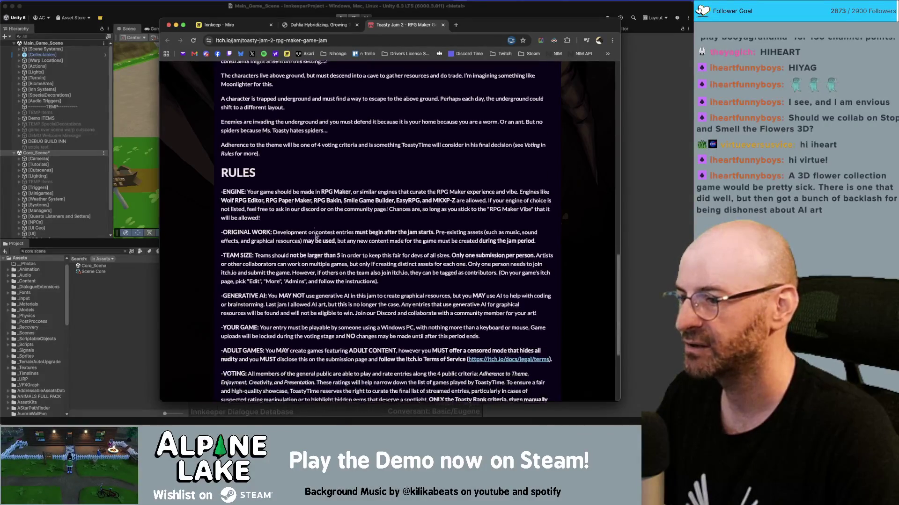
pyautogui.scroll(-1, 258, 224)
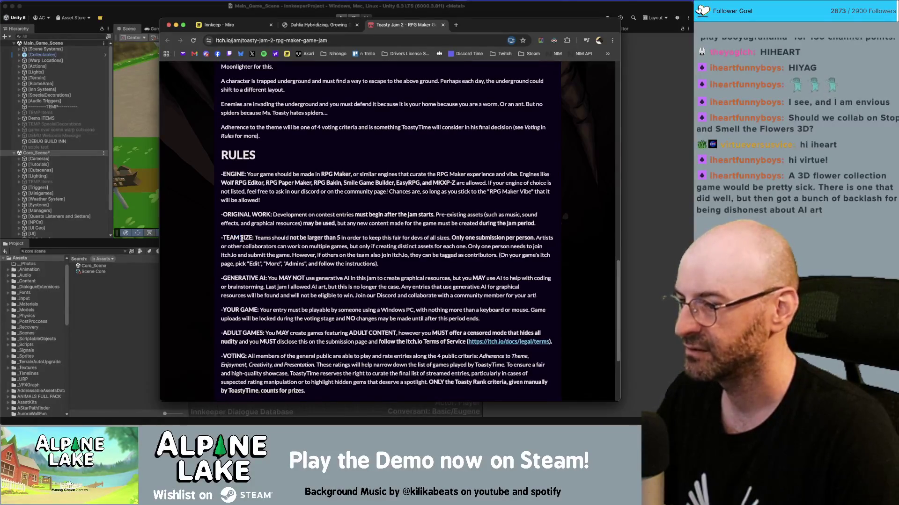
pyautogui.scroll(-1, 245, 249)
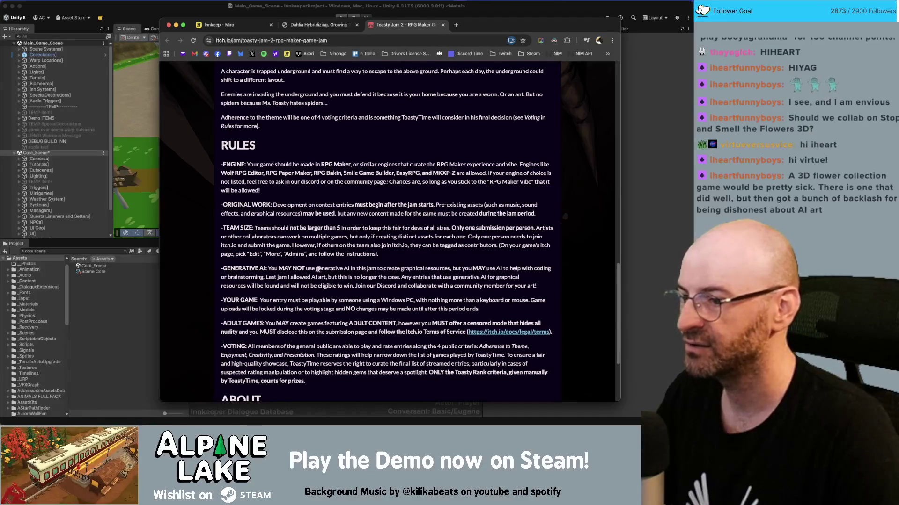
pyautogui.scroll(-3, 332, 251)
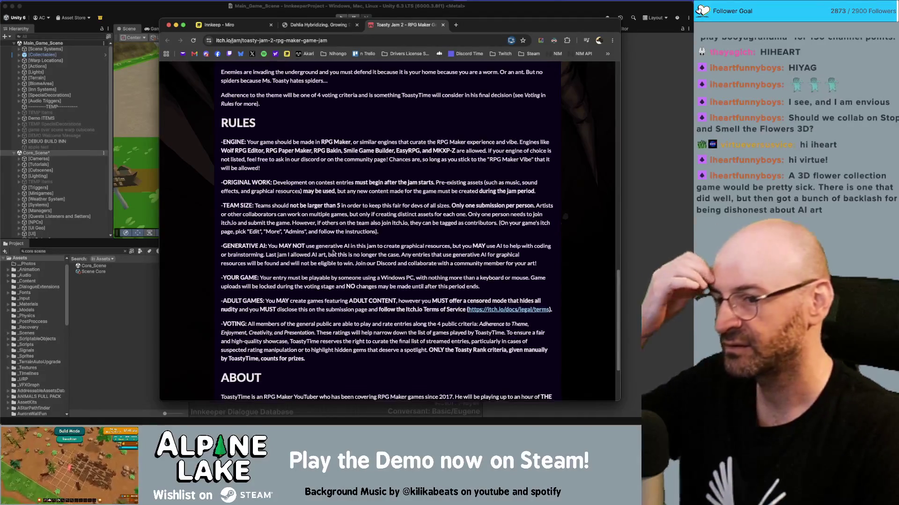
pyautogui.scroll(-5, 332, 250)
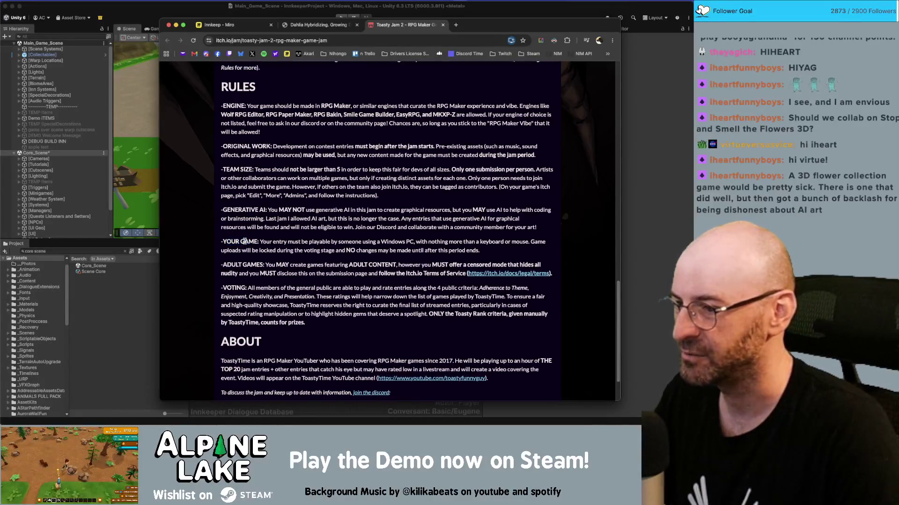
pyautogui.scroll(-1, 244, 240)
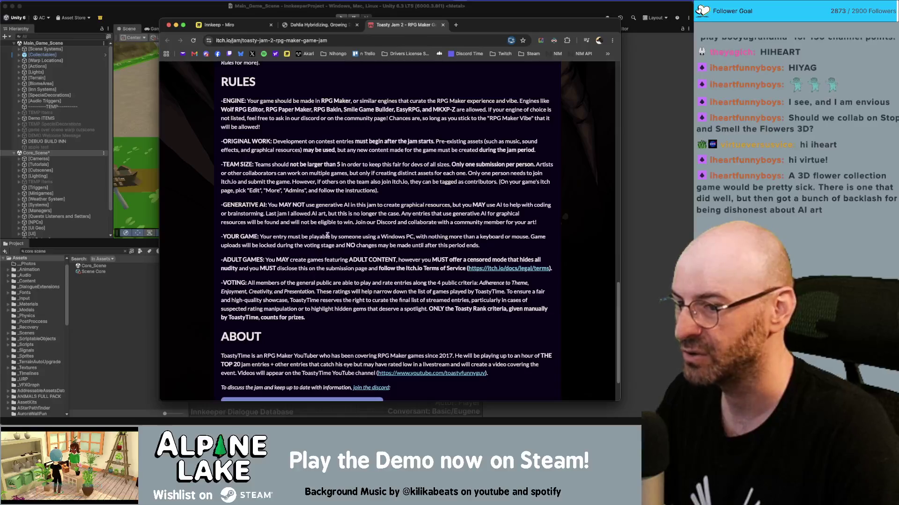
pyautogui.scroll(-2, 255, 245)
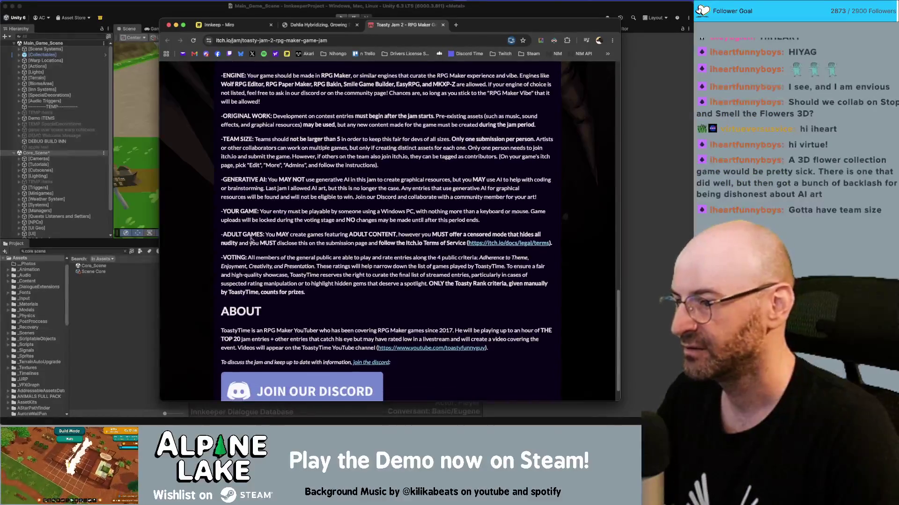
pyautogui.scroll(-1, 248, 262)
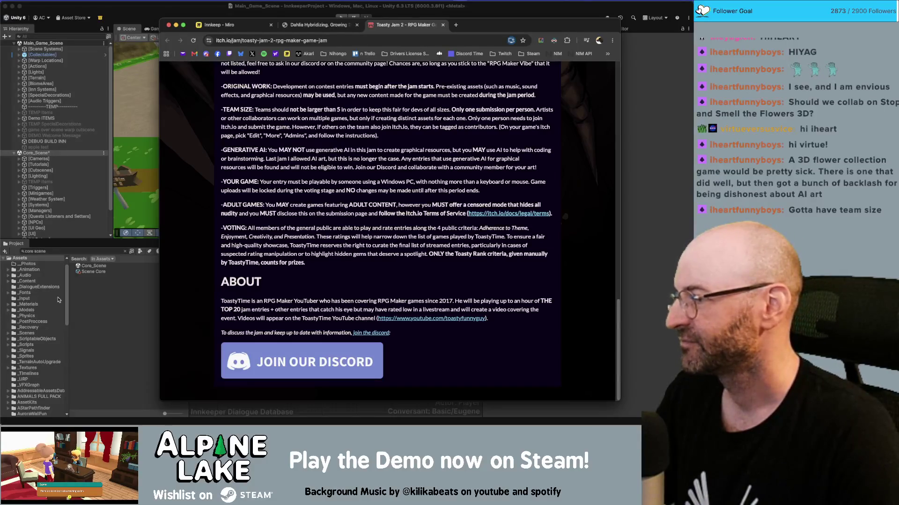
pyautogui.scroll(2, 282, 226)
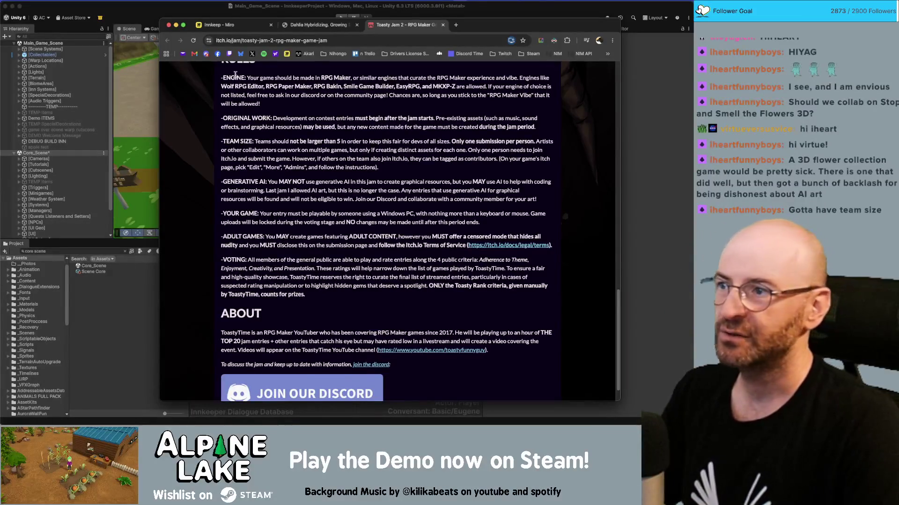
pyautogui.click(208, 18)
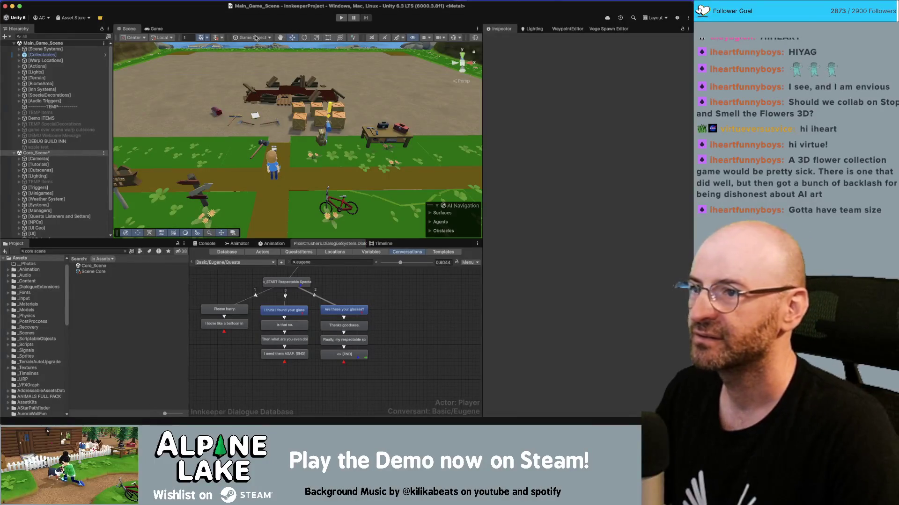
# Step: Turn off visibility of layer 11: NoPrimaryVisibility in the Scene view Layers list
pyautogui.click(424, 37)
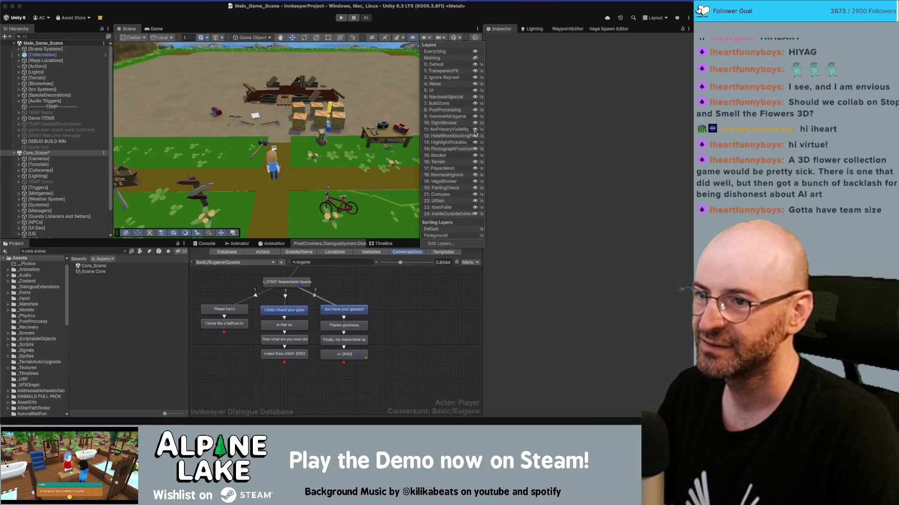
pyautogui.click(475, 131)
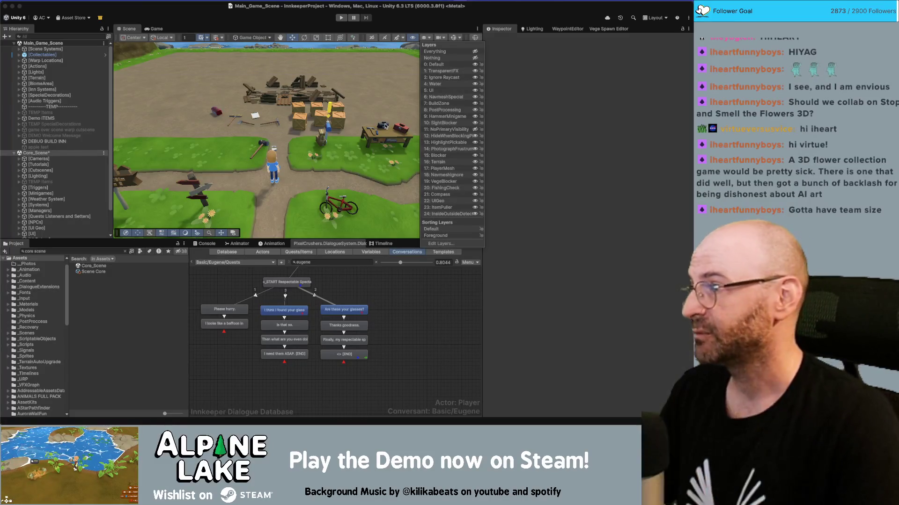
pyautogui.press('Escape')
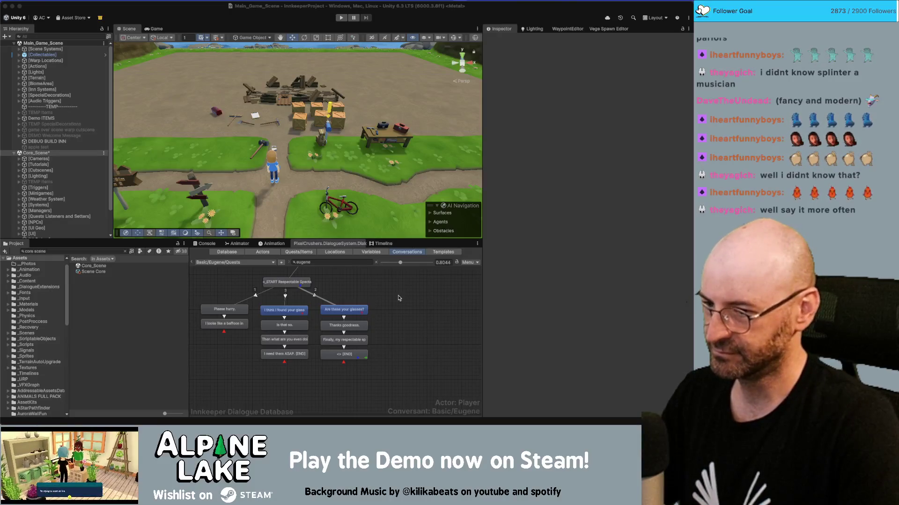
# Step: Show the Basic/Eugene/Quests conversation's properties, with Player as actor and Eugene as conversant
pyautogui.click(418, 344)
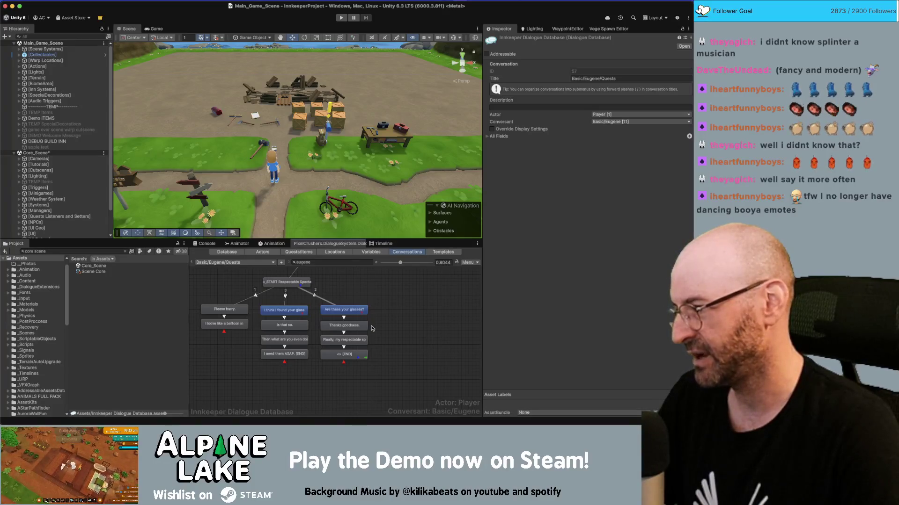
pyautogui.click(407, 336)
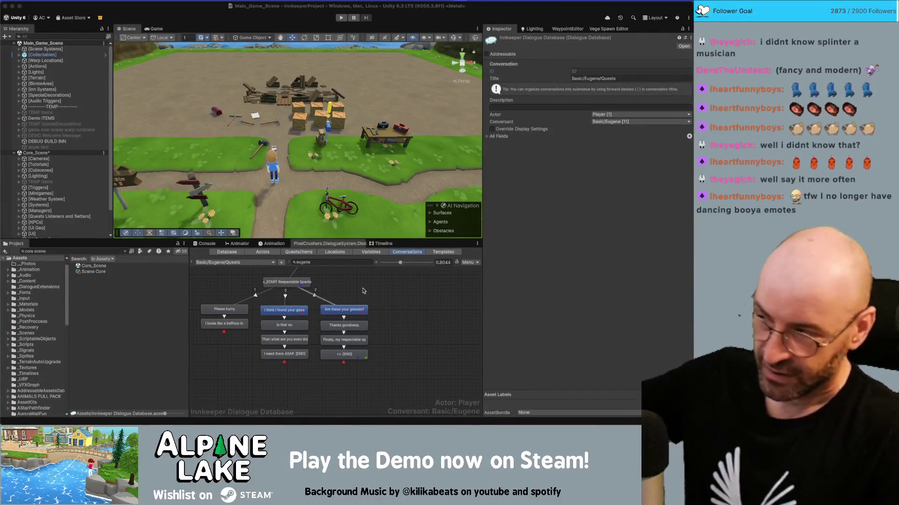
# Step: Search 'da' in the Project window, open the Flower Dahlia prefab, and orbit around the flower
pyautogui.click(97, 252)
pyautogui.write('dahlia')
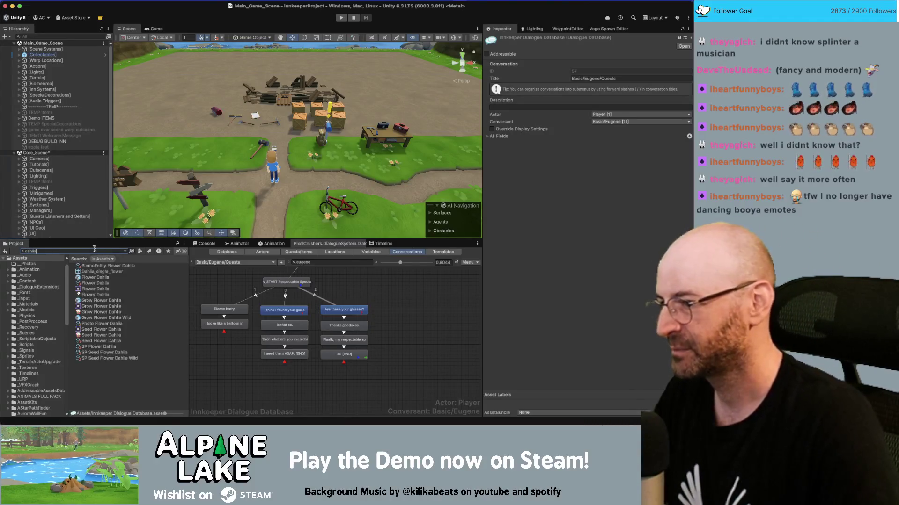
pyautogui.click(105, 278)
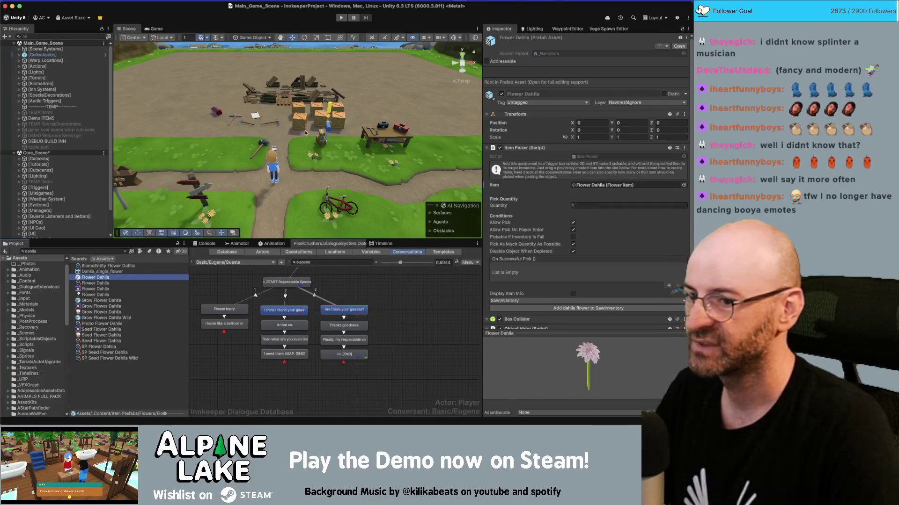
pyautogui.doubleClick(104, 277)
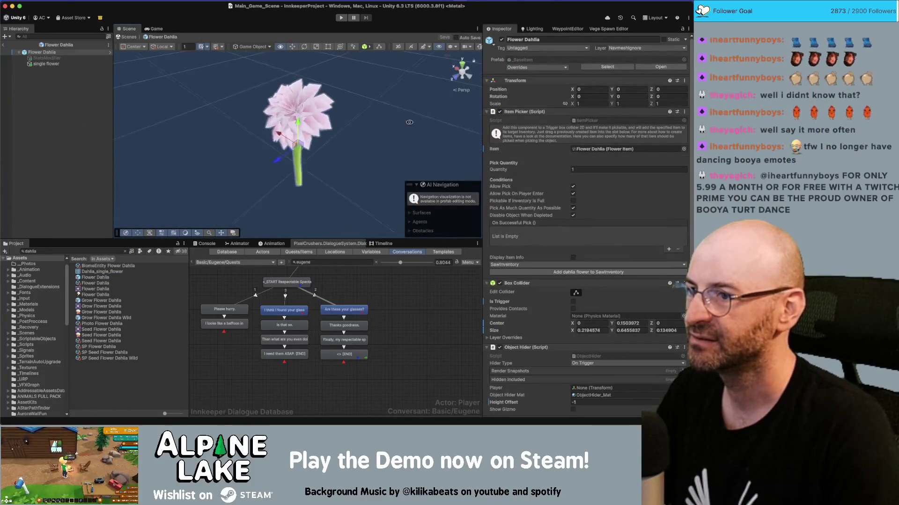
pyautogui.click(338, 127)
pyautogui.moveTo(339, 127); pyautogui.dragTo(173, 104)
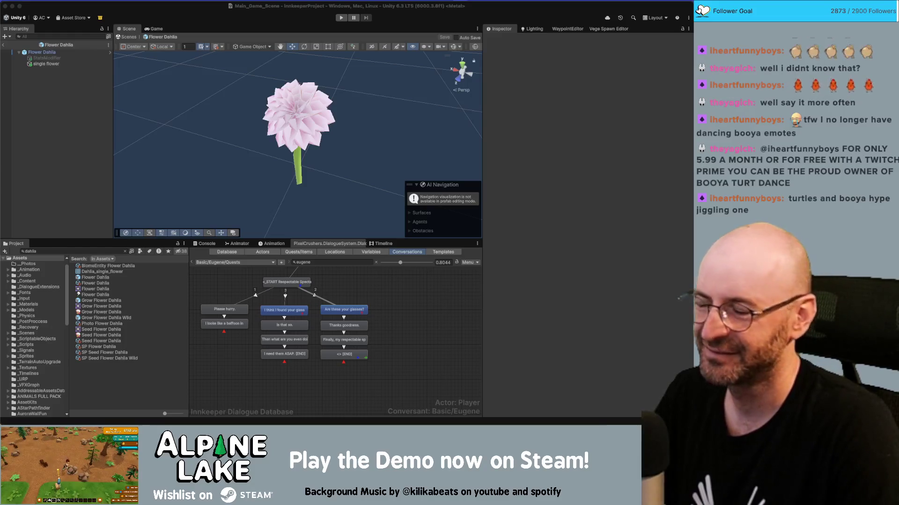
pyautogui.click(241, 169)
pyautogui.moveTo(242, 169)
pyautogui.mouseDown()
pyautogui.moveTo(486, 113)
pyautogui.moveTo(571, 141)
pyautogui.moveTo(217, 134)
pyautogui.moveTo(457, 127)
pyautogui.moveTo(397, 112)
pyautogui.mouseUp()
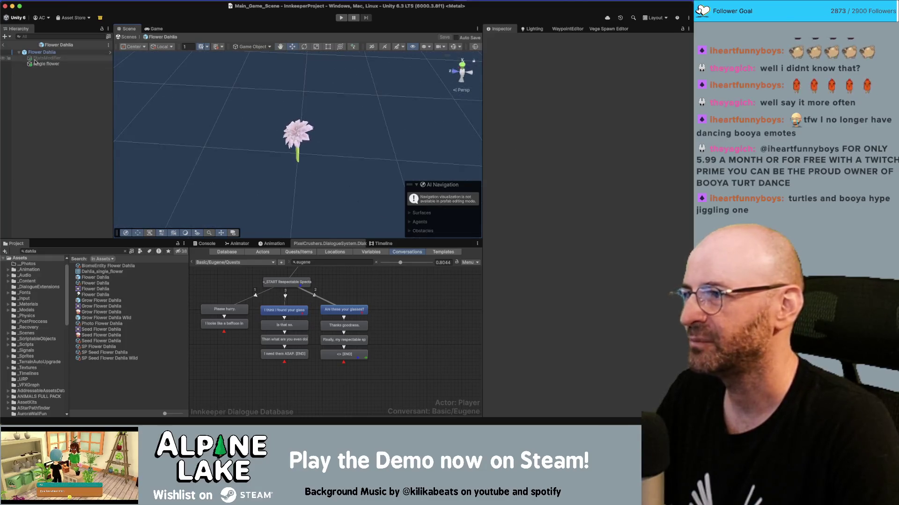
# Step: Open the Grow Flower Dahlia prefab and zoom in to select the white flower
pyautogui.doubleClick(92, 300)
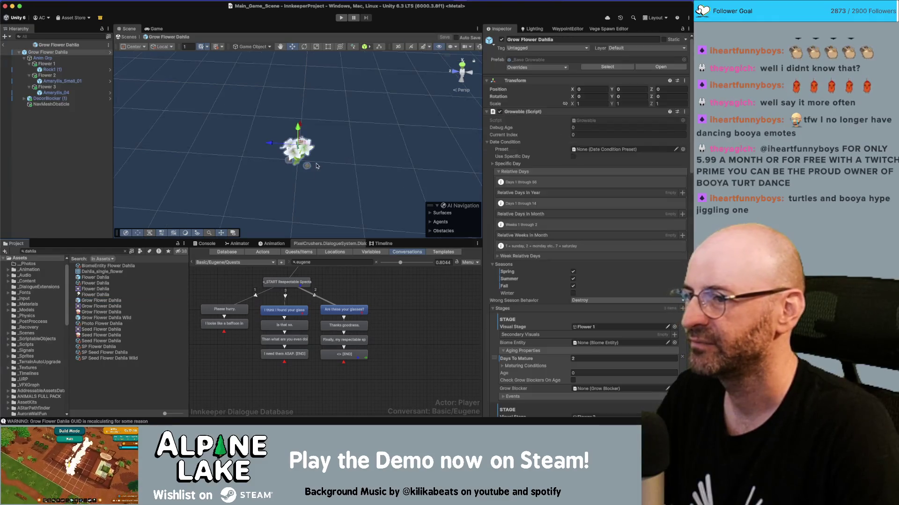
pyautogui.click(316, 166)
pyautogui.moveTo(317, 166); pyautogui.dragTo(397, 148)
pyautogui.scroll(5, 370, 155)
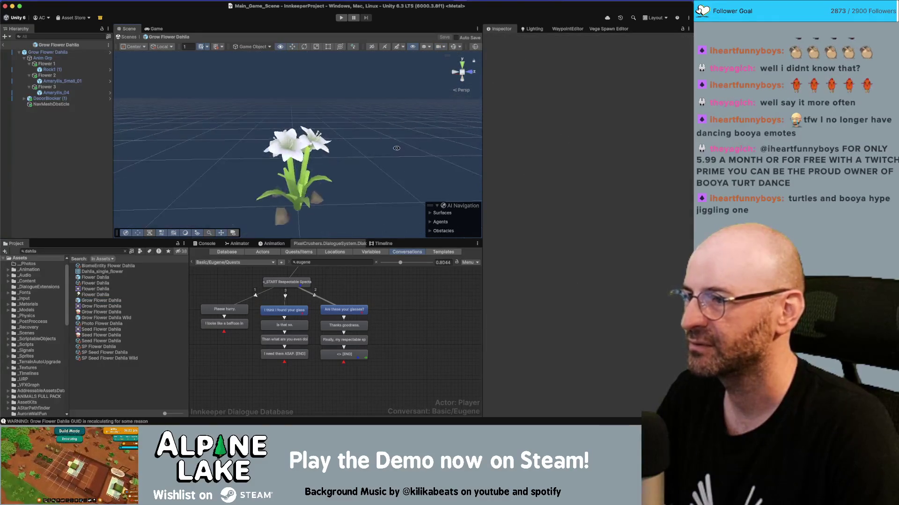
pyautogui.click(306, 142)
# Step: Ping Flower 3's Amaryllis_04 mesh asset in the Project window and carry it over to Maya
pyautogui.click(66, 88)
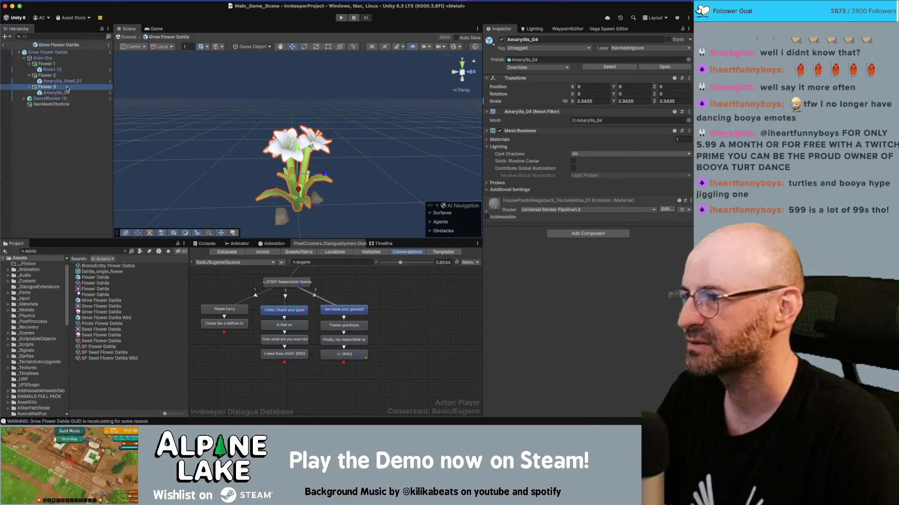
pyautogui.click(70, 82)
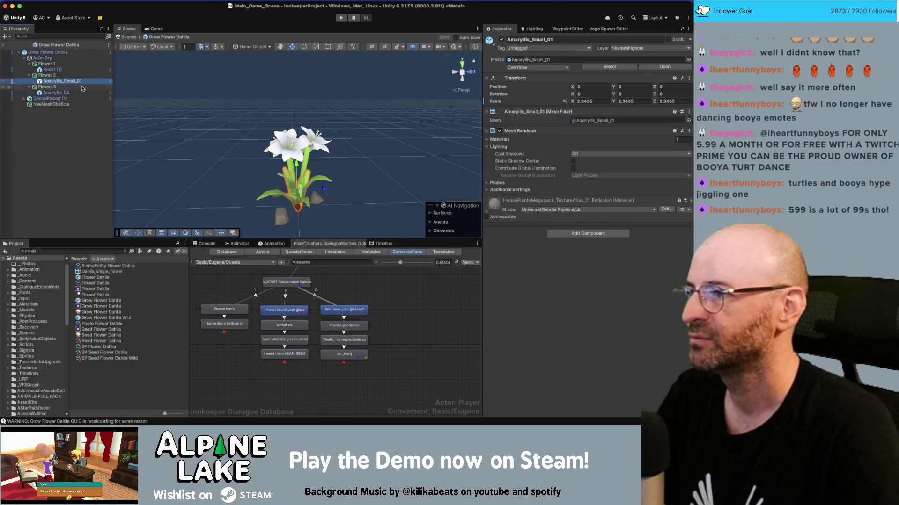
pyautogui.click(82, 88)
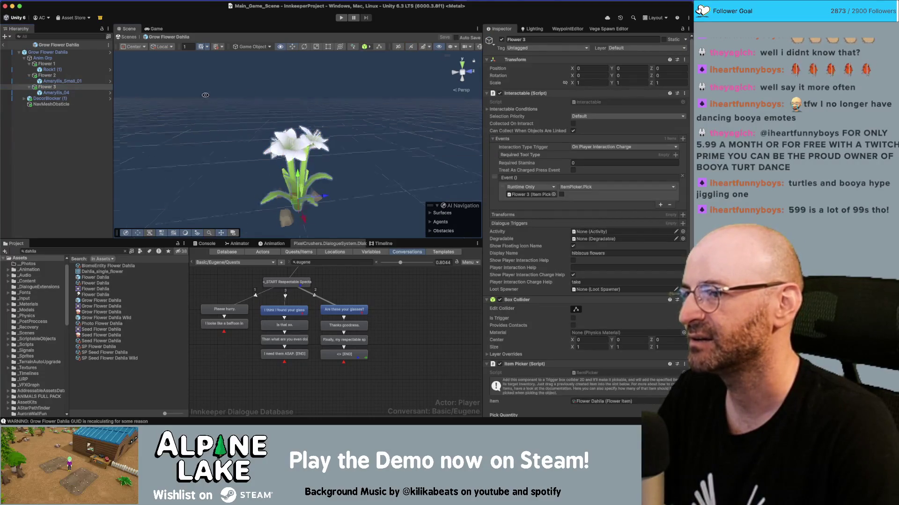
pyautogui.click(66, 93)
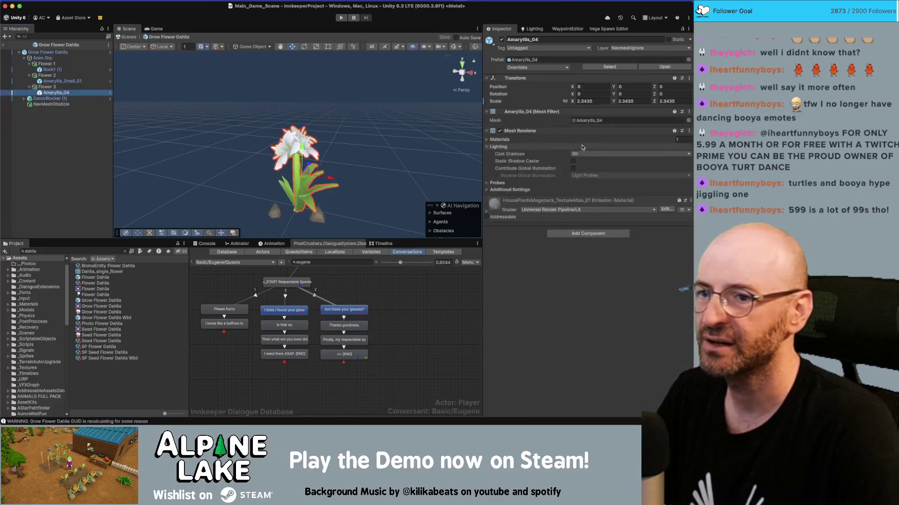
pyautogui.click(589, 120)
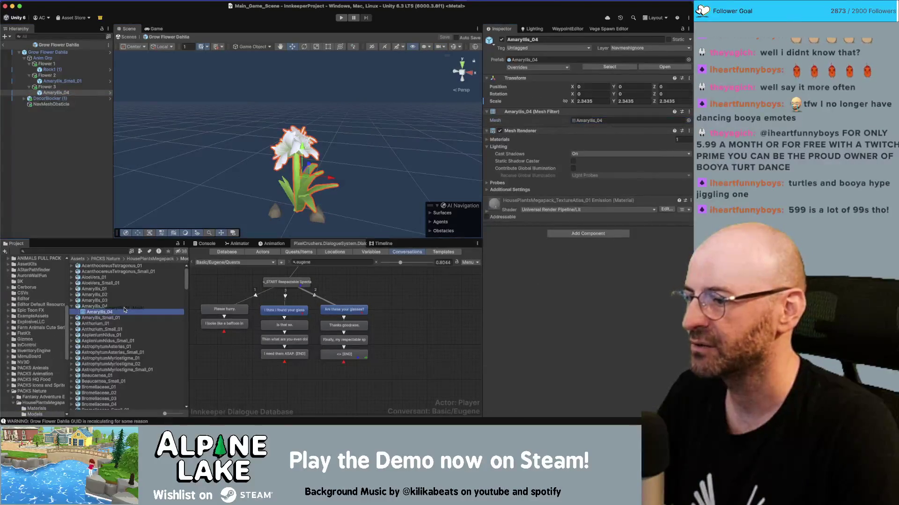
pyautogui.click(100, 310)
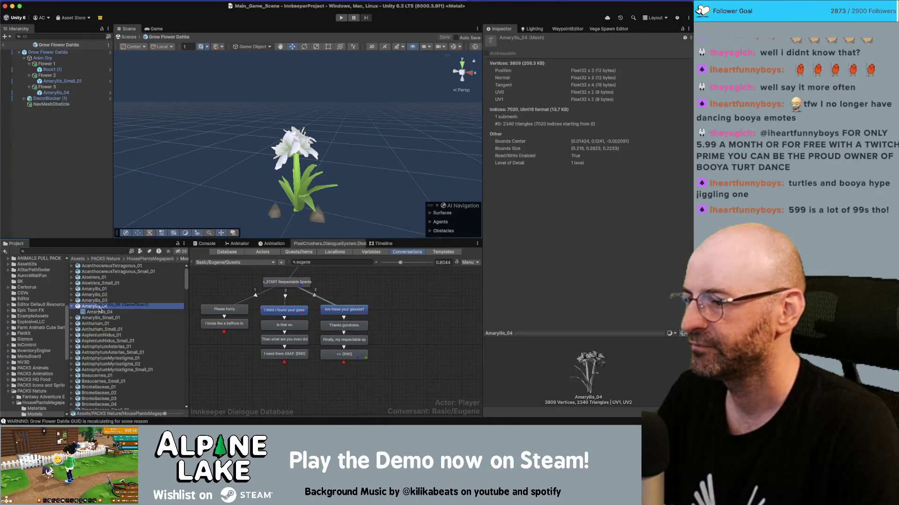
pyautogui.moveTo(101, 310); pyautogui.dragTo(121, 309)
pyautogui.press('super+Tab')
pyautogui.press('super+Tab')
pyautogui.press('super+Tab')
pyautogui.press('super+Tab')
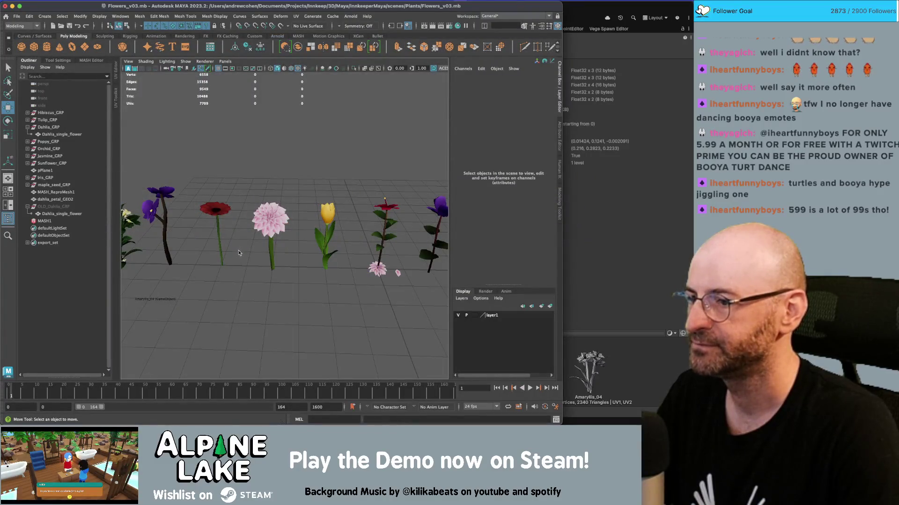
# Step: Bring the Amaryllis_04 mesh into the Maya scene and place it at X -40
pyautogui.scroll(-3, 239, 253)
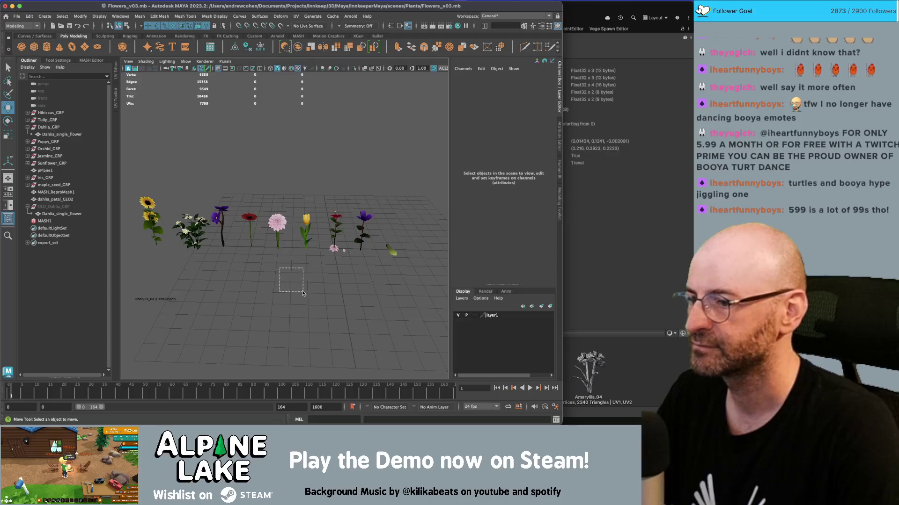
pyautogui.moveTo(303, 293); pyautogui.dragTo(303, 293)
pyautogui.press('super+Tab')
pyautogui.moveTo(105, 307)
pyautogui.mouseDown()
pyautogui.moveTo(98, 308)
pyautogui.moveTo(242, 272)
pyautogui.mouseUp()
pyautogui.press('super+Tab')
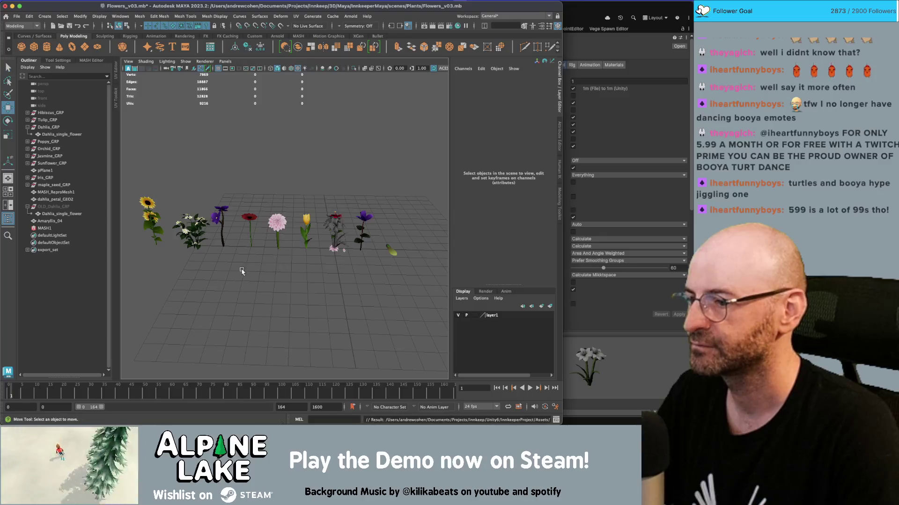
pyautogui.click(63, 221)
pyautogui.moveTo(334, 250)
pyautogui.mouseDown()
pyautogui.moveTo(281, 249)
pyautogui.moveTo(322, 240)
pyautogui.moveTo(319, 220)
pyautogui.mouseUp()
pyautogui.press('f')
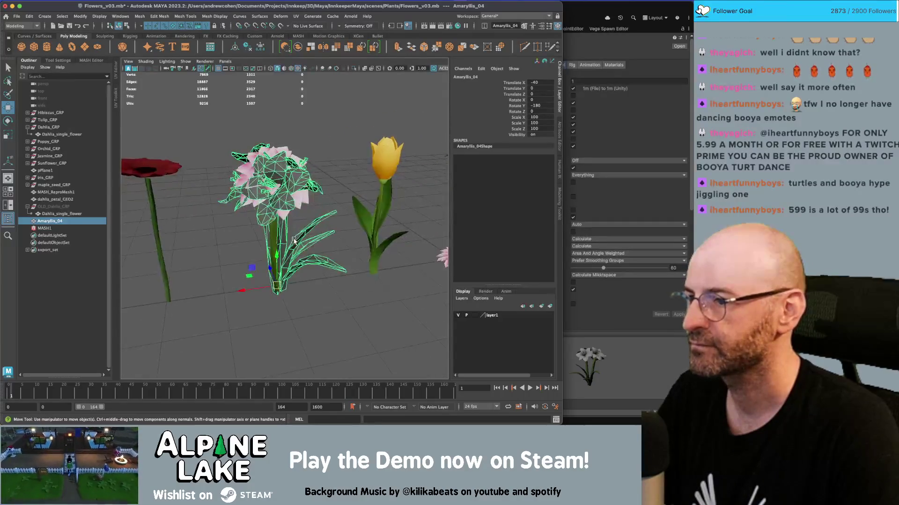
# Step: Match Amaryllis_04's scale to Unity's, setting Scale X, Y and Z to 234
pyautogui.press('super+Tab')
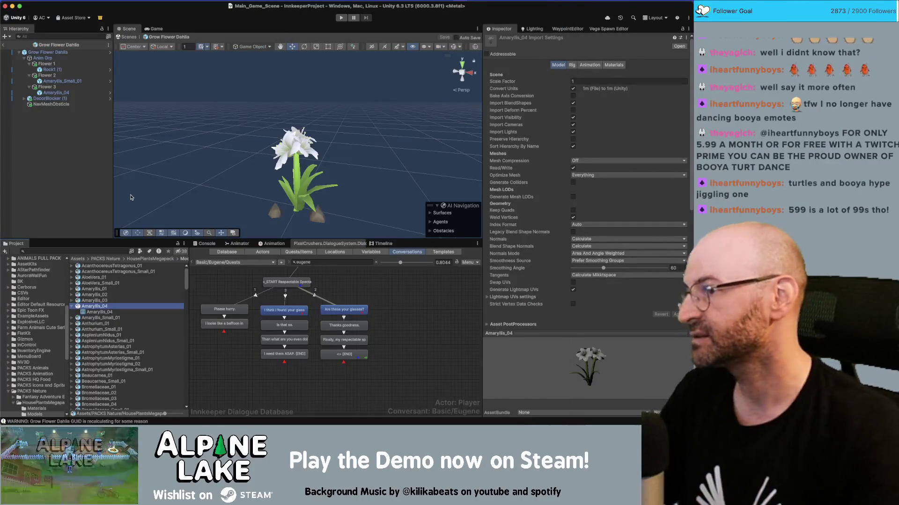
pyautogui.click(56, 92)
pyautogui.click(604, 101)
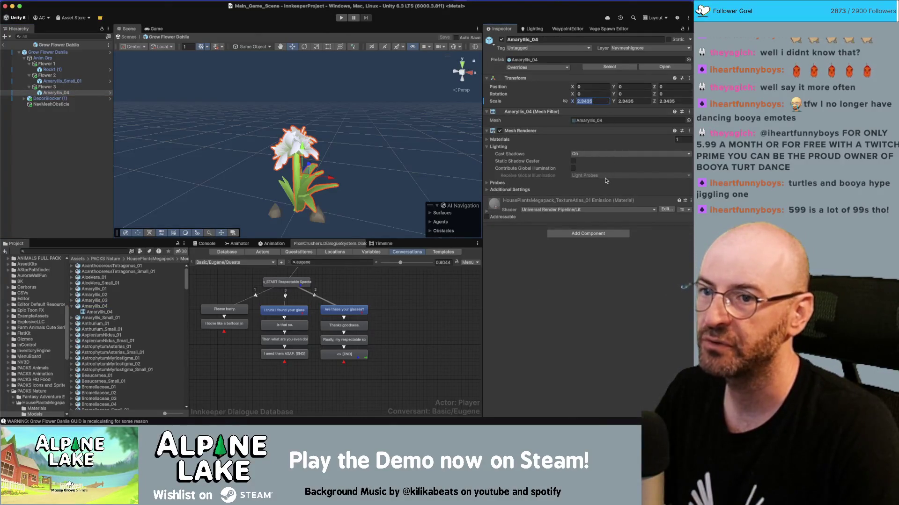
pyautogui.press('super+Tab')
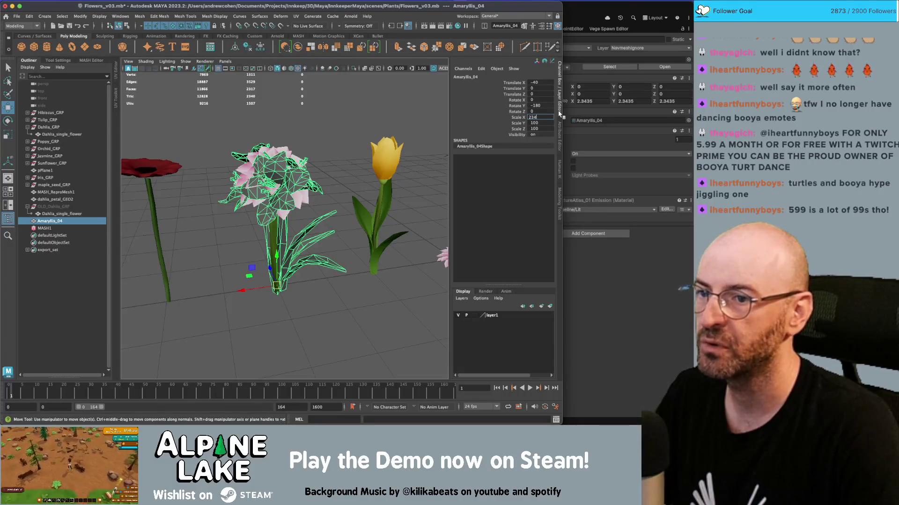
pyautogui.press('Tab')
pyautogui.write('4')
pyautogui.press('Tab')
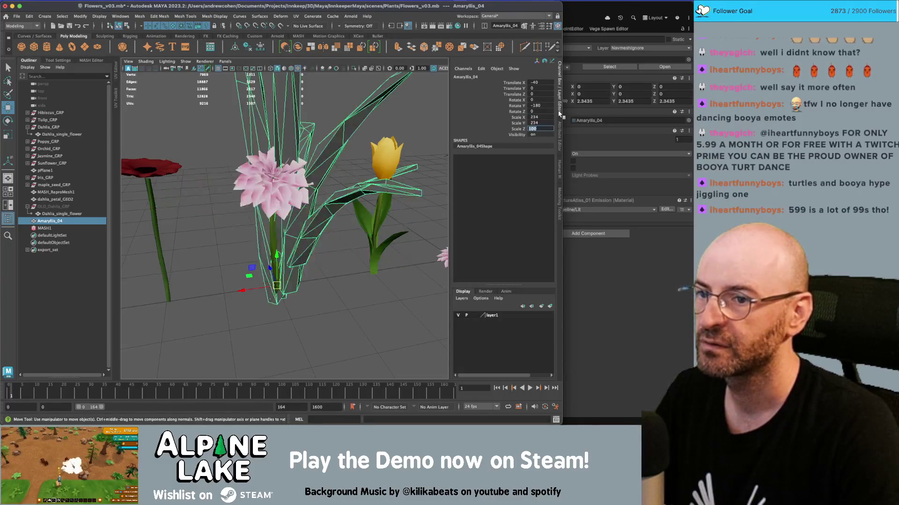
pyautogui.write('234')
pyautogui.press('Return')
# Step: Try scaling Amaryllis_04 to 1200 on all three axes, then undo the oversized change
pyautogui.scroll(-5, 407, 175)
pyautogui.moveTo(407, 175); pyautogui.dragTo(300, 202)
pyautogui.scroll(4, 288, 206)
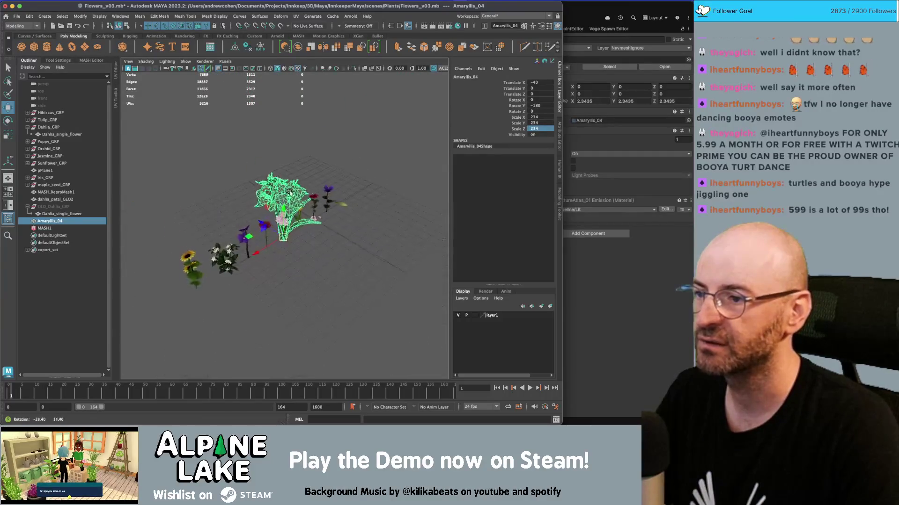
pyautogui.press('q')
pyautogui.click(288, 206)
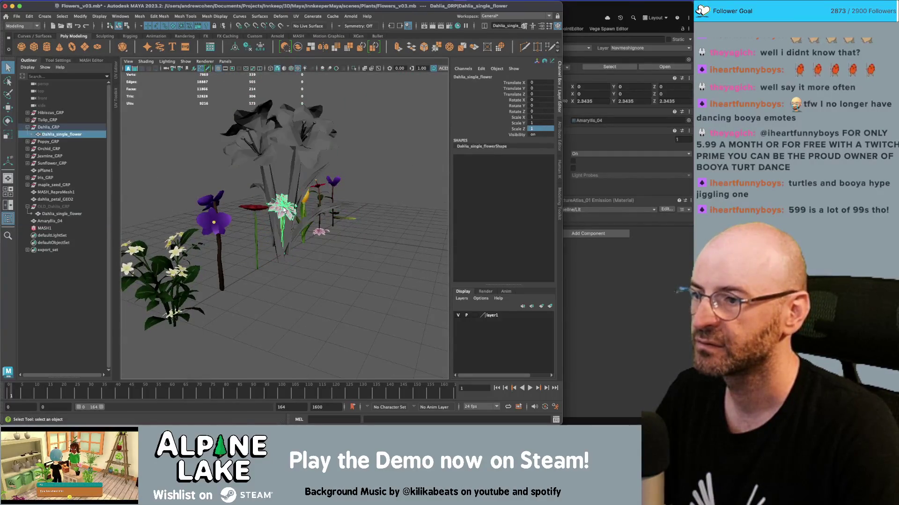
pyautogui.click(297, 176)
pyautogui.click(550, 124)
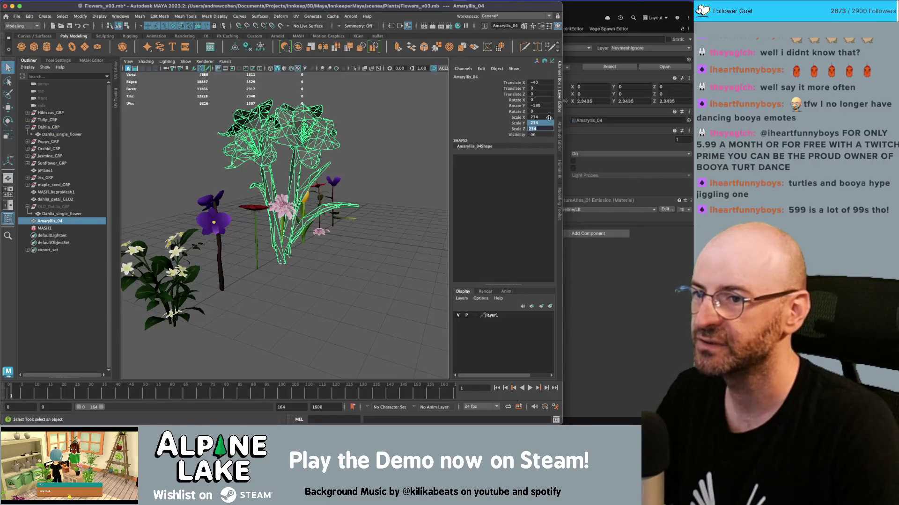
pyautogui.moveTo(549, 118); pyautogui.dragTo(547, 127)
pyautogui.write('200')
pyautogui.press('Return')
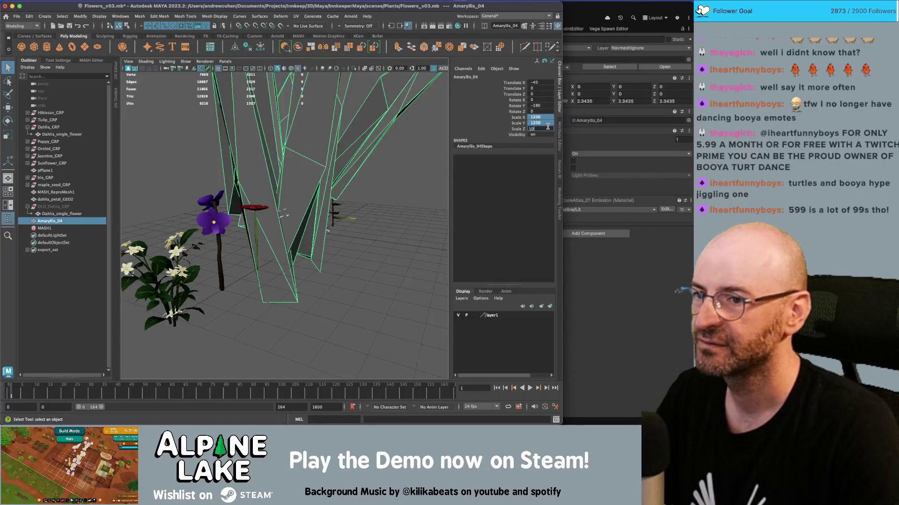
pyautogui.press('Return')
# Step: Parent the Amaryllis_04 mesh under Dahlia_GRP in the Outliner
pyautogui.scroll(5, 290, 205)
pyautogui.click(290, 206)
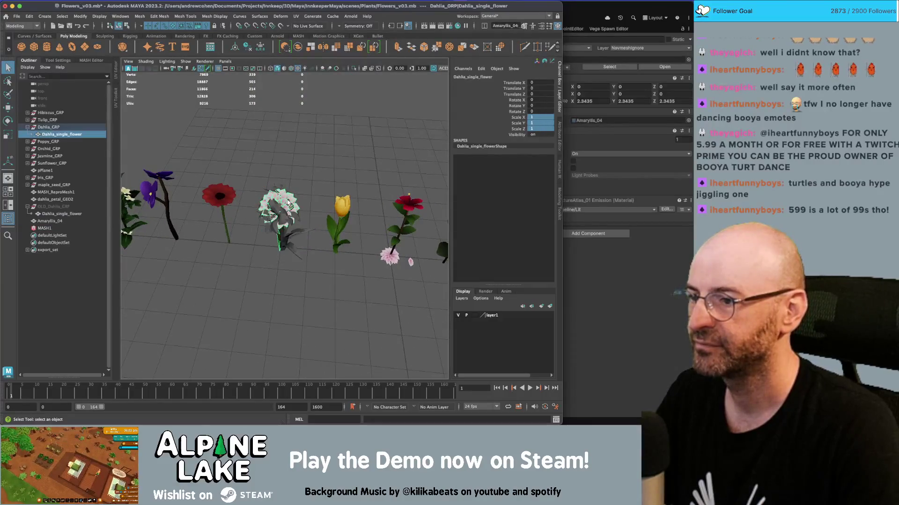
pyautogui.click(284, 243)
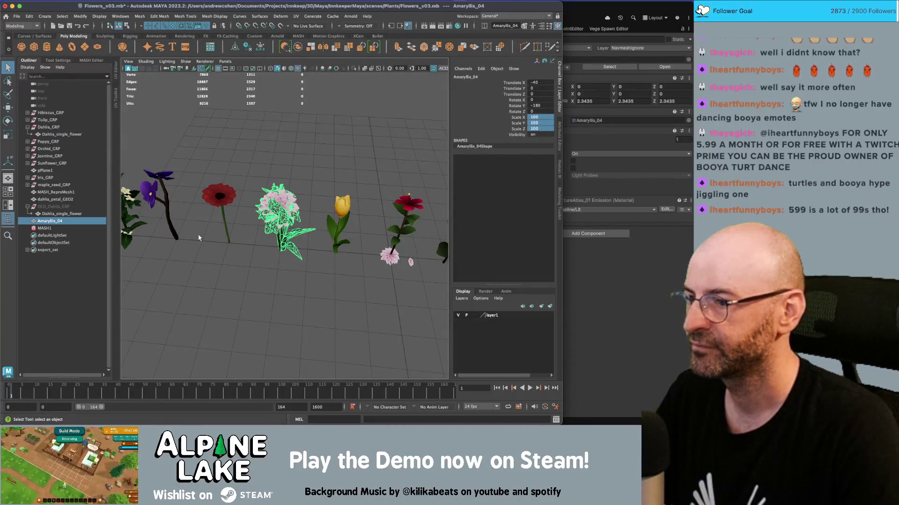
pyautogui.moveTo(52, 222); pyautogui.dragTo(47, 127)
# Step: Rename Amaryllis_04 to Dahlia_large_GEO, freeze its rotation and scale, and move it forward along Z
pyautogui.press('w')
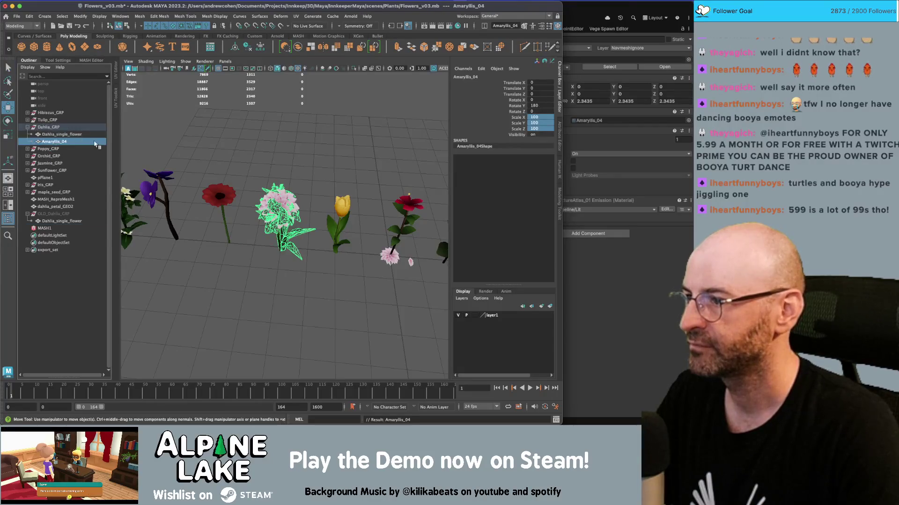
pyautogui.doubleClick(62, 141)
pyautogui.write('Dahlia_large_GEO')
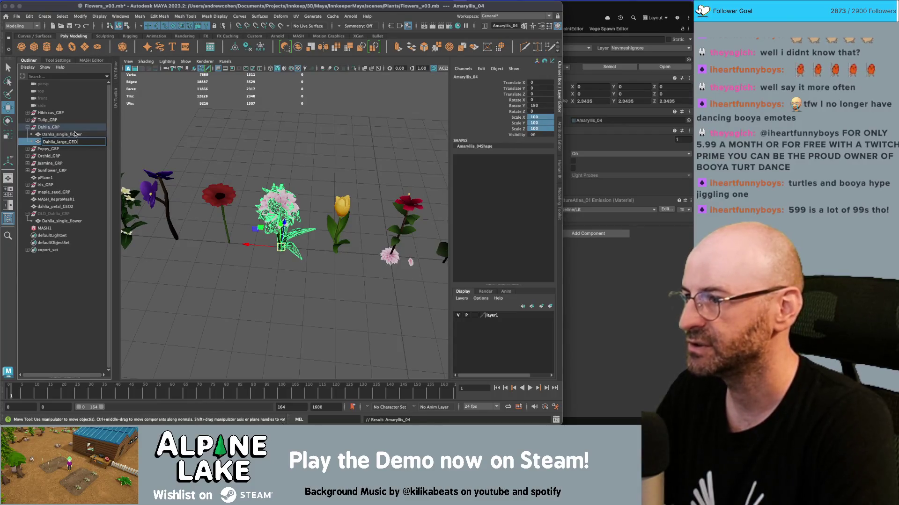
pyautogui.press('Return')
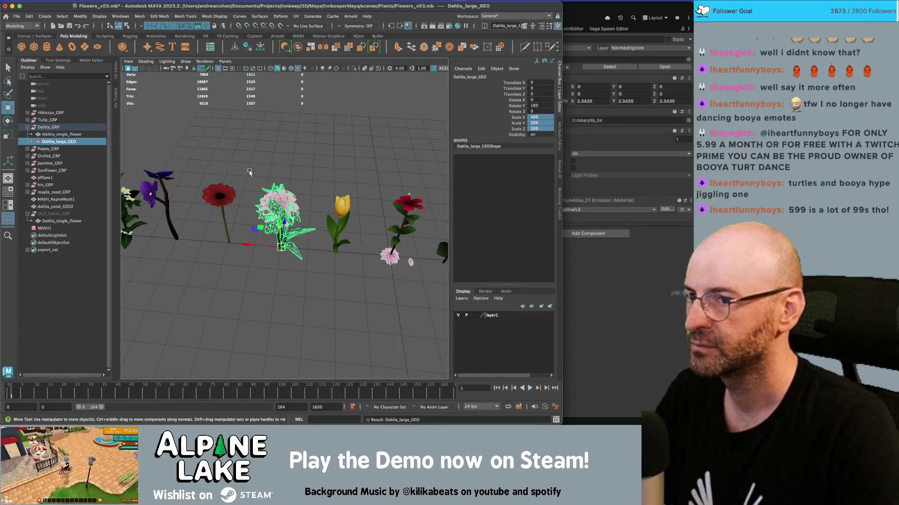
pyautogui.hotkey('ctrl', 'shift', 'f')
pyautogui.moveTo(283, 266)
pyautogui.mouseDown()
pyautogui.moveTo(282, 288)
pyautogui.moveTo(223, 254)
pyautogui.mouseUp()
# Step: Check Amaryllis_Small_01 in Unity, then reselect the dahlia mesh back in Maya
pyautogui.click(568, 237)
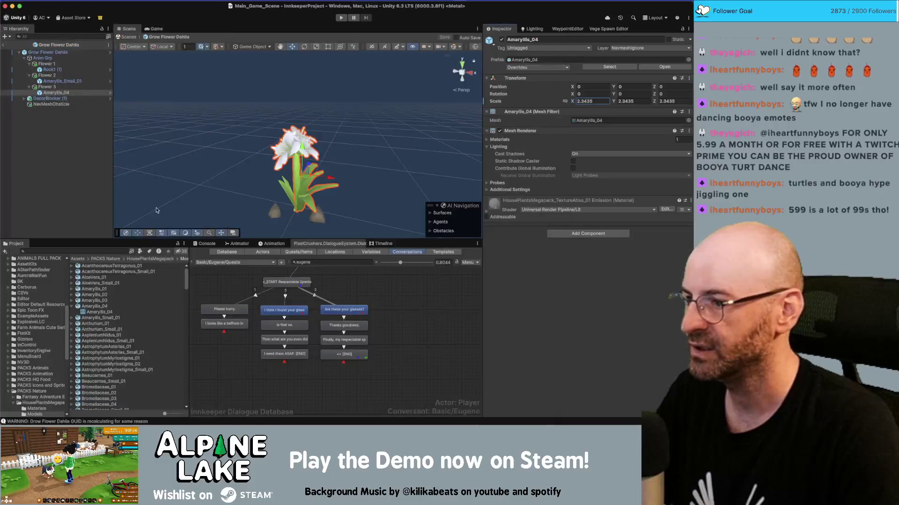
pyautogui.click(48, 82)
pyautogui.press('super+Tab')
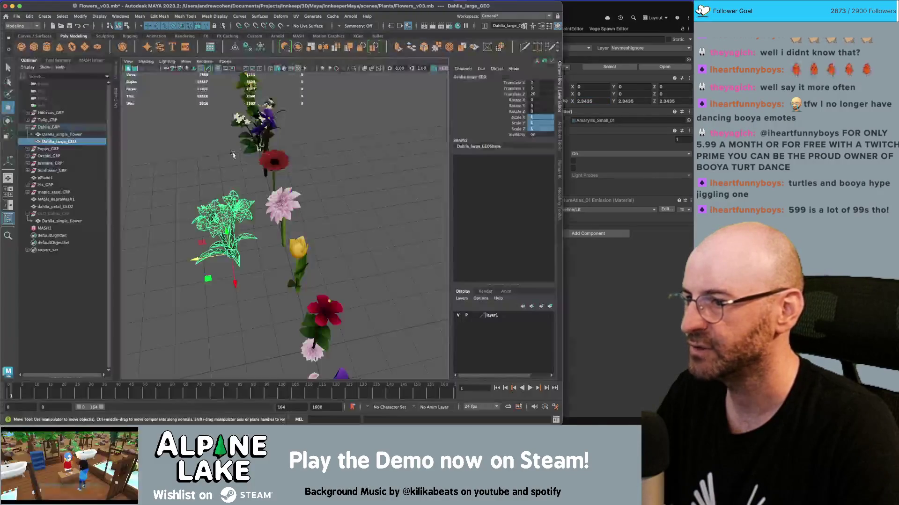
pyautogui.scroll(3, 277, 212)
pyautogui.press('q')
pyautogui.moveTo(271, 187)
pyautogui.mouseDown()
pyautogui.moveTo(296, 177)
pyautogui.moveTo(265, 173)
pyautogui.moveTo(278, 182)
pyautogui.mouseUp()
pyautogui.click(296, 177)
pyautogui.click(292, 170)
# Step: Inspect Dahlia_large_GEO in wireframe and shaded views, then bring up its object options
pyautogui.click(304, 154)
pyautogui.moveTo(304, 155)
pyautogui.mouseDown()
pyautogui.moveTo(328, 155)
pyautogui.moveTo(250, 205)
pyautogui.mouseUp()
pyautogui.scroll(-5, 328, 154)
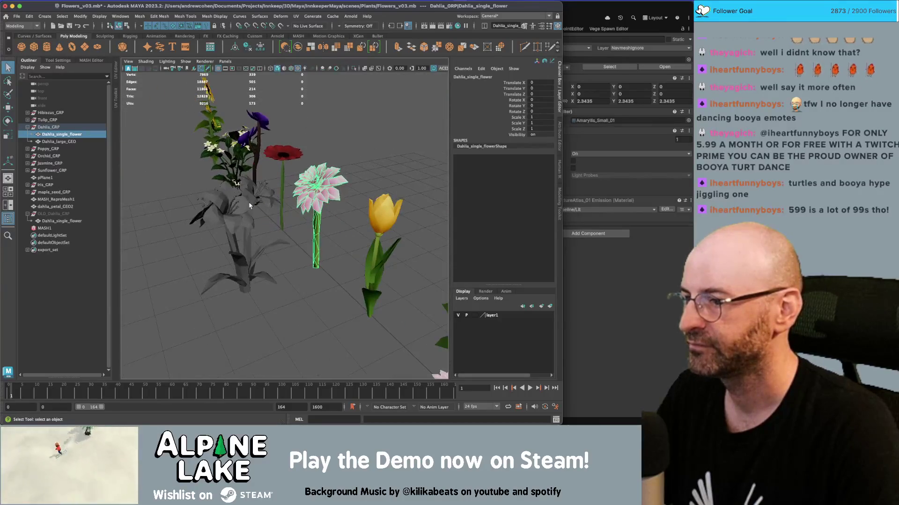
pyautogui.click(249, 205)
pyautogui.press('4')
pyautogui.press('6')
pyautogui.rightClick(233, 202)
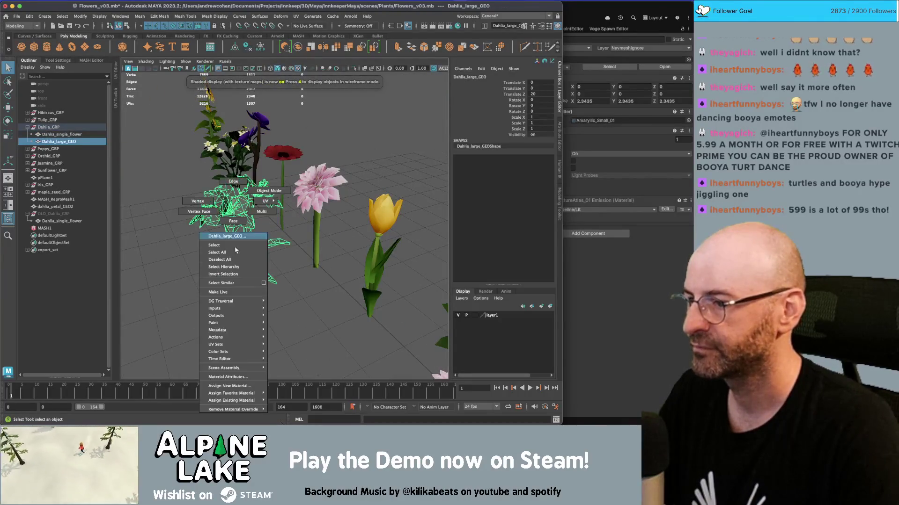
# Step: Assign the existing textured material to Dahlia_large_GEO
pyautogui.moveTo(240, 401)
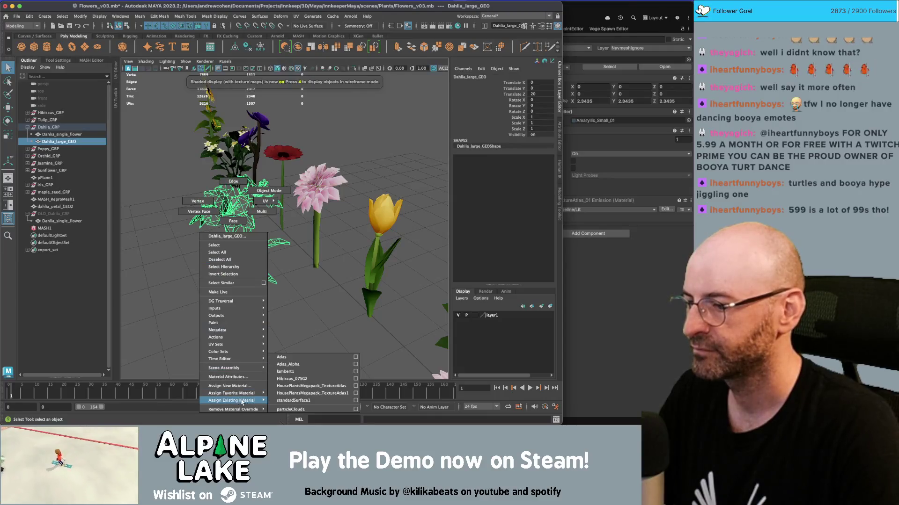
pyautogui.click(306, 385)
pyautogui.click(327, 327)
pyautogui.scroll(3, 329, 232)
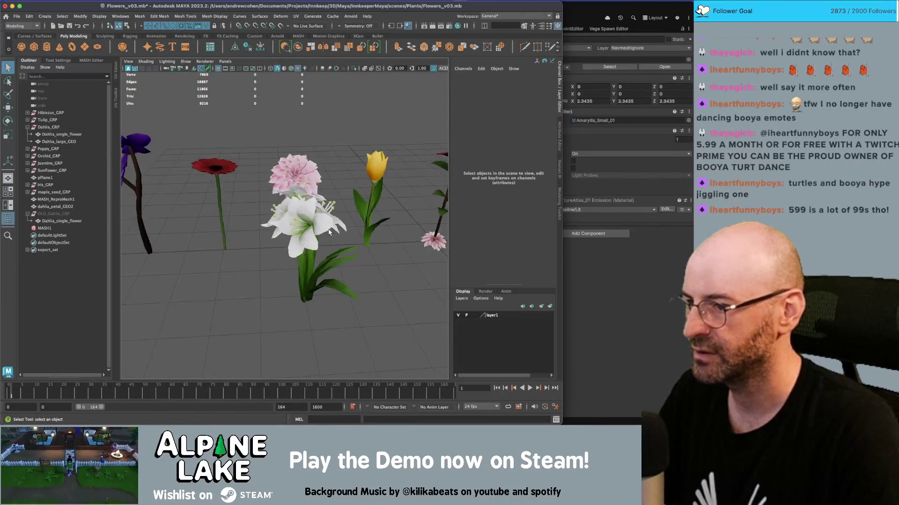
# Step: In face mode on the lily mesh, select the leaf faces and invert the selection to the petal faces
pyautogui.click(329, 232)
pyautogui.moveTo(329, 231)
pyautogui.mouseDown()
pyautogui.moveTo(287, 227)
pyautogui.moveTo(283, 201)
pyautogui.mouseUp()
pyautogui.rightClick(283, 202)
pyautogui.click(223, 234)
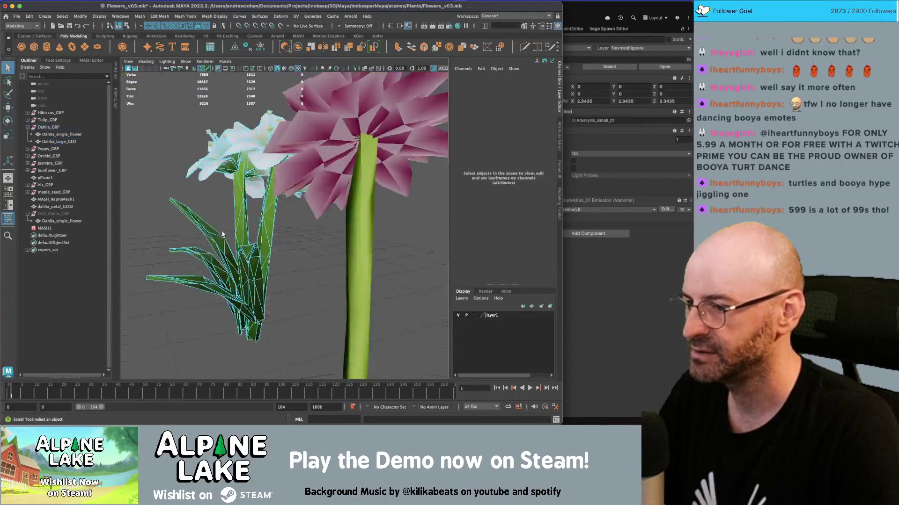
pyautogui.moveTo(167, 225)
pyautogui.mouseDown()
pyautogui.moveTo(291, 341)
pyautogui.moveTo(302, 344)
pyautogui.moveTo(345, 293)
pyautogui.mouseUp()
pyautogui.press('a')
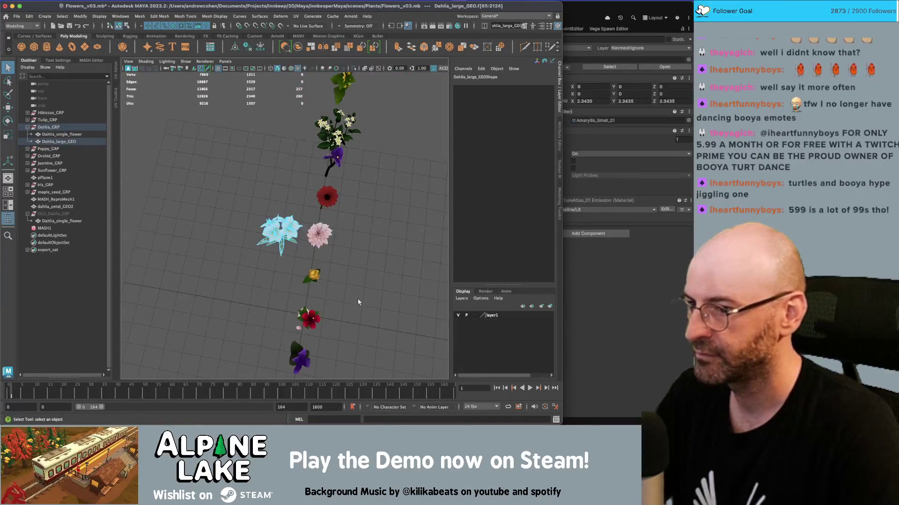
pyautogui.click(345, 293)
# Step: Delete the two tall leaves from the leaf clump, then reselect the pink dahlia flower
pyautogui.click(126, 27)
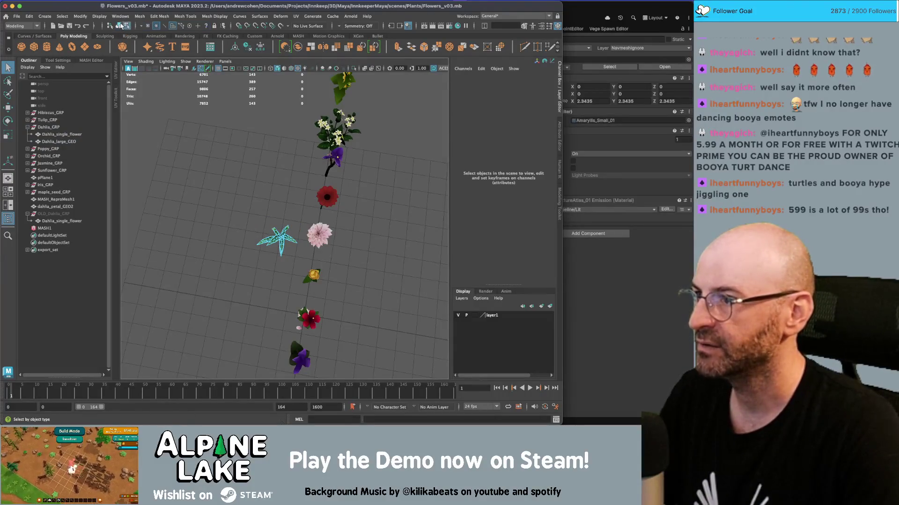
pyautogui.press('f')
pyautogui.moveTo(290, 211)
pyautogui.mouseDown()
pyautogui.moveTo(321, 201)
pyautogui.moveTo(289, 199)
pyautogui.mouseUp()
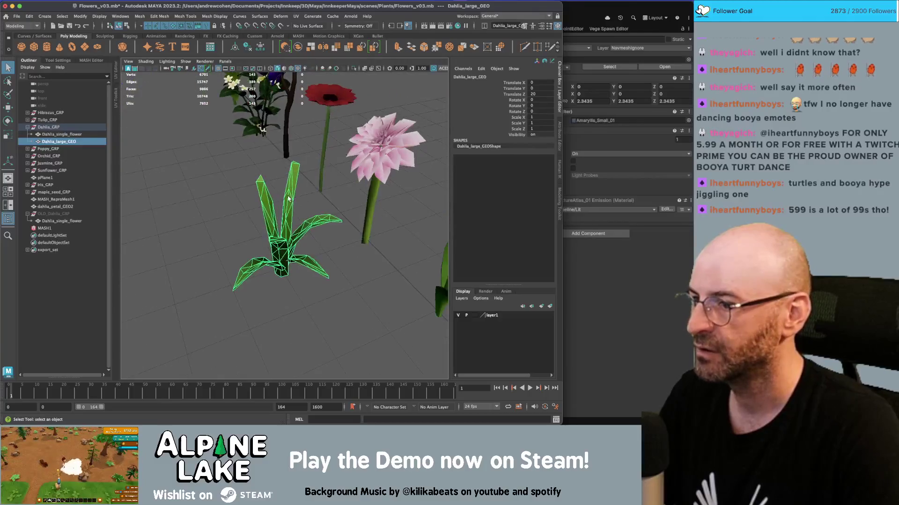
pyautogui.click(364, 172)
pyautogui.click(292, 189)
pyautogui.rightClick(292, 190)
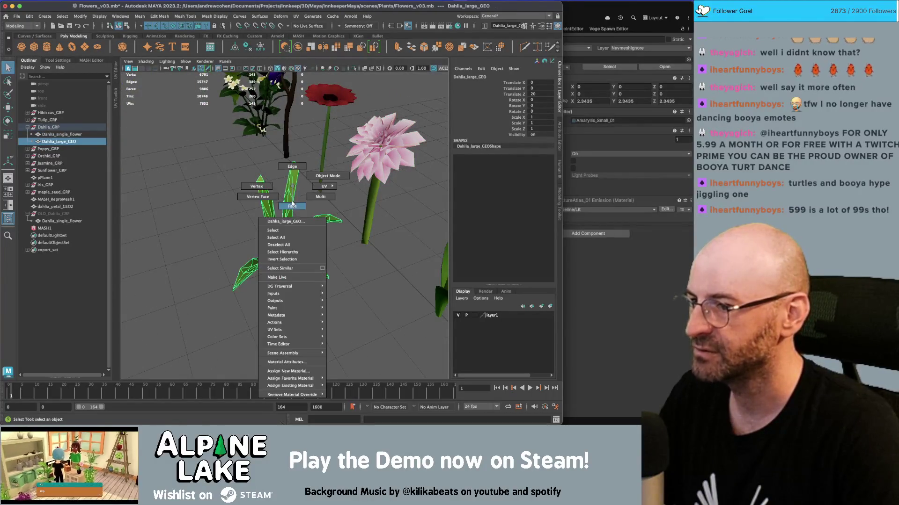
pyautogui.click(293, 204)
pyautogui.click(265, 205)
pyautogui.press('Delete')
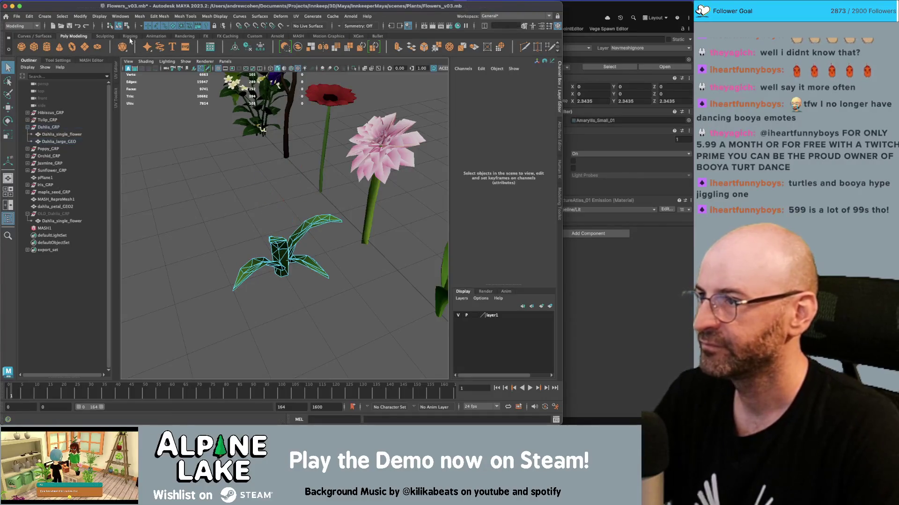
pyautogui.click(120, 25)
pyautogui.press('w')
pyautogui.click(385, 162)
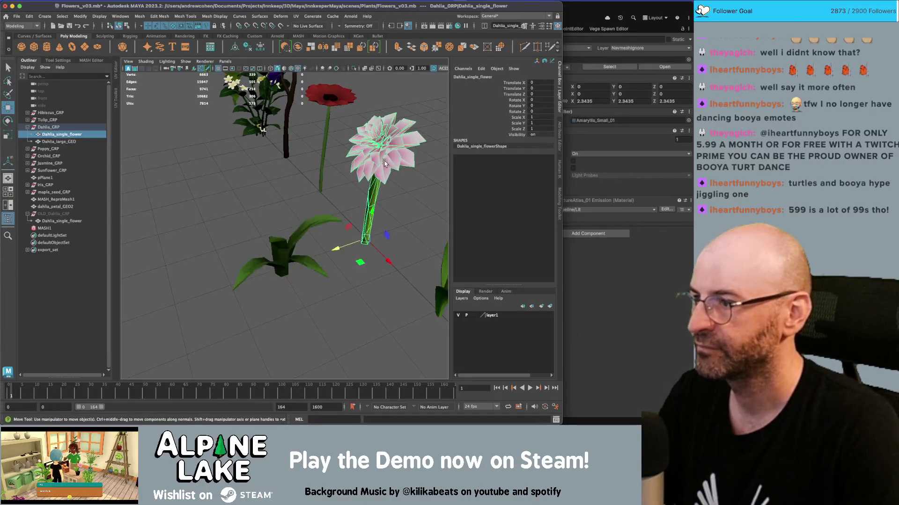
# Step: Duplicate the pink dahlia flower twice, moving, tilting and slightly shrinking the copies
pyautogui.hotkey('ctrl', 'd')
pyautogui.moveTo(337, 248)
pyautogui.mouseDown()
pyautogui.moveTo(286, 277)
pyautogui.moveTo(295, 303)
pyautogui.moveTo(288, 280)
pyautogui.moveTo(299, 296)
pyautogui.mouseUp()
pyautogui.press('f')
pyautogui.press('e')
pyautogui.hotkey('ctrl', 'd')
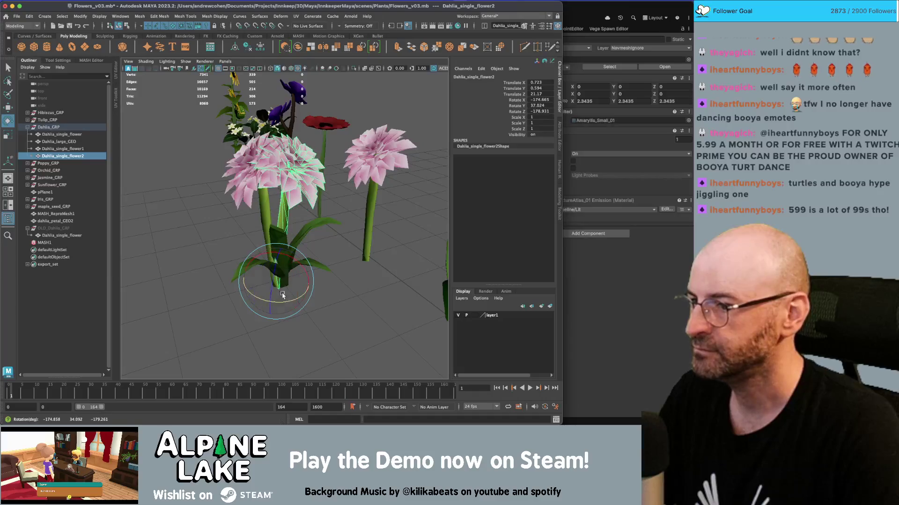
pyautogui.press('r')
pyautogui.moveTo(283, 295)
pyautogui.mouseDown()
pyautogui.moveTo(262, 281)
pyautogui.moveTo(303, 236)
pyautogui.mouseUp()
pyautogui.press('e')
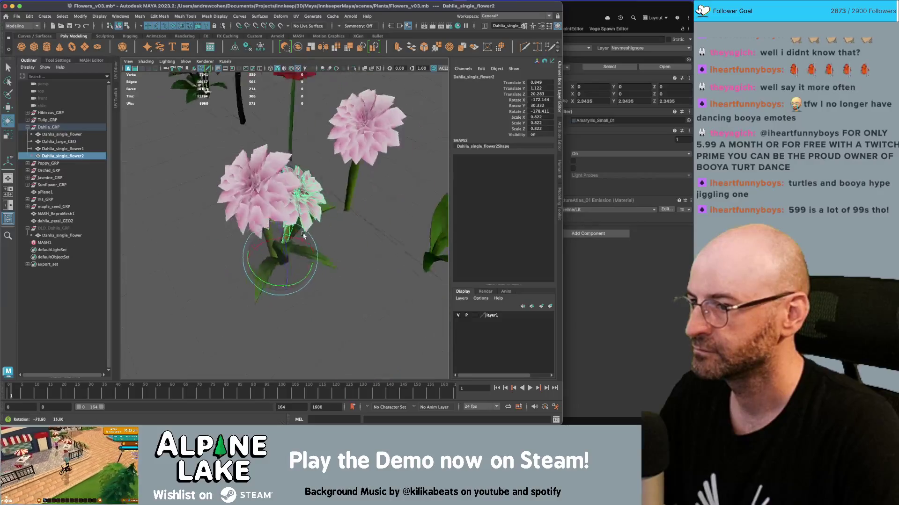
pyautogui.press('q')
pyautogui.click(351, 291)
pyautogui.scroll(-5, 351, 290)
pyautogui.moveTo(351, 291)
pyautogui.mouseDown()
pyautogui.moveTo(431, 237)
pyautogui.moveTo(327, 243)
pyautogui.moveTo(304, 262)
pyautogui.moveTo(280, 316)
pyautogui.moveTo(262, 309)
pyautogui.moveTo(280, 317)
pyautogui.moveTo(231, 333)
pyautogui.mouseUp()
pyautogui.scroll(5, 304, 244)
# Step: Duplicate the Dahlia_large_GEO leaf clump, spin the copy around Y, and select all four pieces
pyautogui.click(295, 245)
pyautogui.press('w')
pyautogui.hotkey('ctrl', 'd')
pyautogui.press('e')
pyautogui.moveTo(289, 332)
pyautogui.mouseDown()
pyautogui.moveTo(245, 331)
pyautogui.moveTo(260, 316)
pyautogui.moveTo(268, 323)
pyautogui.moveTo(264, 281)
pyautogui.moveTo(278, 191)
pyautogui.moveTo(329, 280)
pyautogui.moveTo(281, 197)
pyautogui.mouseUp()
pyautogui.press('w')
pyautogui.press('q')
pyautogui.moveTo(251, 159)
pyautogui.mouseDown()
pyautogui.moveTo(304, 252)
pyautogui.moveTo(300, 239)
pyautogui.moveTo(312, 206)
pyautogui.mouseUp()
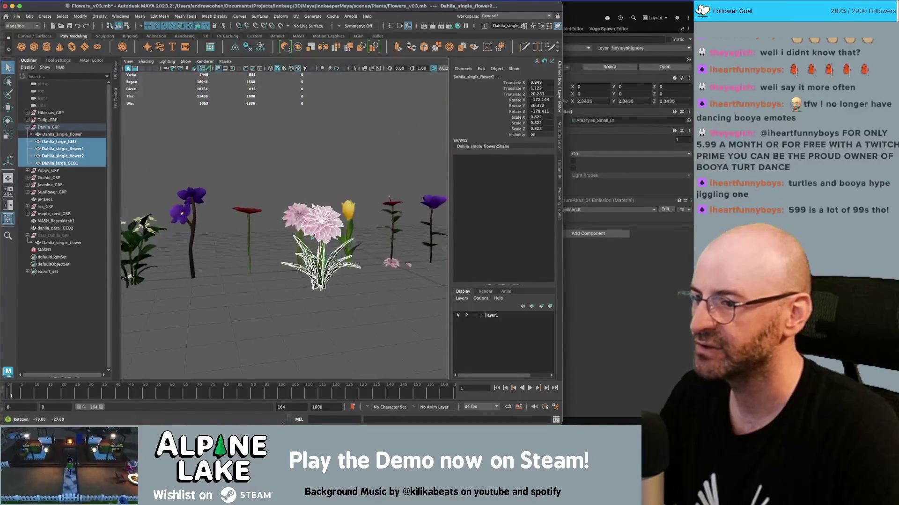
pyautogui.scroll(5, 279, 208)
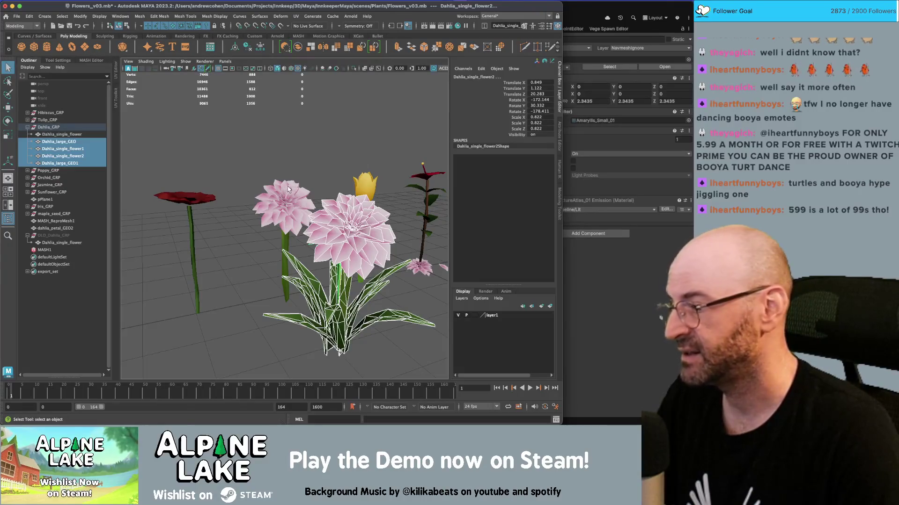
# Step: Combine the four dahlia pieces into one mesh, parent it to Dahlia_GRP and delete its history
pyautogui.click(326, 167)
pyautogui.moveTo(327, 168)
pyautogui.mouseDown()
pyautogui.moveTo(183, 259)
pyautogui.moveTo(290, 196)
pyautogui.moveTo(297, 180)
pyautogui.mouseUp()
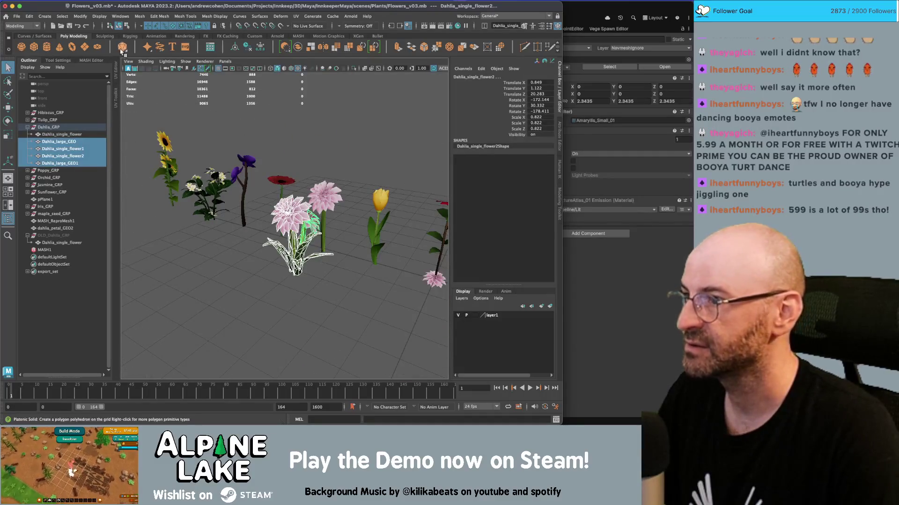
pyautogui.click(64, 164)
pyautogui.doubleClick(67, 142)
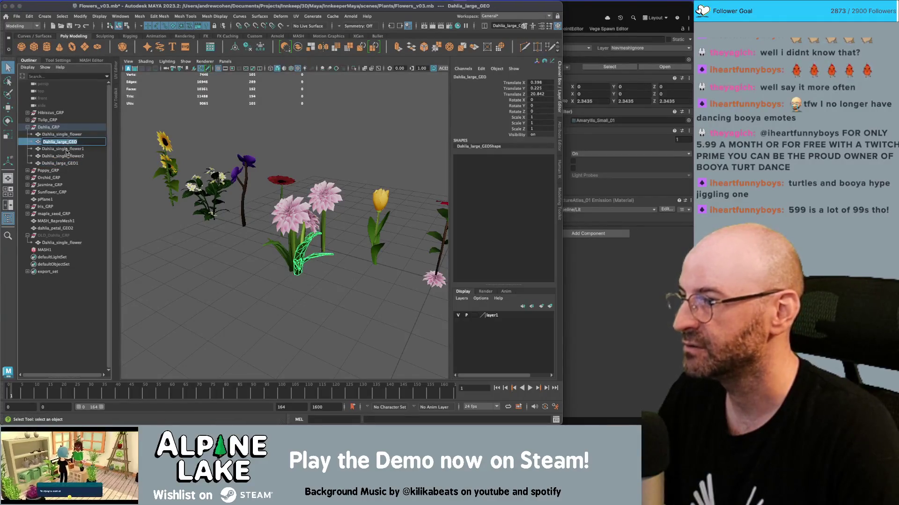
pyautogui.keyDown('shift'); pyautogui.click(66, 163); pyautogui.keyUp('shift')
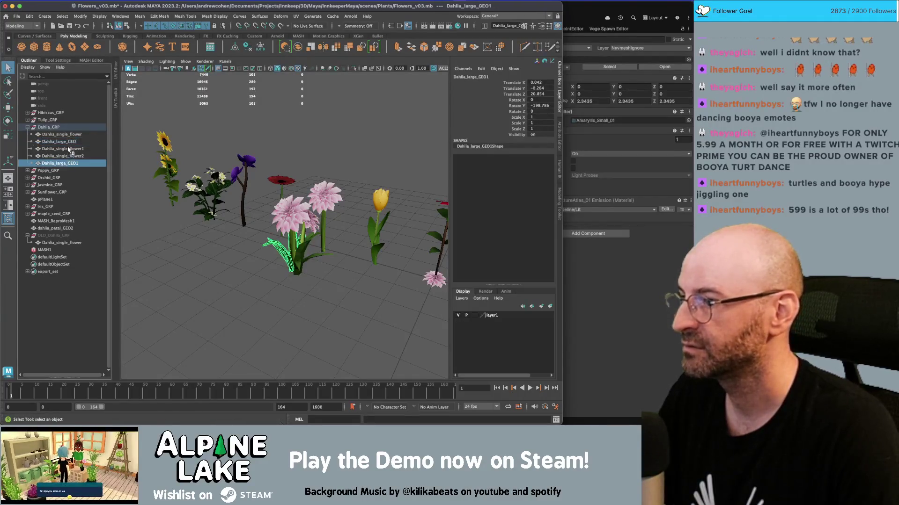
pyautogui.click(300, 47)
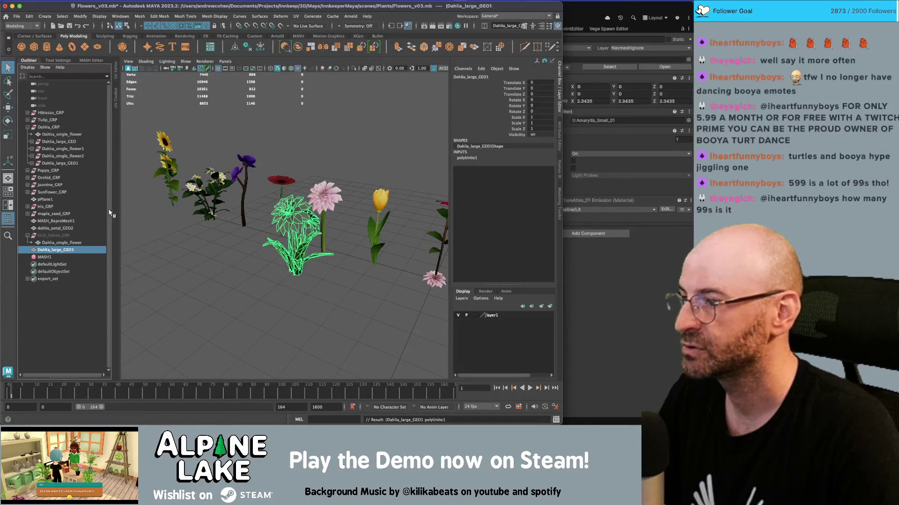
pyautogui.moveTo(66, 250)
pyautogui.mouseDown()
pyautogui.moveTo(60, 136)
pyautogui.moveTo(51, 127)
pyautogui.mouseUp()
pyautogui.hotkey('alt', 'shift', 'd')
# Step: Slide the combined dahlia along Z, freeze transforms, and place it in the flower row at Z 20
pyautogui.press('w')
pyautogui.moveTo(359, 267)
pyautogui.mouseDown()
pyautogui.moveTo(320, 265)
pyautogui.moveTo(293, 247)
pyautogui.mouseUp()
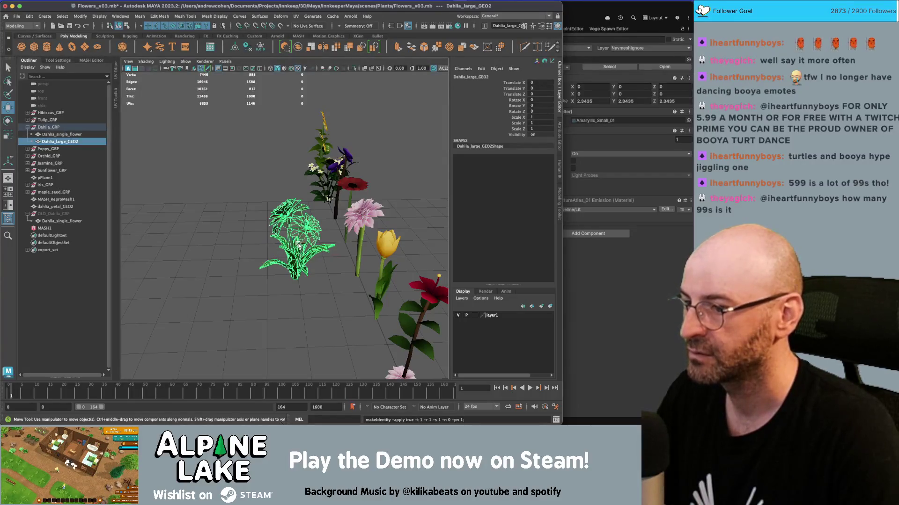
pyautogui.moveTo(346, 273); pyautogui.dragTo(412, 261)
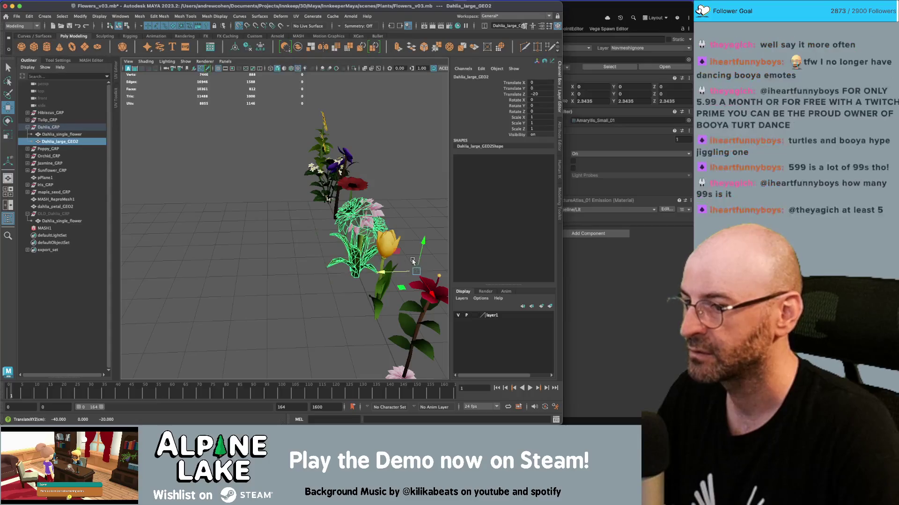
pyautogui.hotkey('ctrl', 'shift', 'f')
pyautogui.moveTo(339, 273); pyautogui.dragTo(278, 271)
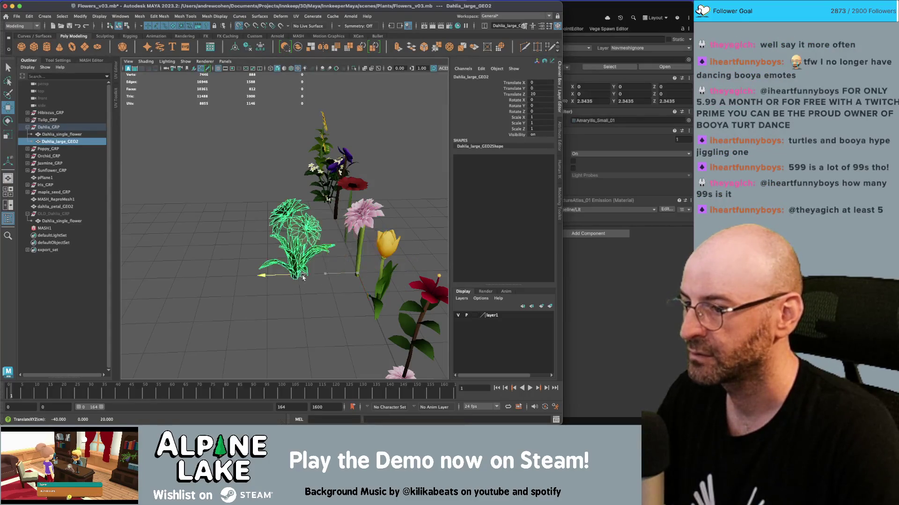
pyautogui.press('q')
pyautogui.press('f')
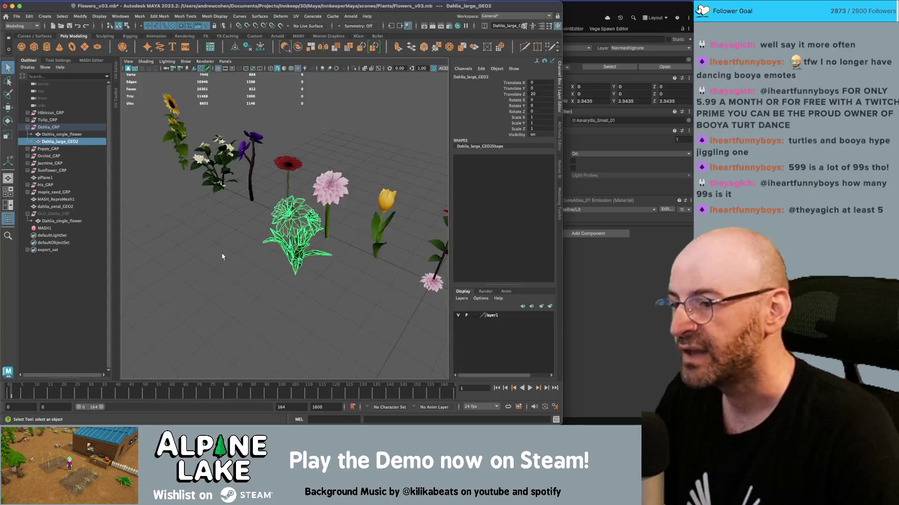
pyautogui.moveTo(356, 252); pyautogui.dragTo(321, 212)
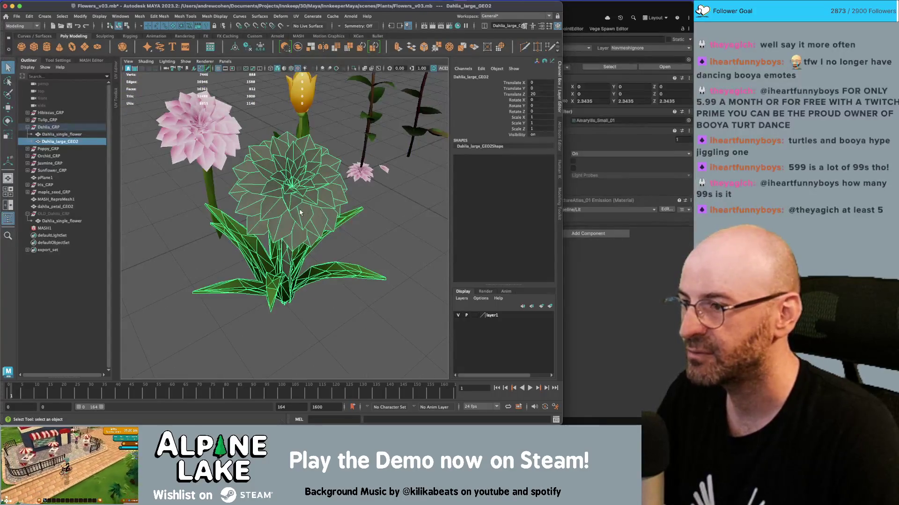
# Step: Select the large dahlia mesh Dahlia_large_GEO2 and show the UV Editor beside the 3D view
pyautogui.hotkey('ctrl', 'shift', 'u')
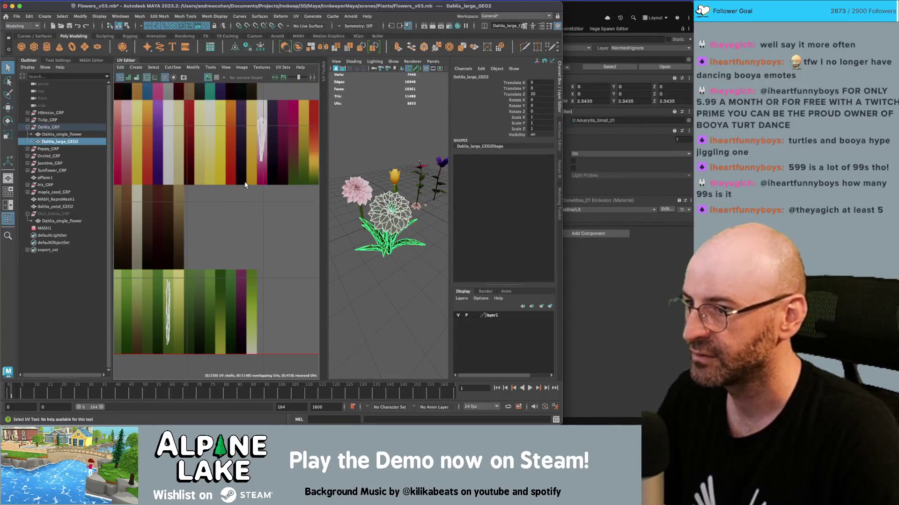
pyautogui.moveTo(407, 268)
pyautogui.mouseDown()
pyautogui.moveTo(358, 250)
pyautogui.moveTo(344, 197)
pyautogui.moveTo(412, 178)
pyautogui.moveTo(431, 131)
pyautogui.mouseUp()
pyautogui.click(434, 121)
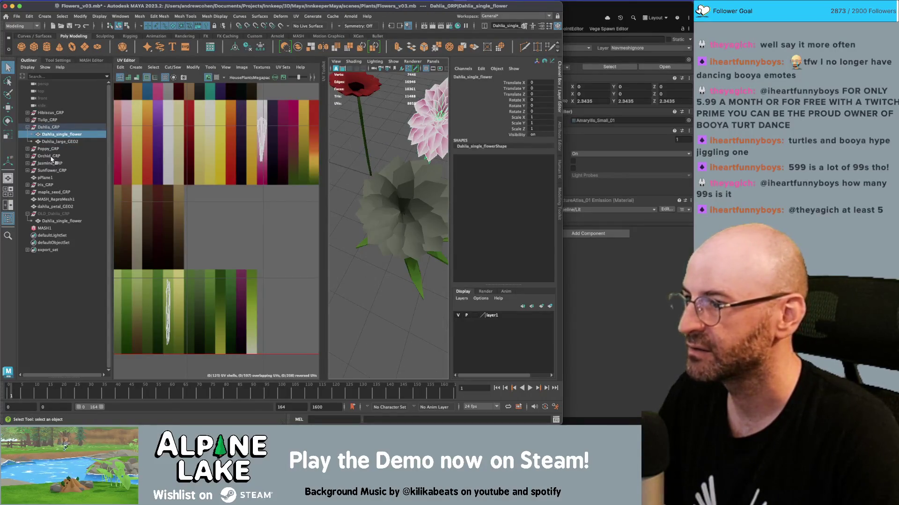
pyautogui.click(387, 181)
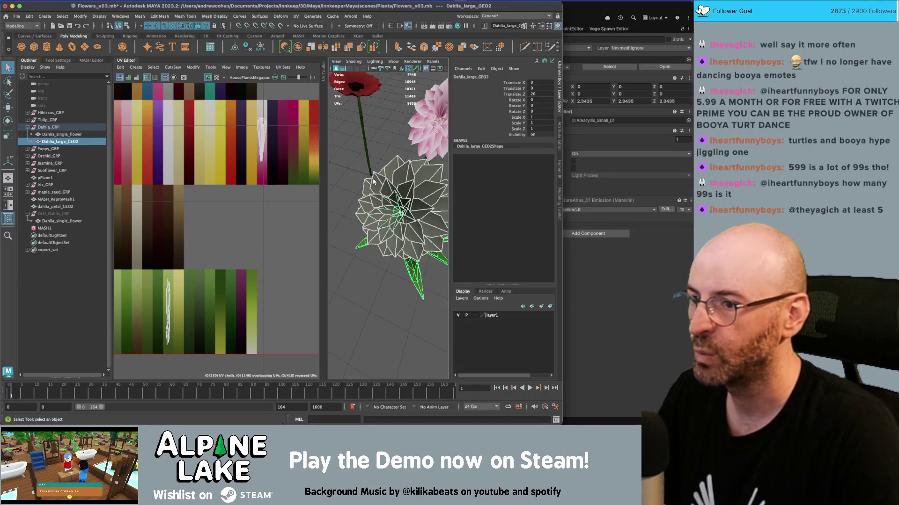
pyautogui.press('f')
pyautogui.click(121, 63)
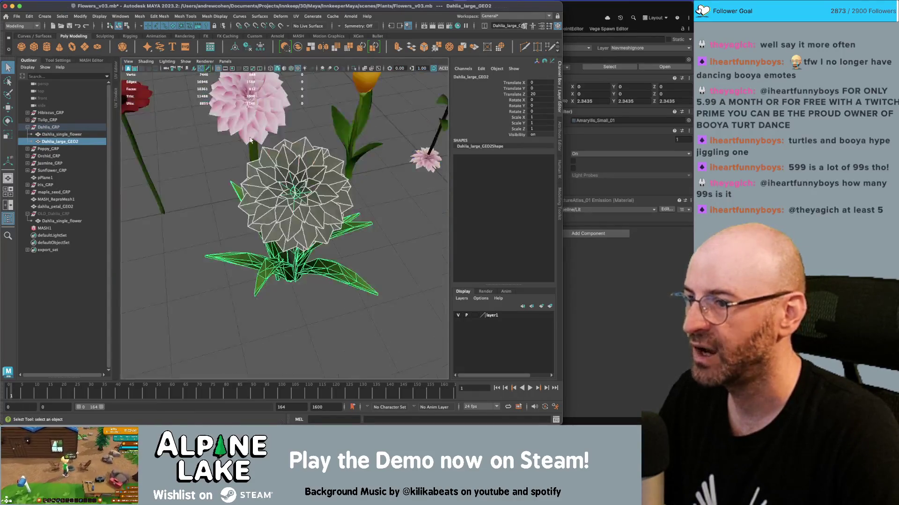
pyautogui.moveTo(365, 210)
pyautogui.mouseDown()
pyautogui.moveTo(391, 211)
pyautogui.moveTo(280, 196)
pyautogui.mouseUp()
pyautogui.click(280, 196)
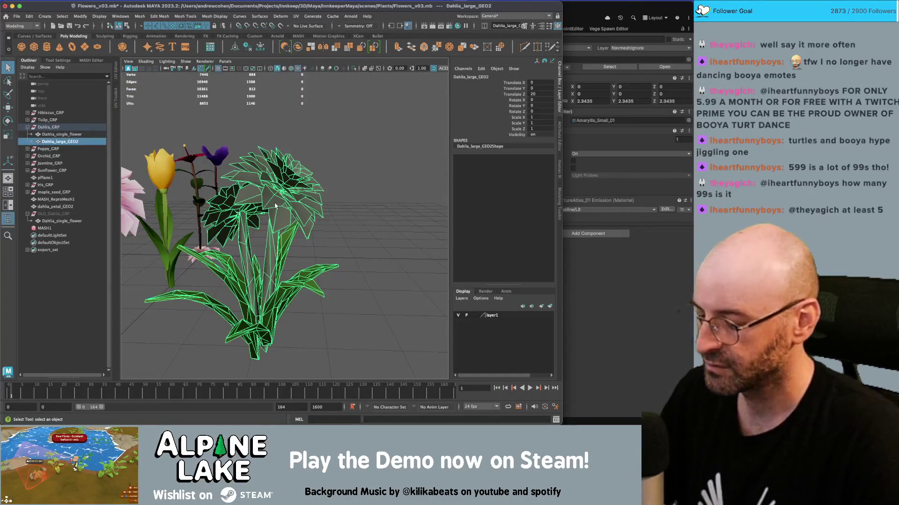
pyautogui.hotkey('ctrl', 'u')
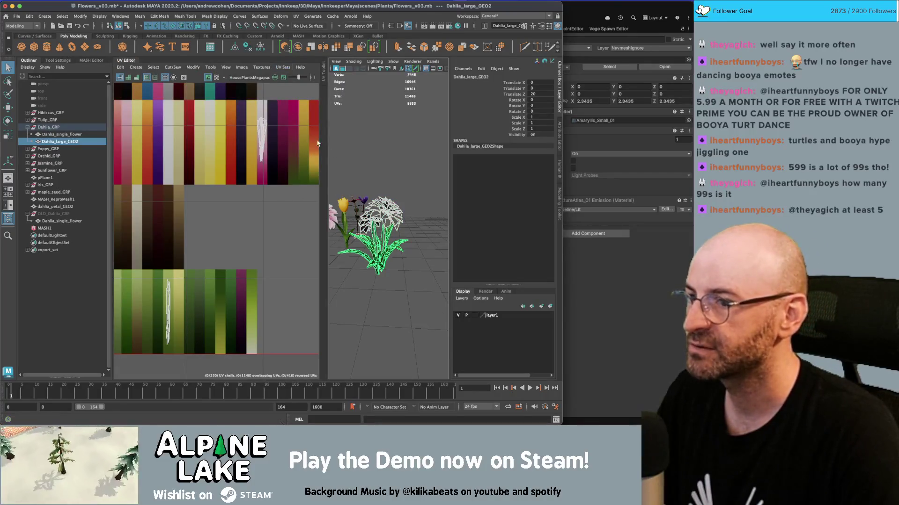
# Step: Display the dahlia's UV shells over the texture atlas and frame them in the UV view
pyautogui.click(250, 68)
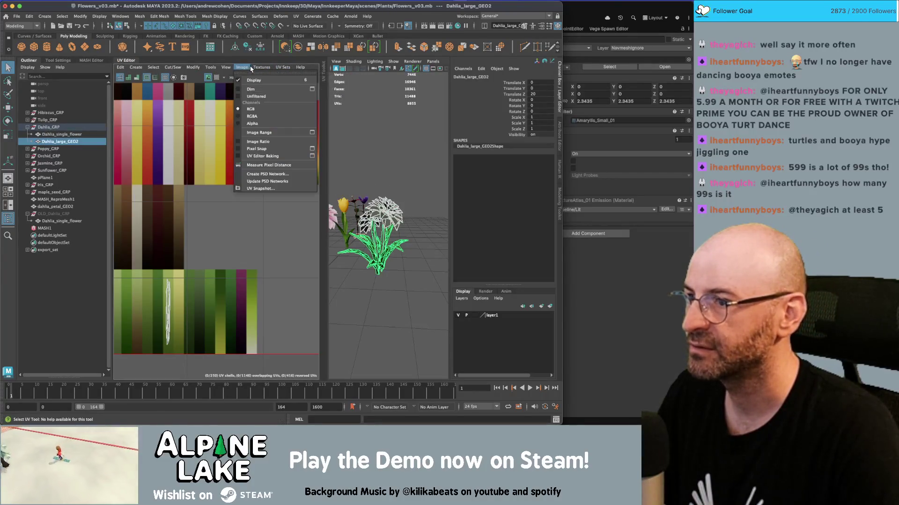
pyautogui.moveTo(255, 68)
pyautogui.moveTo(284, 68)
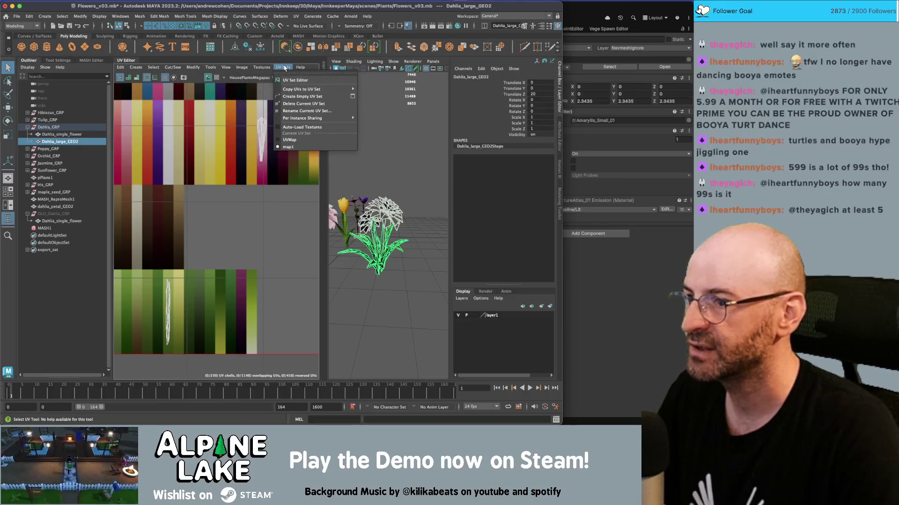
pyautogui.click(289, 139)
pyautogui.click(416, 176)
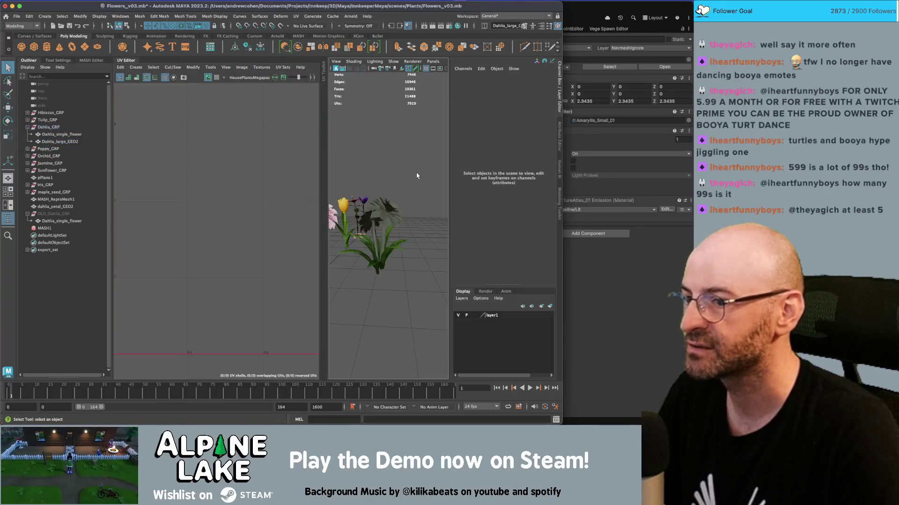
pyautogui.click(381, 220)
pyautogui.rightClick(273, 169)
pyautogui.moveTo(235, 256)
pyautogui.mouseDown()
pyautogui.moveTo(180, 377)
pyautogui.moveTo(185, 296)
pyautogui.mouseUp()
pyautogui.press('f')
pyautogui.click(119, 26)
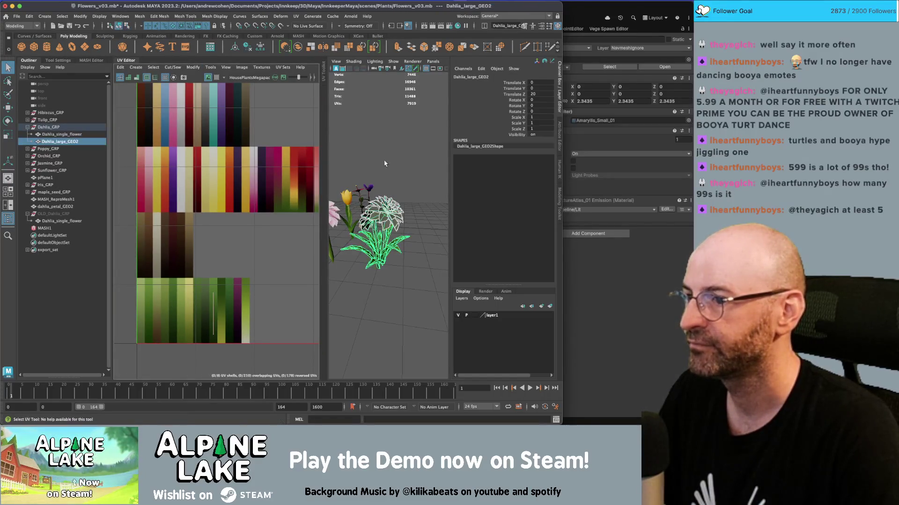
pyautogui.moveTo(374, 220); pyautogui.dragTo(388, 217)
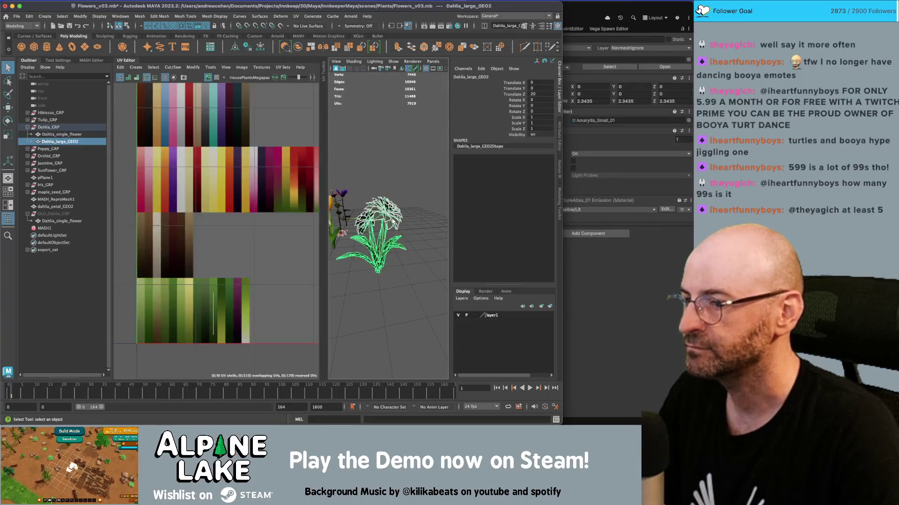
# Step: Make map1 the current UV set and select the dahlia's faces
pyautogui.click(279, 68)
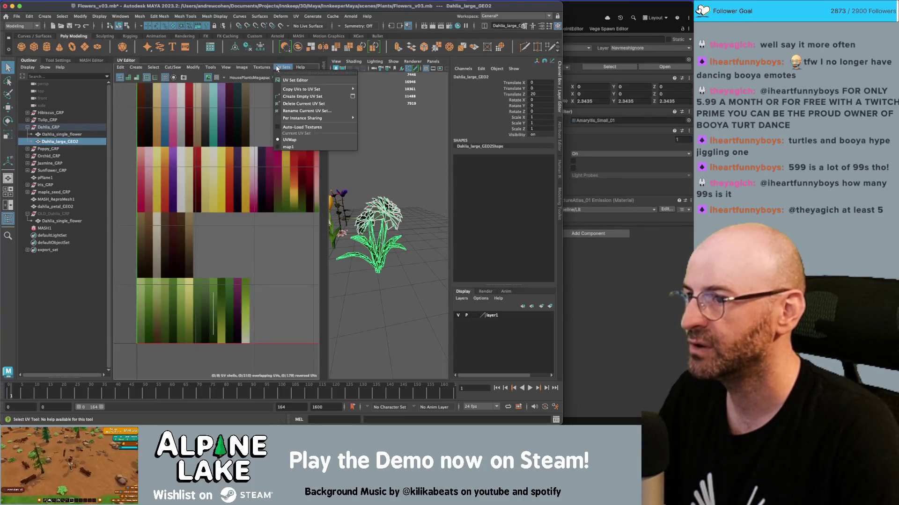
pyautogui.click(289, 147)
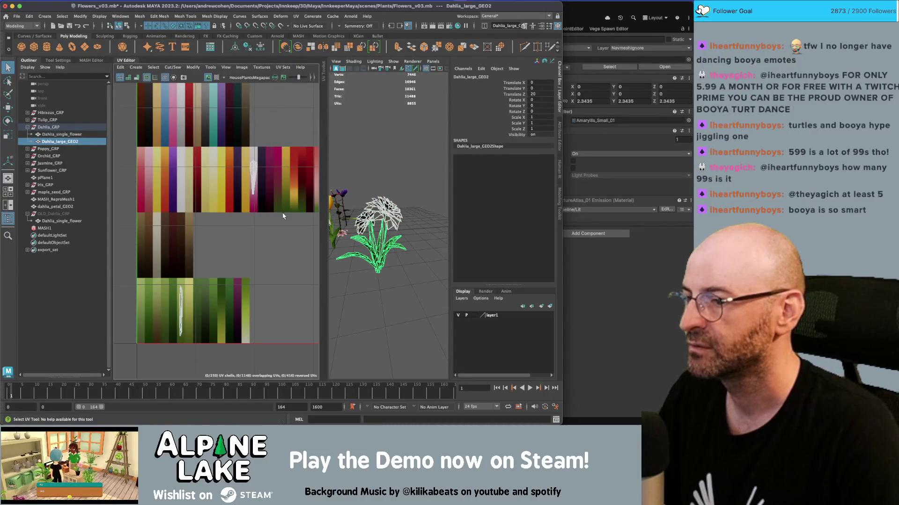
pyautogui.click(126, 26)
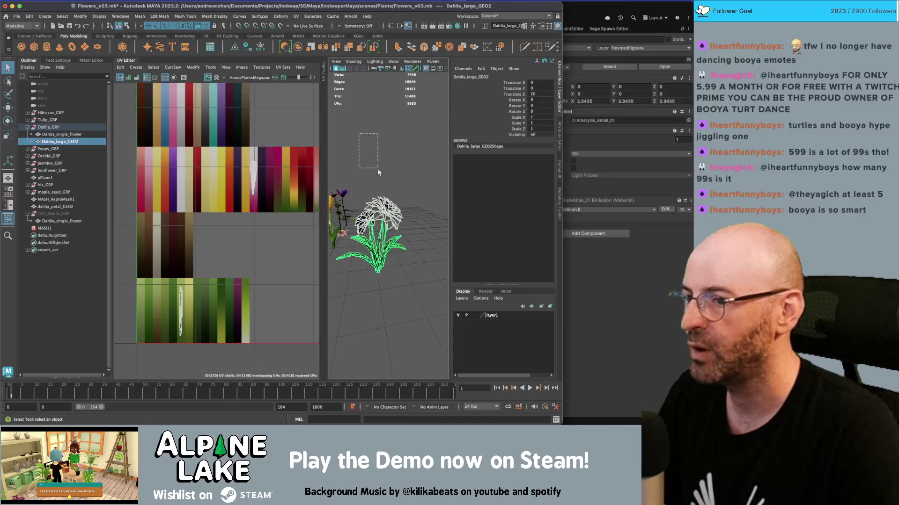
pyautogui.rightClick(250, 219)
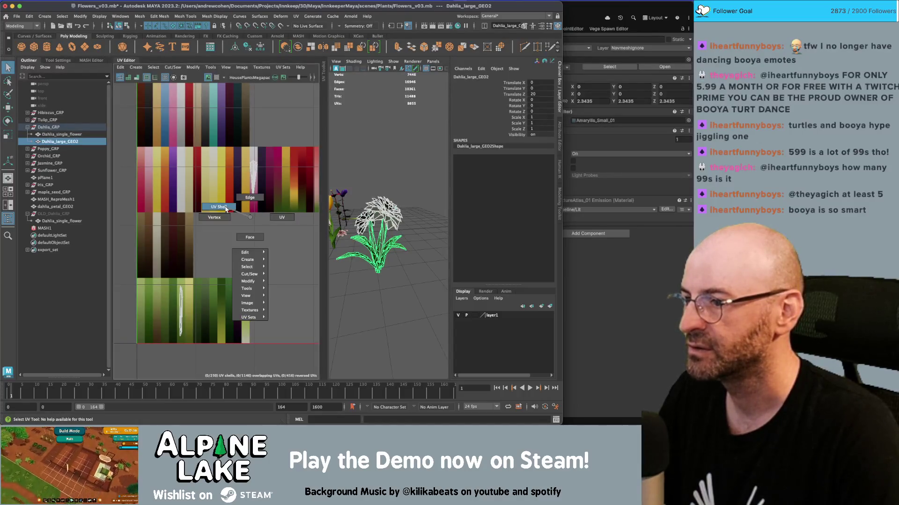
pyautogui.click(241, 68)
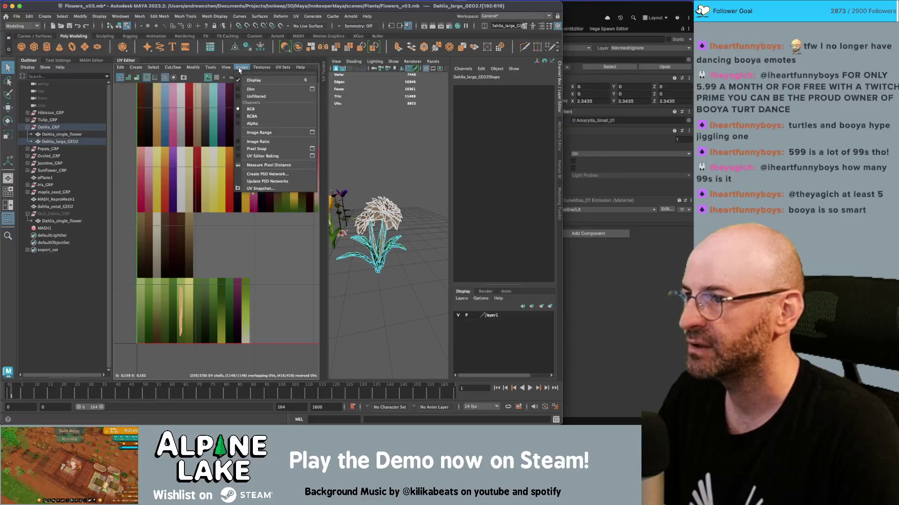
# Step: Copy the dahlia's UVs into the UVMap set and make UVMap current
pyautogui.moveTo(294, 90)
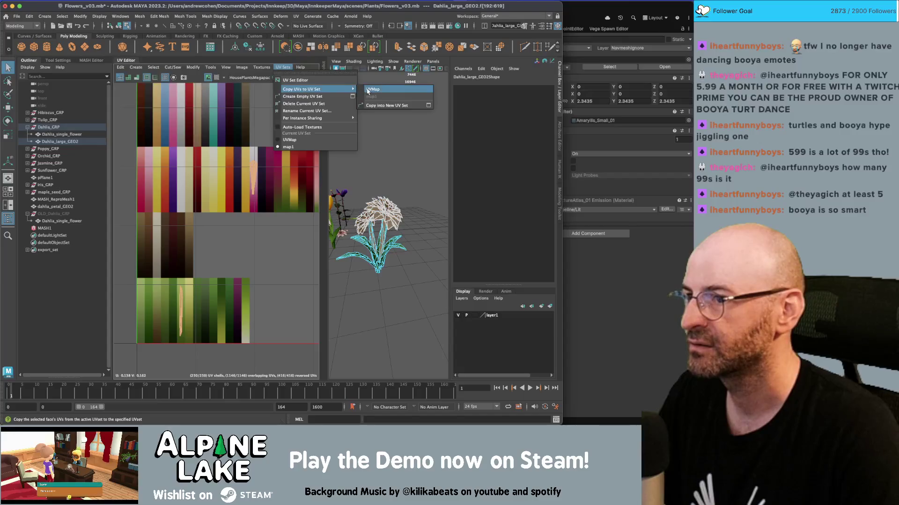
pyautogui.click(289, 139)
pyautogui.click(283, 67)
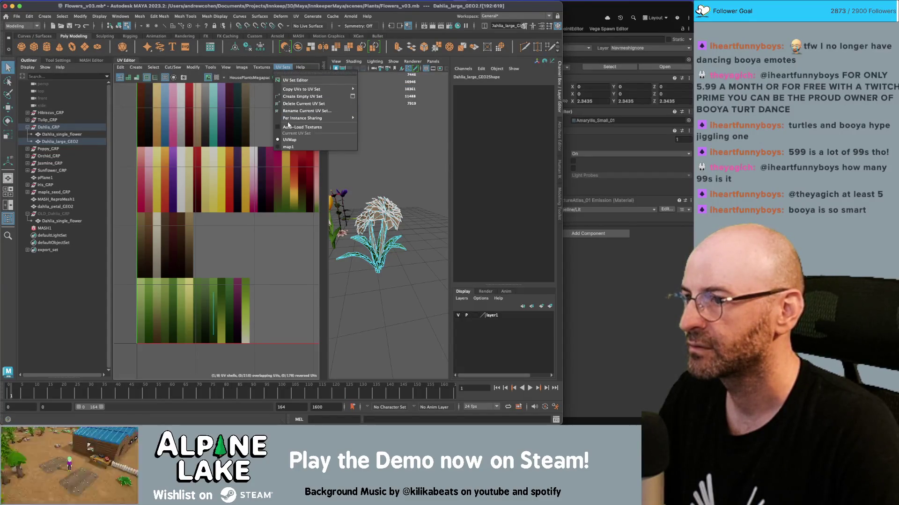
pyautogui.moveTo(304, 89)
pyautogui.click(379, 92)
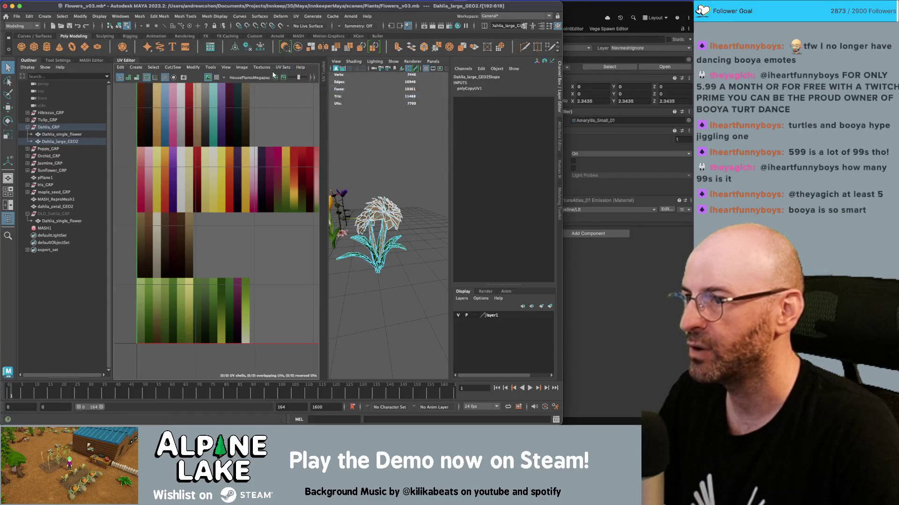
pyautogui.click(280, 69)
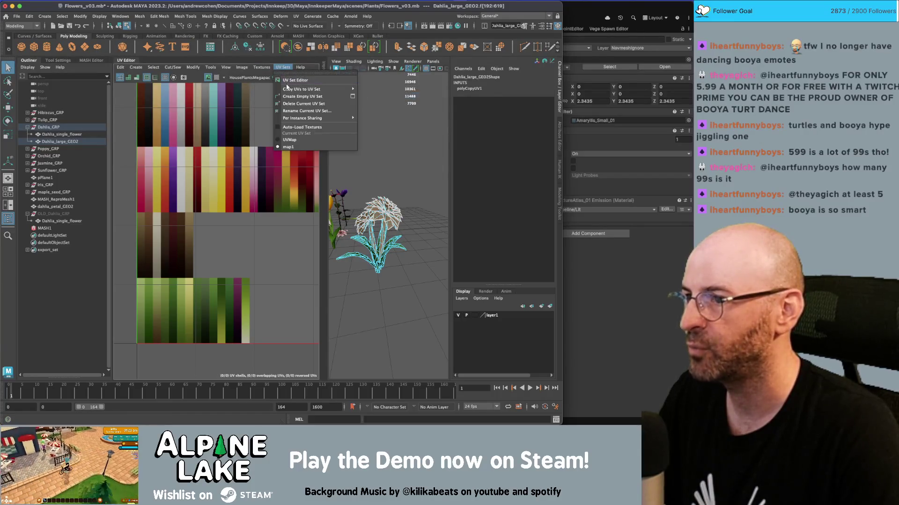
pyautogui.click(289, 140)
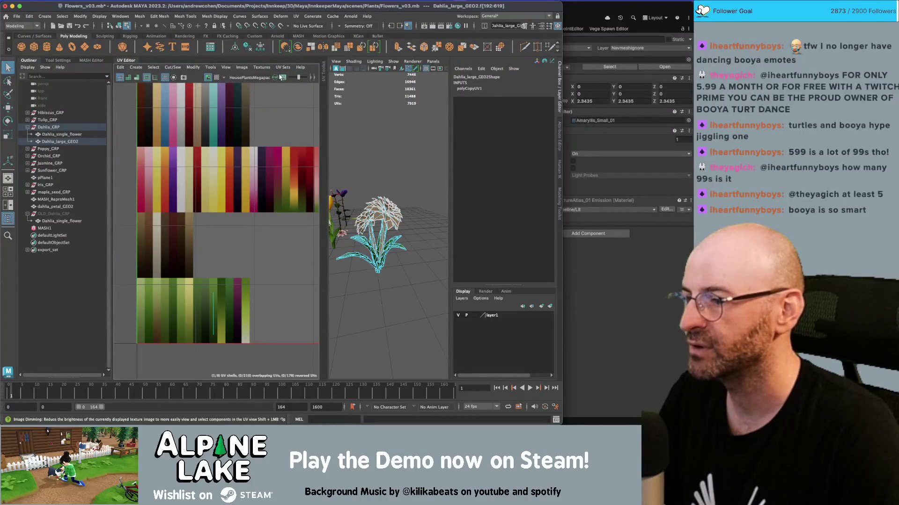
# Step: Switch back to map1, reselect the large dahlia and box-select all its UV shells
pyautogui.click(283, 67)
pyautogui.click(288, 139)
pyautogui.moveTo(279, 167); pyautogui.dragTo(218, 294)
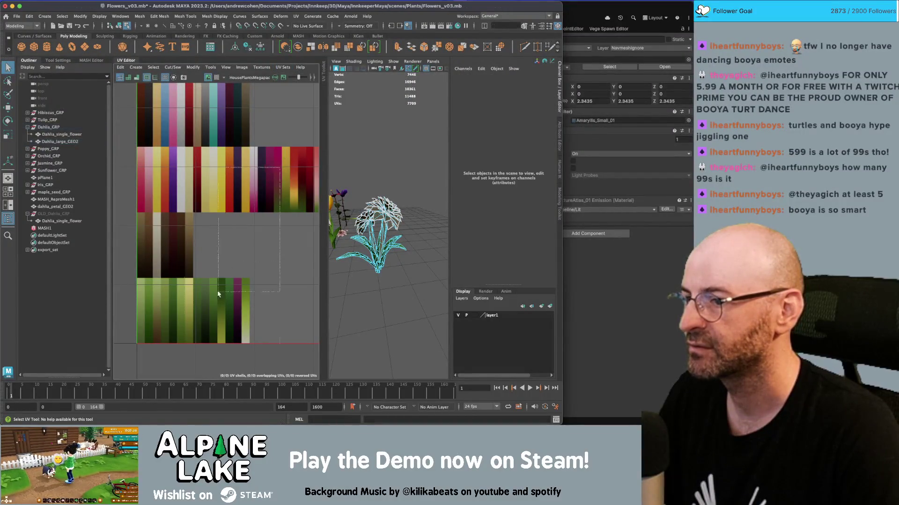
pyautogui.click(241, 158)
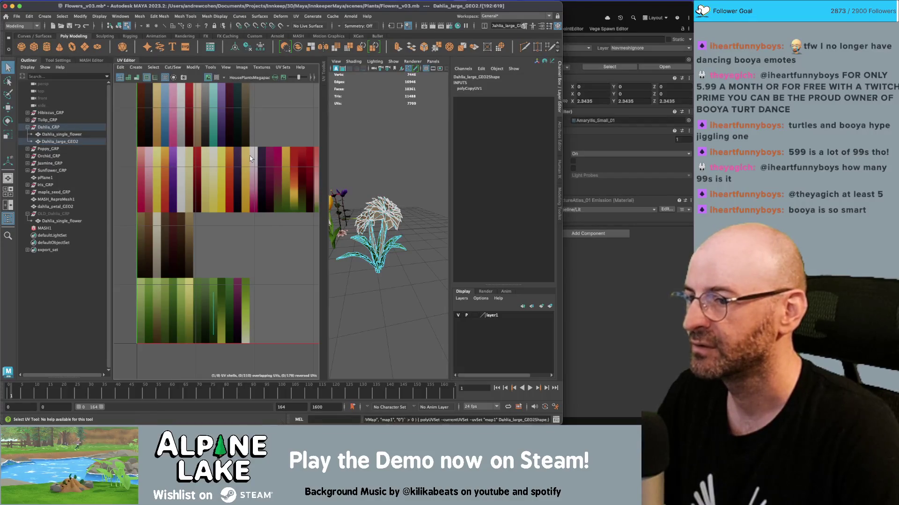
pyautogui.click(259, 67)
pyautogui.moveTo(279, 66)
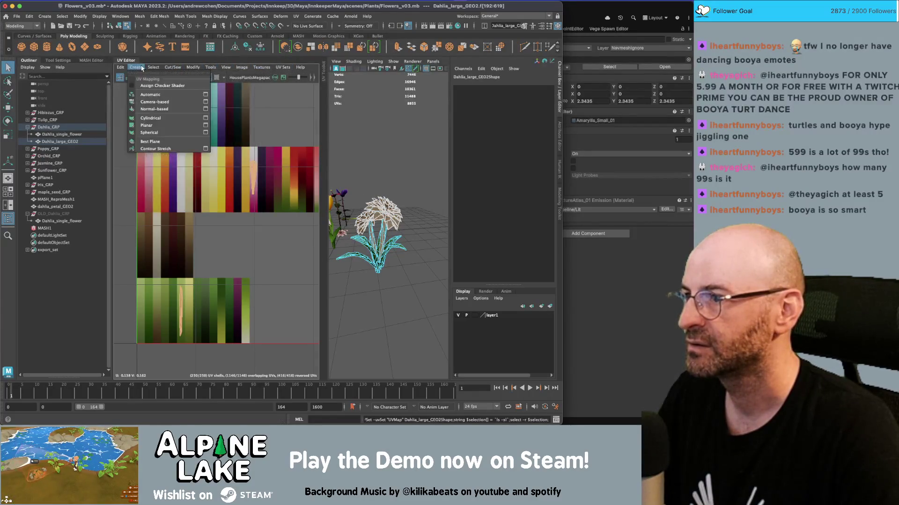
pyautogui.click(290, 194)
pyautogui.rightClick(290, 194)
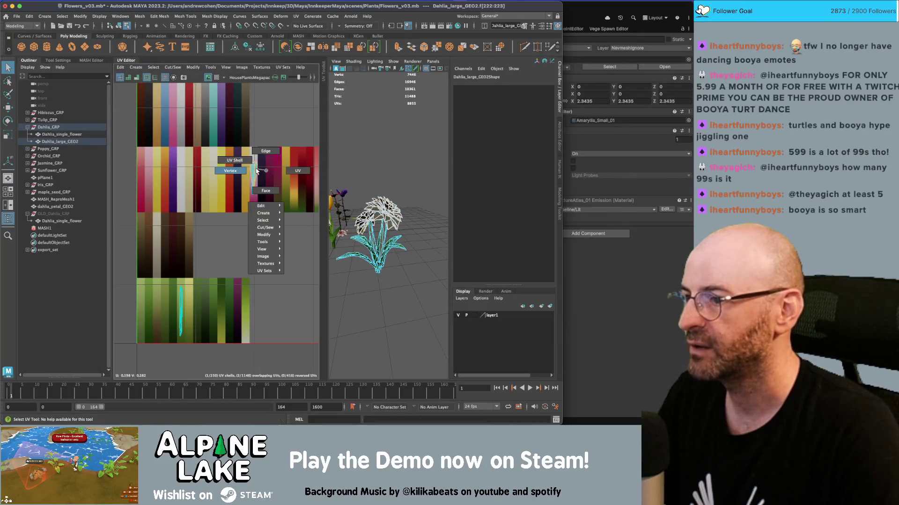
pyautogui.click(234, 170)
pyautogui.moveTo(274, 135); pyautogui.dragTo(177, 320)
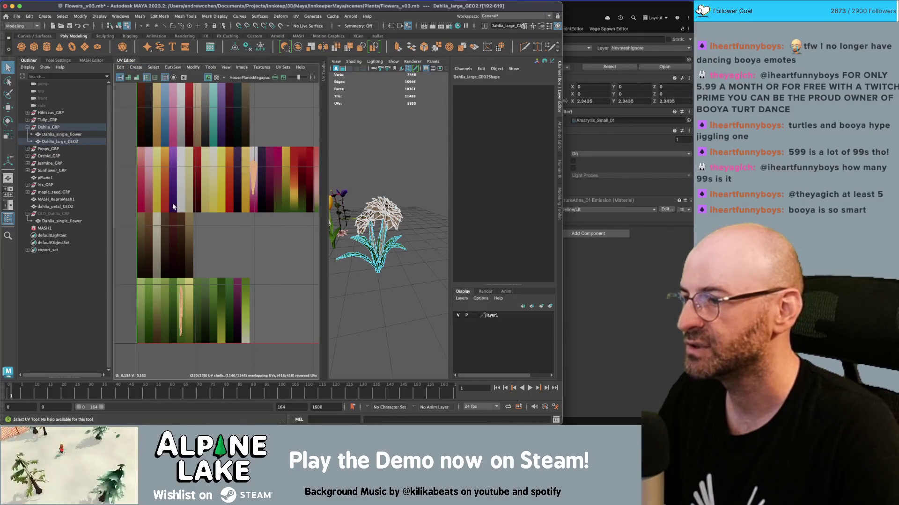
# Step: Set UVMap as the current UV set, then select all UVs and clear the selection
pyautogui.click(120, 68)
pyautogui.click(280, 68)
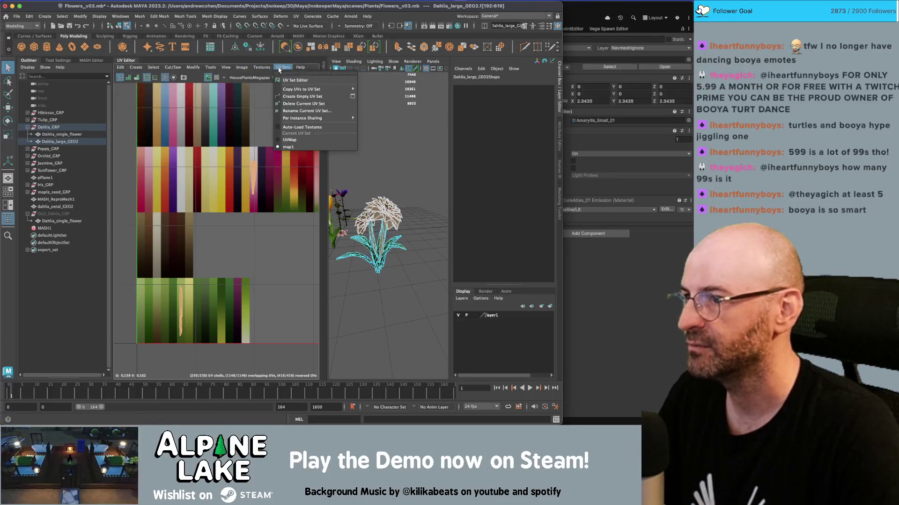
pyautogui.click(294, 139)
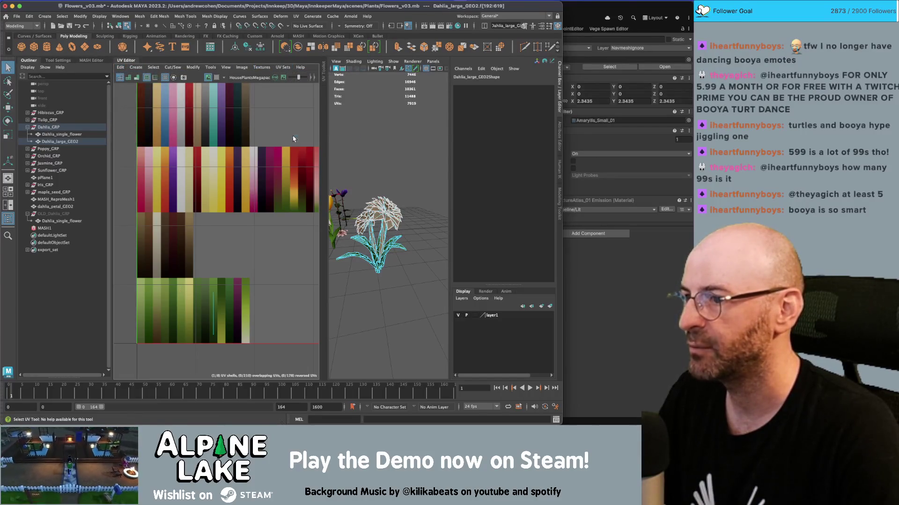
pyautogui.click(120, 67)
pyautogui.click(128, 91)
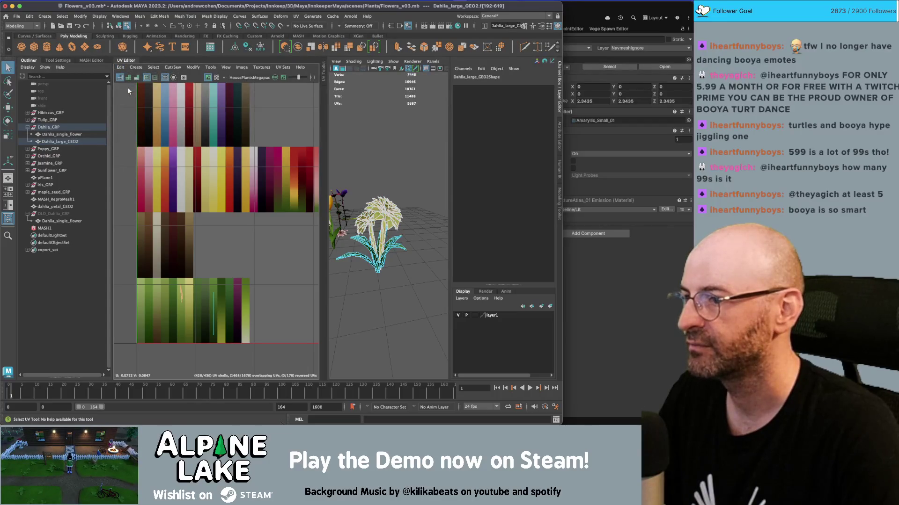
pyautogui.click(220, 217)
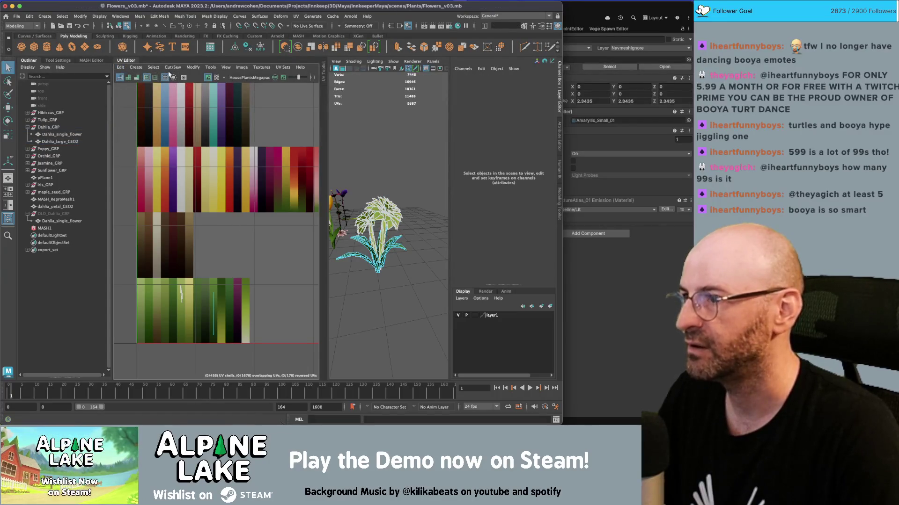
# Step: Reselect Dahlia_large_GEO2 and pick faces on its dahlia head in face mode
pyautogui.click(118, 27)
pyautogui.click(195, 211)
pyautogui.press('f')
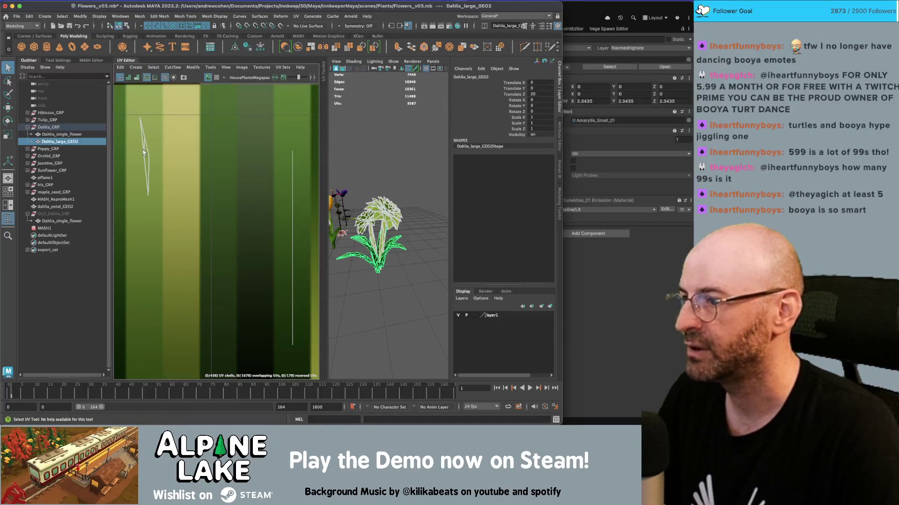
pyautogui.moveTo(358, 189)
pyautogui.keyDown('alt'); pyautogui.mouseDown()
pyautogui.moveTo(389, 202)
pyautogui.moveTo(419, 196)
pyautogui.mouseUp(); pyautogui.keyUp('alt')
pyautogui.scroll(-8, 232, 171)
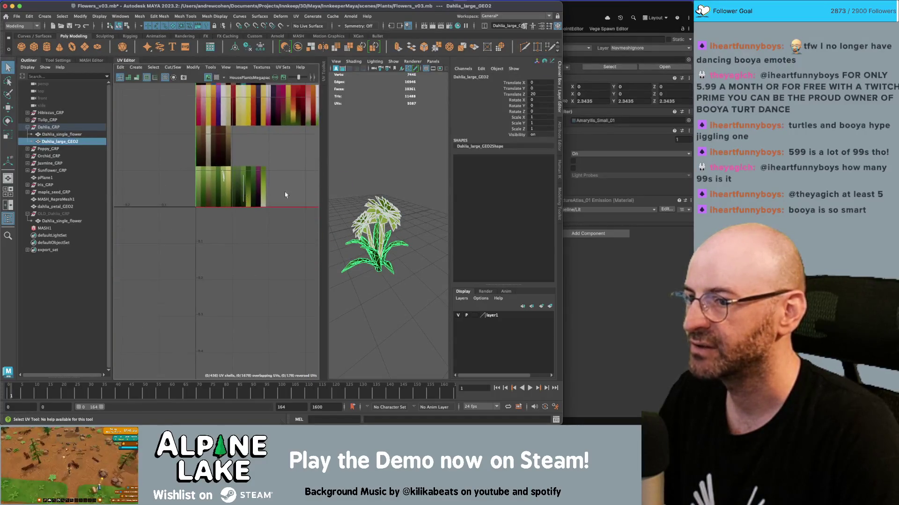
pyautogui.click(121, 63)
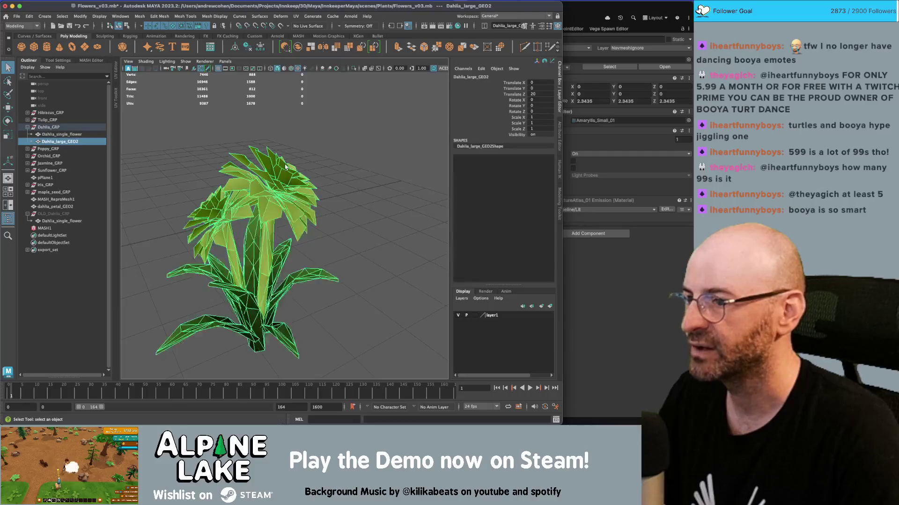
pyautogui.rightClick(277, 176)
pyautogui.click(276, 177)
pyautogui.doubleClick(276, 177)
# Step: Marquee and grow-select the dahlia head faces, delete them, then select Dahlia_single_flower
pyautogui.moveTo(276, 177)
pyautogui.keyDown('alt'); pyautogui.mouseDown()
pyautogui.moveTo(351, 164)
pyautogui.moveTo(286, 164)
pyautogui.moveTo(423, 161)
pyautogui.moveTo(354, 170)
pyautogui.mouseUp(); pyautogui.keyUp('alt')
pyautogui.moveTo(181, 129); pyautogui.dragTo(372, 234)
pyautogui.hotkey('shift', '.')
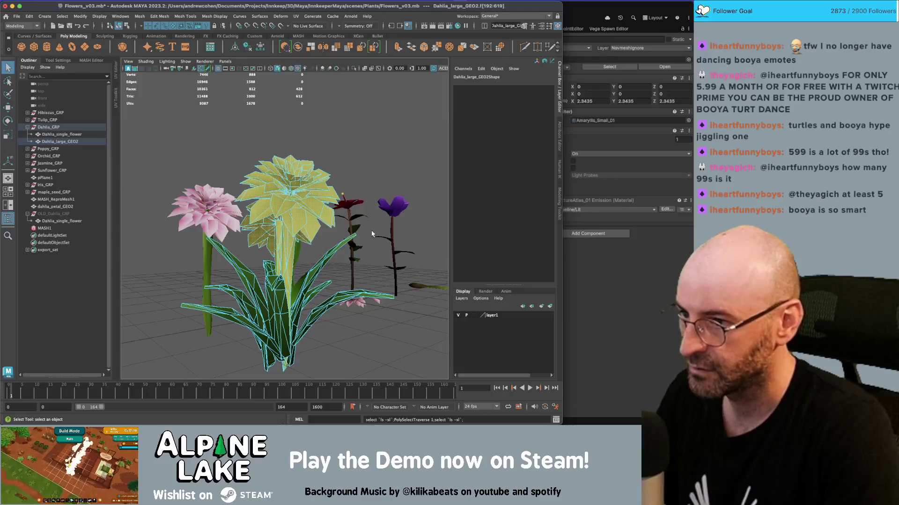
pyautogui.press('Delete')
pyautogui.moveTo(371, 231)
pyautogui.keyDown('alt'); pyautogui.mouseDown()
pyautogui.moveTo(265, 192)
pyautogui.moveTo(225, 117)
pyautogui.mouseUp(); pyautogui.keyUp('alt')
pyautogui.click(127, 25)
pyautogui.click(197, 148)
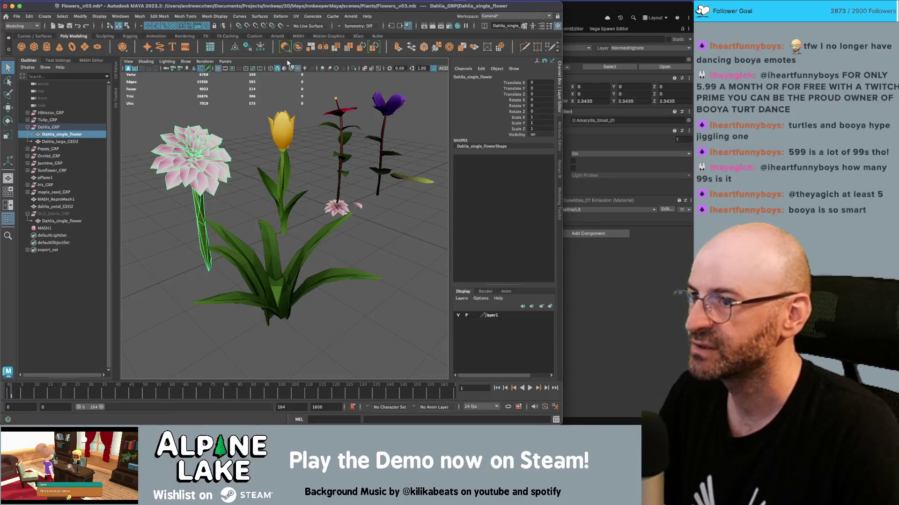
# Step: On the Dahlia_large_GEO2 leaf mesh, copy the UVMap UVs into the map1 UV set
pyautogui.click(116, 67)
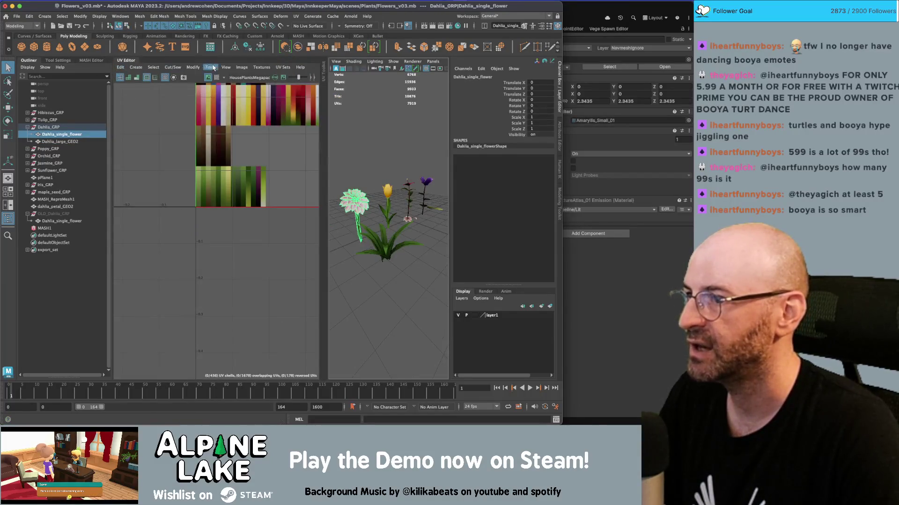
pyautogui.click(283, 68)
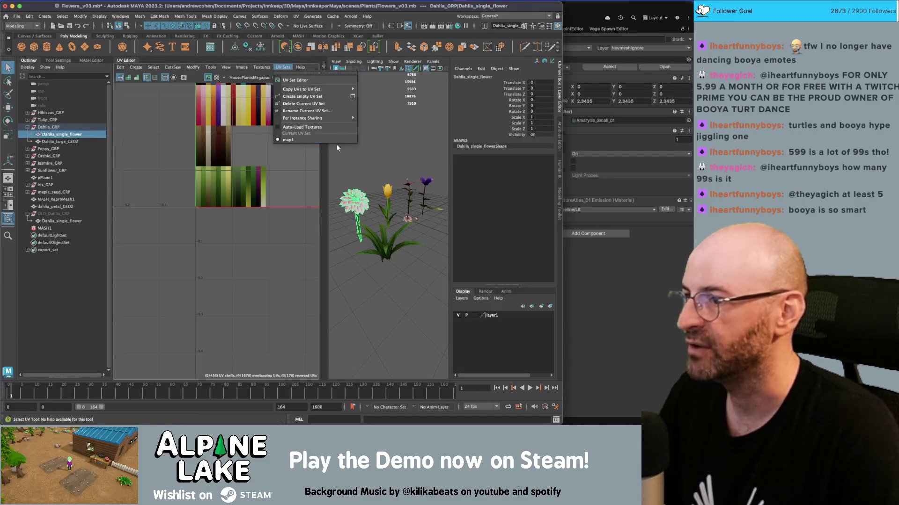
pyautogui.click(382, 212)
pyautogui.click(388, 243)
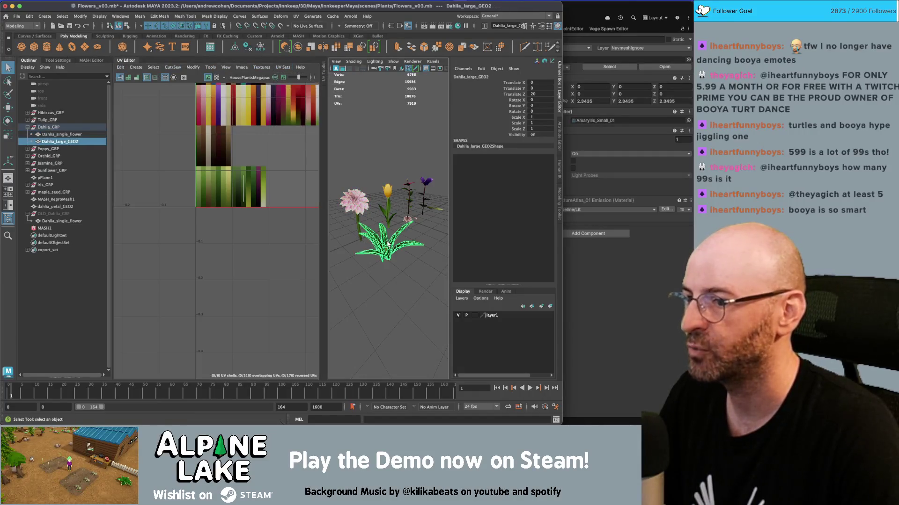
pyautogui.click(262, 67)
pyautogui.moveTo(283, 66)
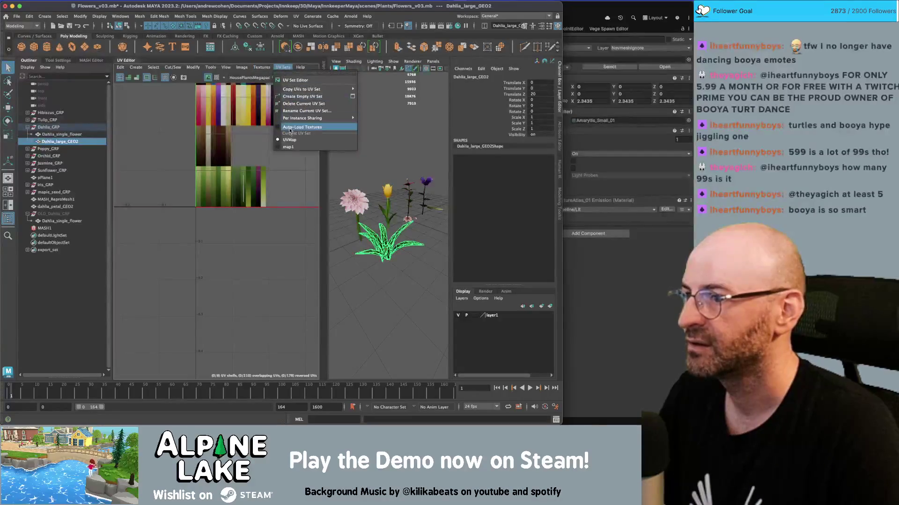
pyautogui.click(289, 147)
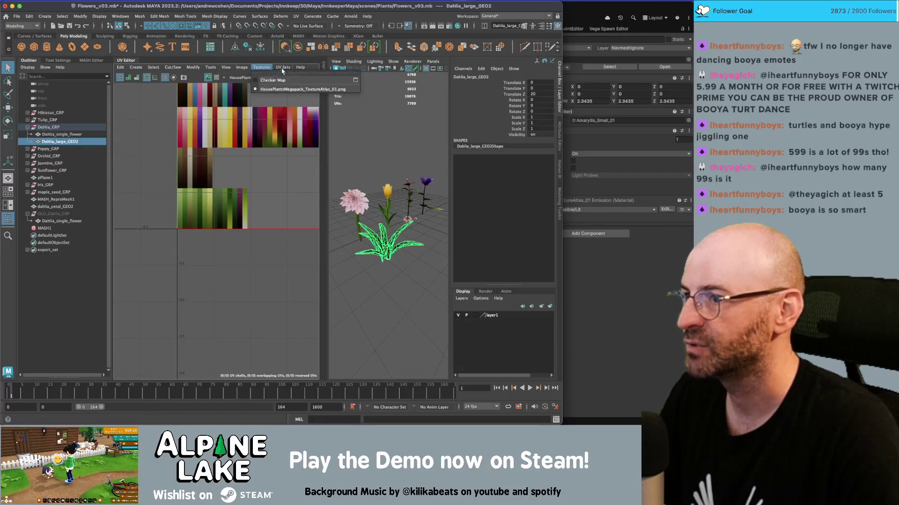
pyautogui.click(283, 67)
pyautogui.click(295, 140)
pyautogui.click(283, 67)
pyautogui.moveTo(299, 89)
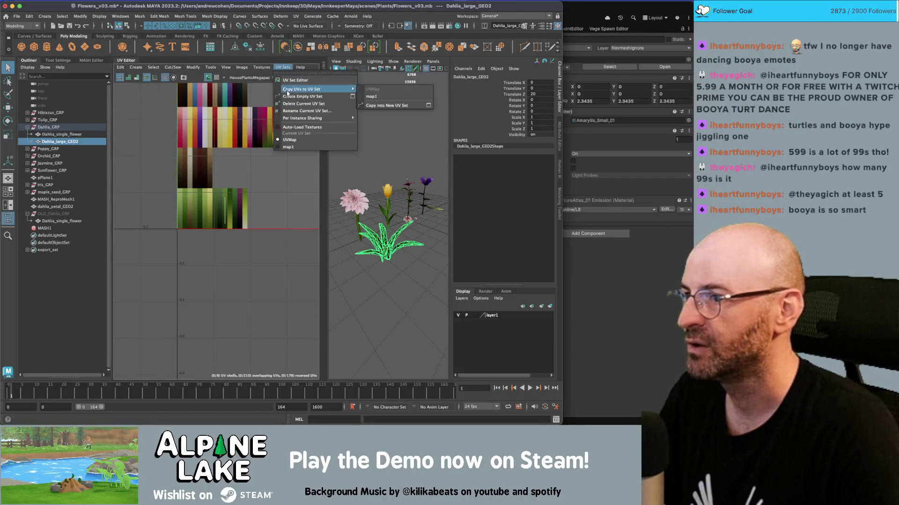
pyautogui.click(371, 95)
pyautogui.click(282, 67)
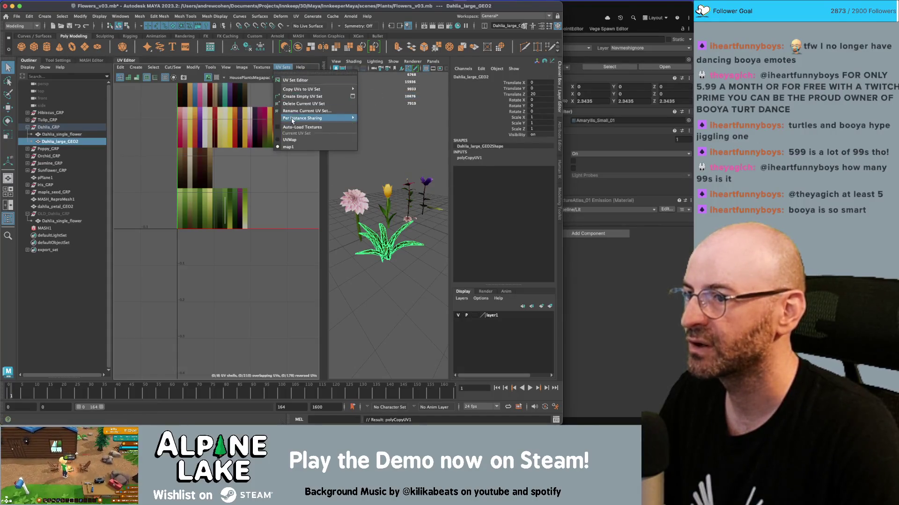
pyautogui.click(288, 147)
# Step: Delete the old map1 UV set and rename UVMap to map1
pyautogui.click(284, 67)
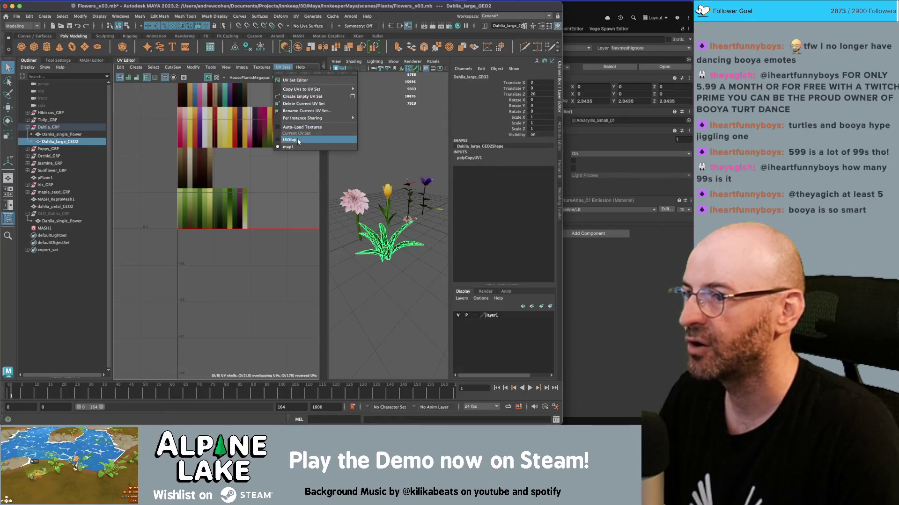
pyautogui.click(287, 68)
pyautogui.click(286, 68)
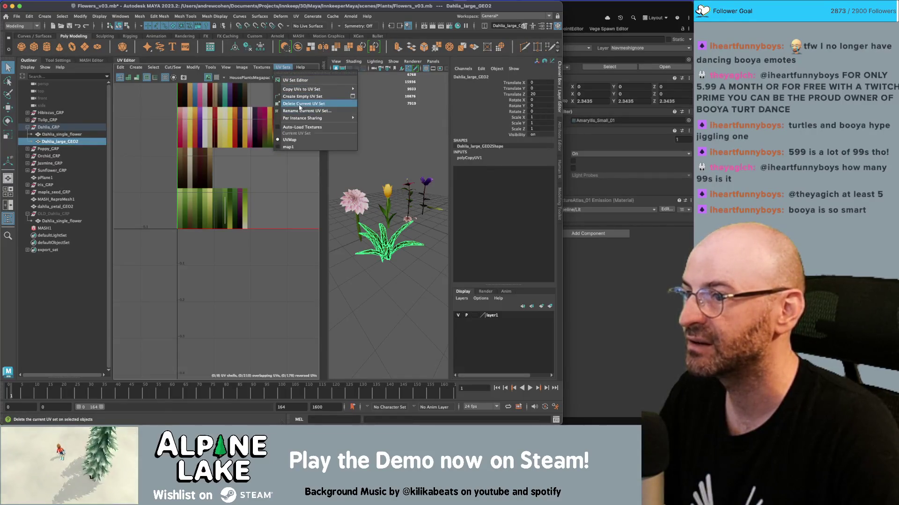
pyautogui.click(300, 104)
pyautogui.click(281, 67)
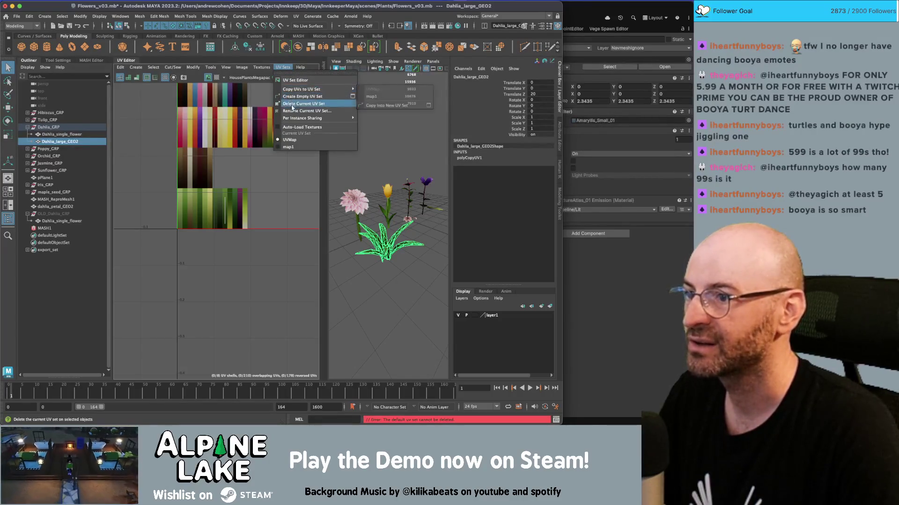
pyautogui.moveTo(302, 89)
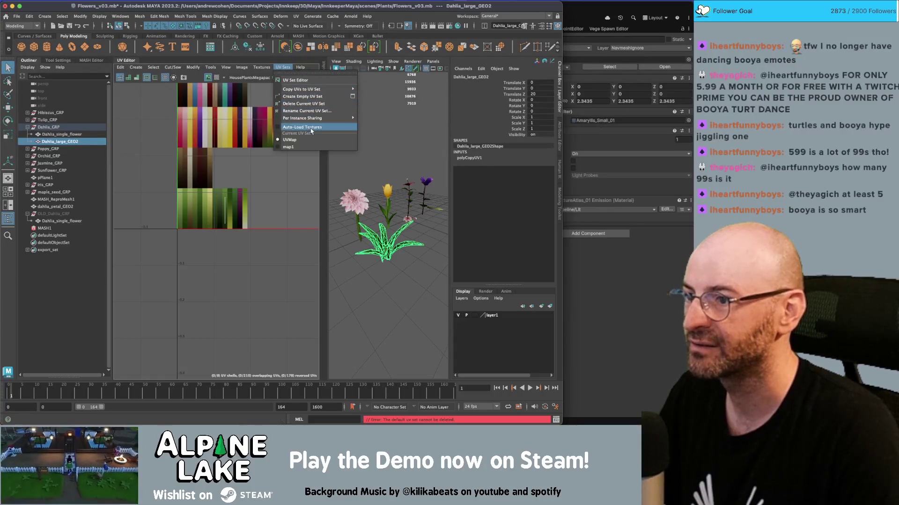
pyautogui.click(294, 147)
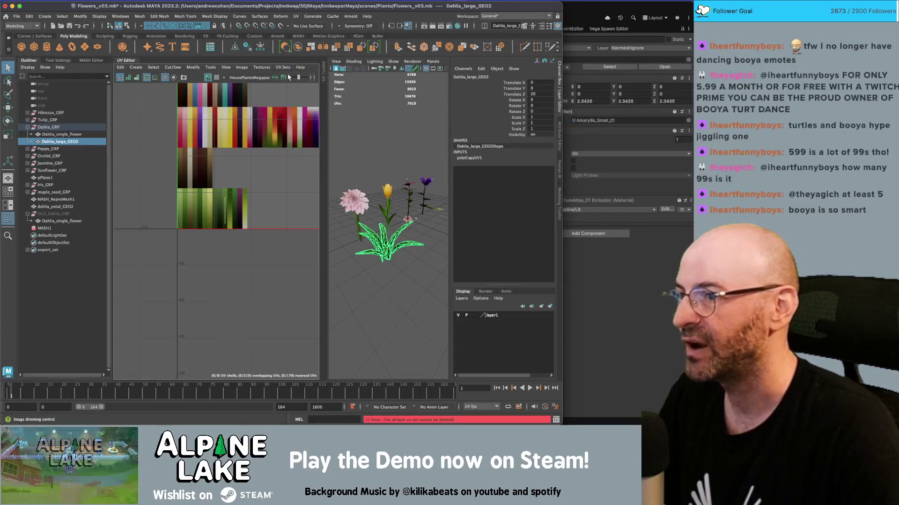
pyautogui.click(286, 68)
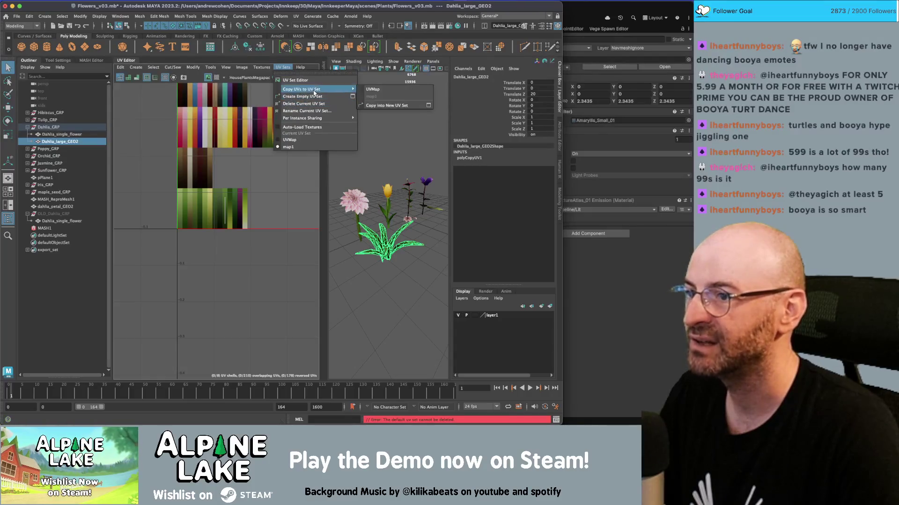
pyautogui.click(304, 103)
pyautogui.click(288, 68)
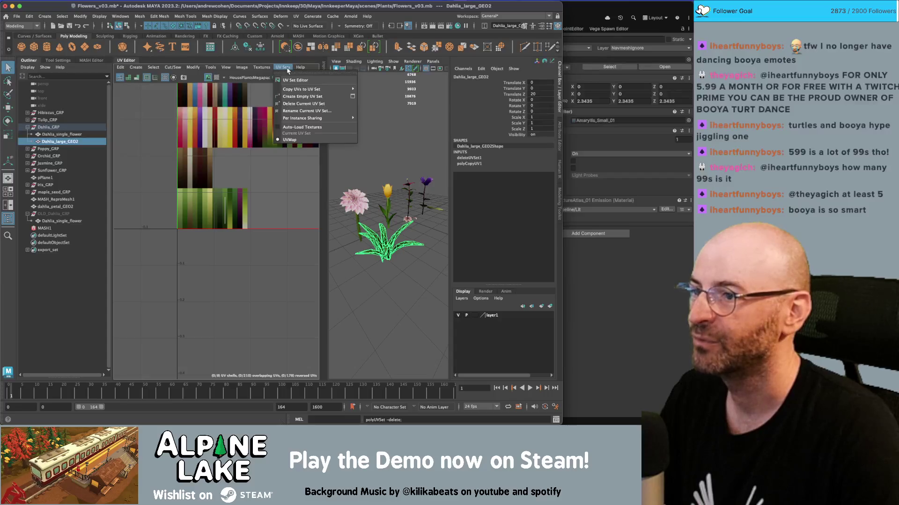
pyautogui.click(307, 111)
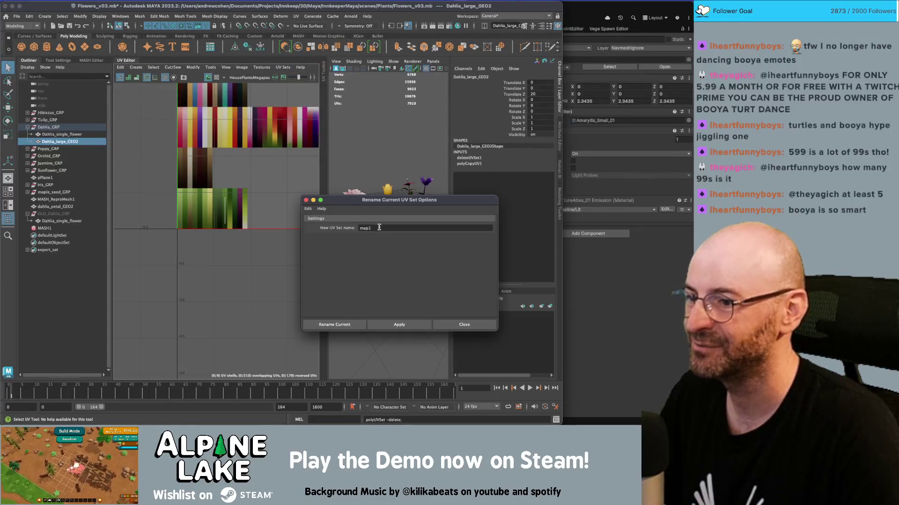
pyautogui.click(400, 325)
pyautogui.click(464, 324)
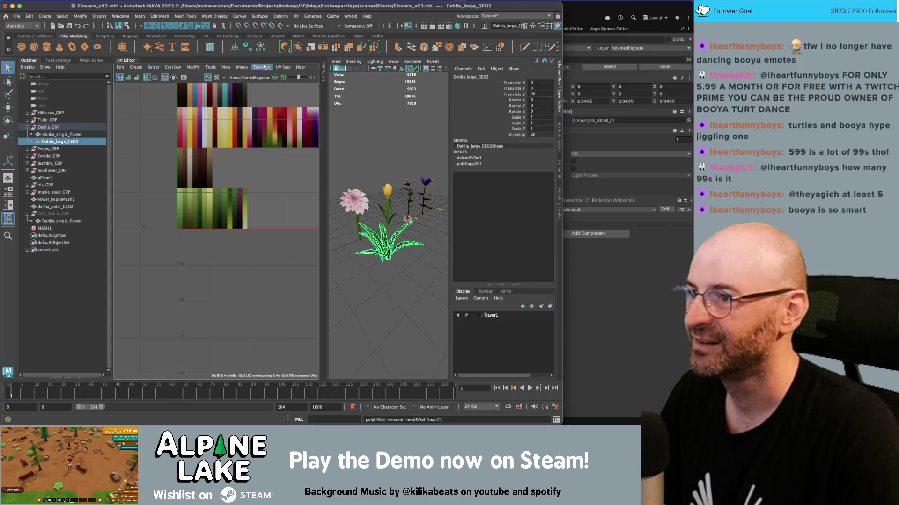
pyautogui.click(281, 67)
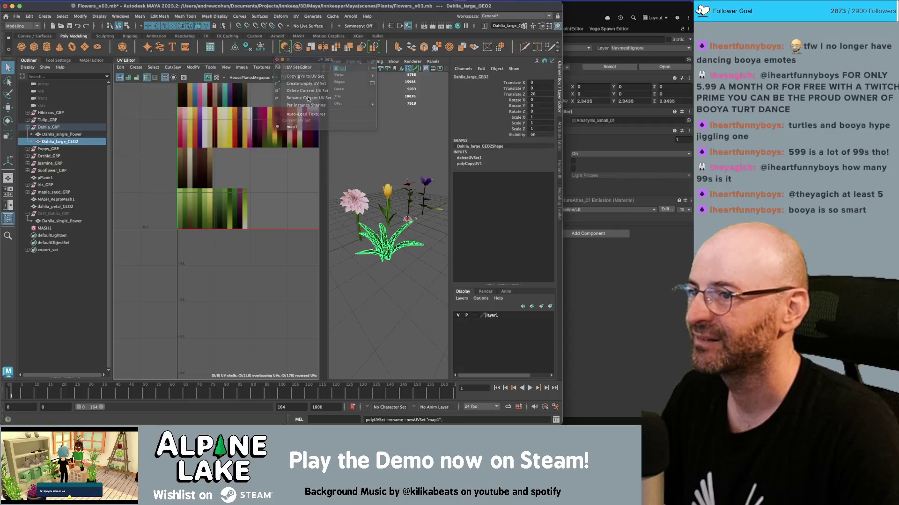
# Step: Duplicate the single dahlia flower and move, rotate and scale the first copy
pyautogui.click(356, 157)
pyautogui.click(358, 197)
pyautogui.moveTo(358, 197)
pyautogui.mouseDown()
pyautogui.moveTo(384, 206)
pyautogui.moveTo(382, 239)
pyautogui.moveTo(400, 246)
pyautogui.moveTo(400, 270)
pyautogui.moveTo(426, 263)
pyautogui.moveTo(399, 262)
pyautogui.moveTo(389, 278)
pyautogui.moveTo(372, 278)
pyautogui.moveTo(368, 258)
pyautogui.moveTo(397, 276)
pyautogui.moveTo(326, 197)
pyautogui.mouseUp()
pyautogui.hotkey('ctrl', 'd')
pyautogui.press('w')
pyautogui.press('e')
pyautogui.press('w')
pyautogui.press('e')
pyautogui.press('r')
# Step: Make a second dahlia copy, rotated, shrunk and repositioned within the leaf clump
pyautogui.hotkey('ctrl', 'd')
pyautogui.press('e')
pyautogui.press('r')
pyautogui.press('e')
pyautogui.press('w')
pyautogui.press('r')
pyautogui.click(389, 279)
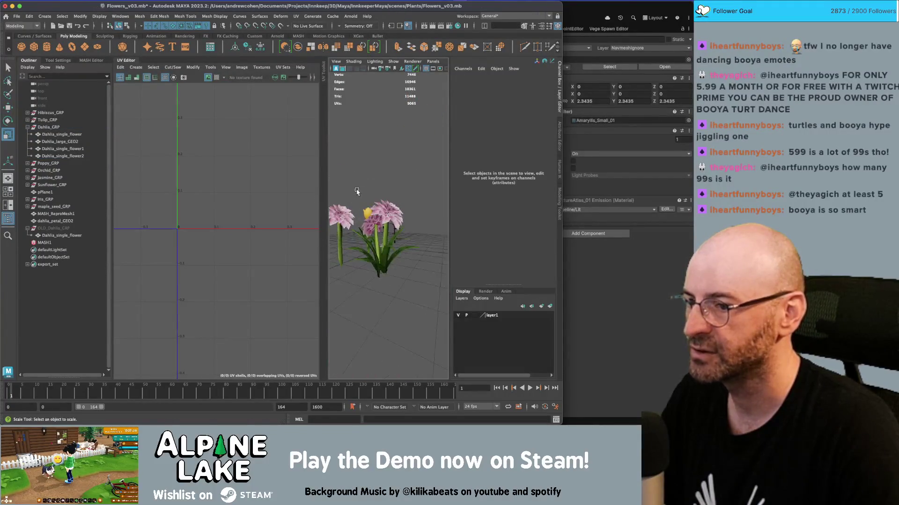
# Step: Inspect the dahlia's UVs by selecting its faces and a UV shell in the UV Editor
pyautogui.moveTo(400, 192)
pyautogui.mouseDown()
pyautogui.moveTo(389, 220)
pyautogui.moveTo(415, 241)
pyautogui.moveTo(370, 202)
pyautogui.mouseUp()
pyautogui.click(392, 236)
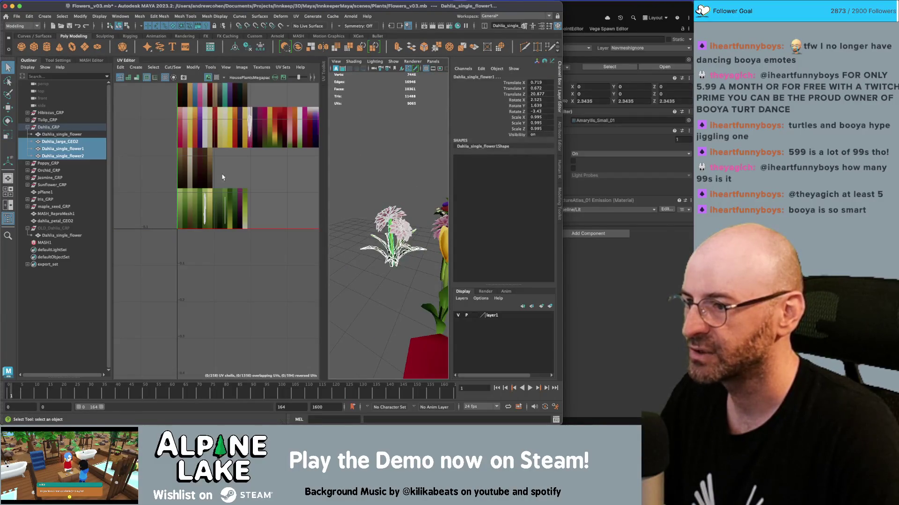
pyautogui.rightClick(220, 202)
pyautogui.click(223, 226)
pyautogui.moveTo(224, 226); pyautogui.dragTo(243, 211)
pyautogui.press('w')
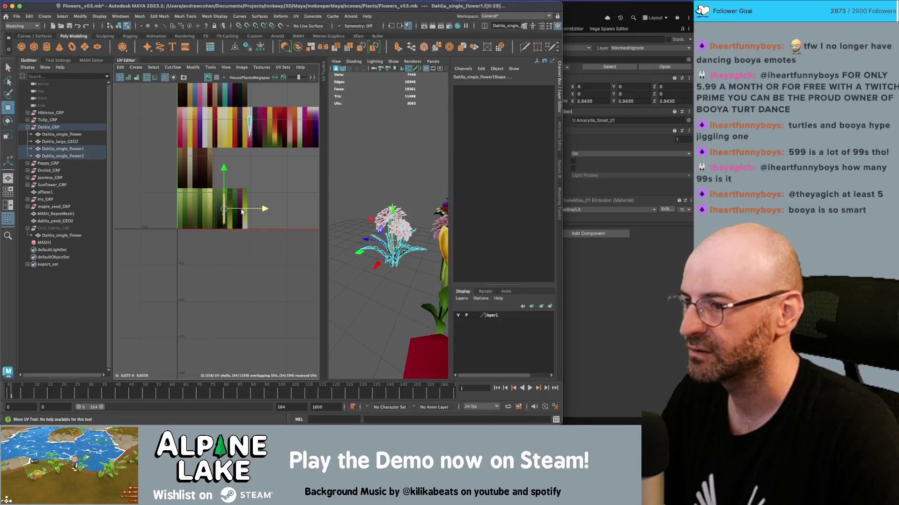
pyautogui.press('q')
pyautogui.rightClick(239, 197)
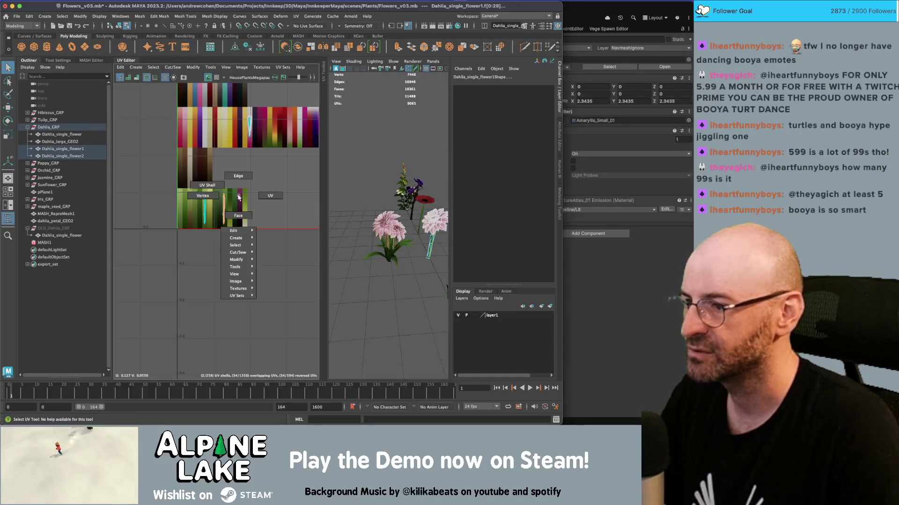
pyautogui.click(218, 210)
pyautogui.press('w')
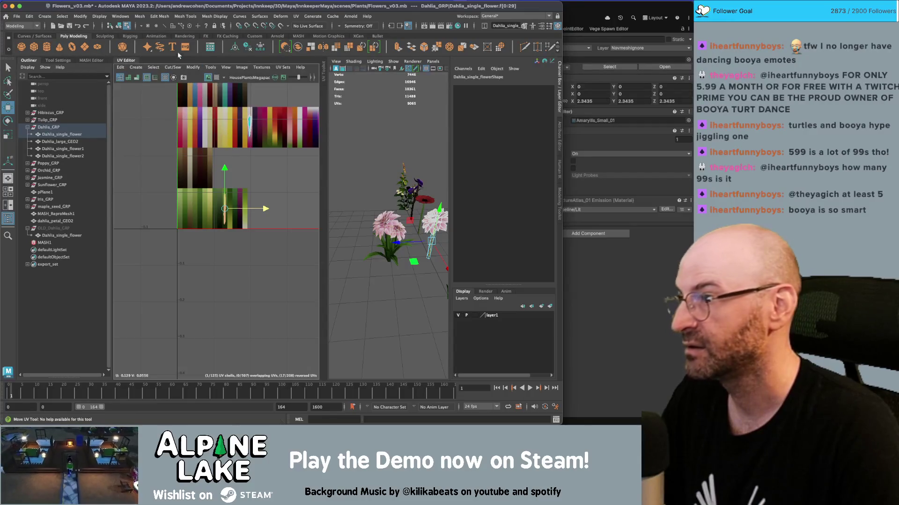
pyautogui.click(118, 26)
# Step: Close the UV Editor, select the leaves and both dahlia copies, and test a move then undo it
pyautogui.click(124, 61)
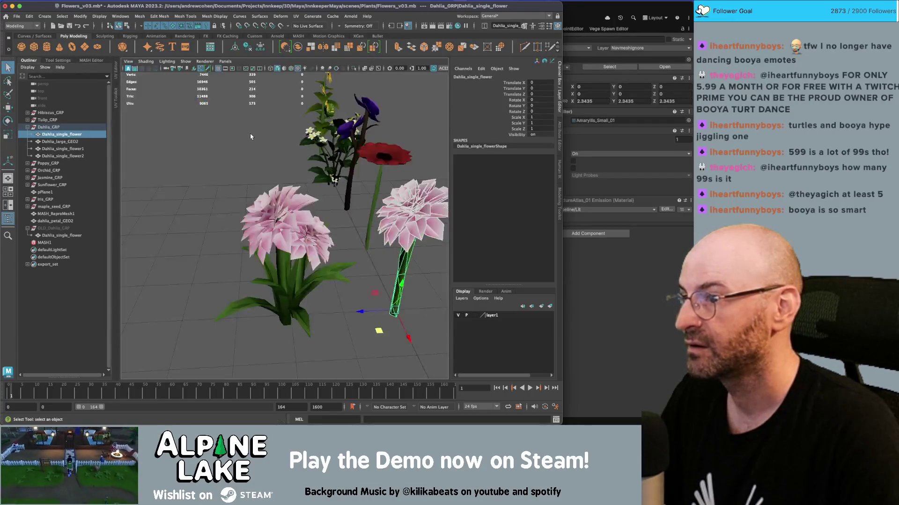
pyautogui.scroll(5, 280, 211)
pyautogui.press('q')
pyautogui.moveTo(261, 195); pyautogui.dragTo(362, 292)
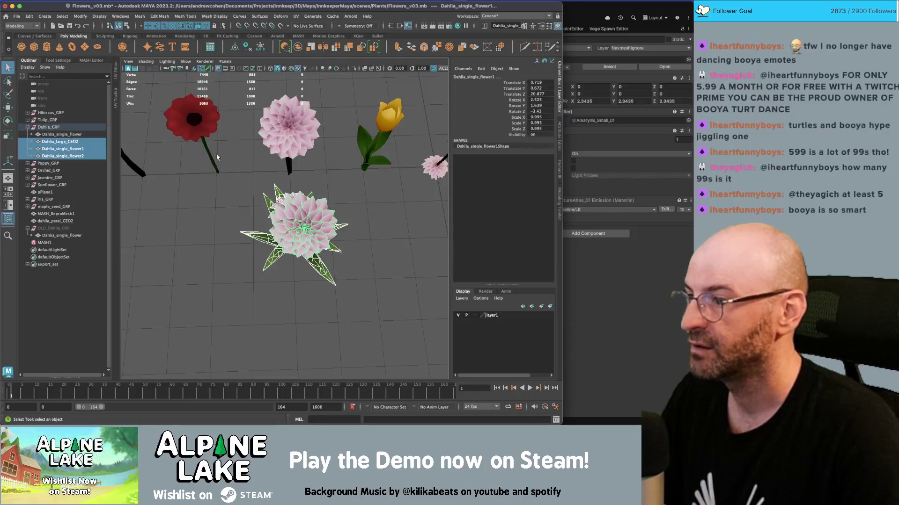
pyautogui.press('w')
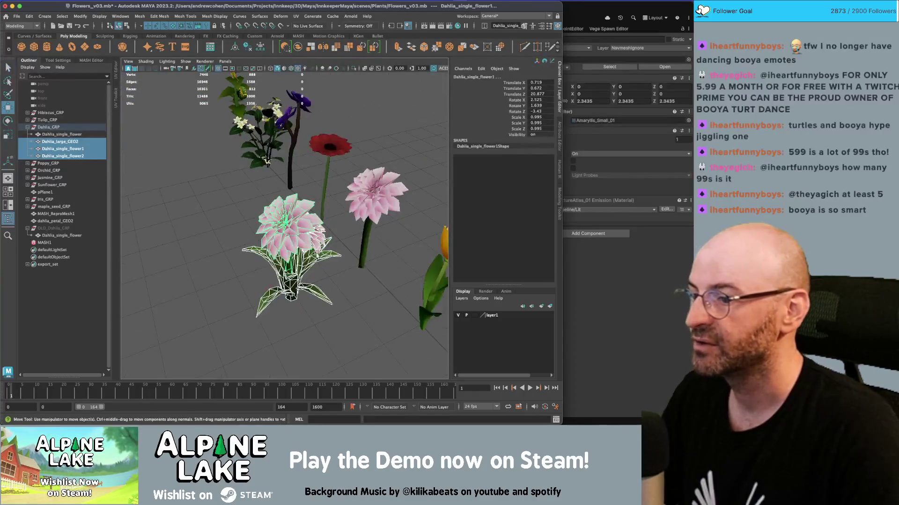
pyautogui.moveTo(273, 300); pyautogui.dragTo(343, 295)
pyautogui.hotkey('ctrl', 'z')
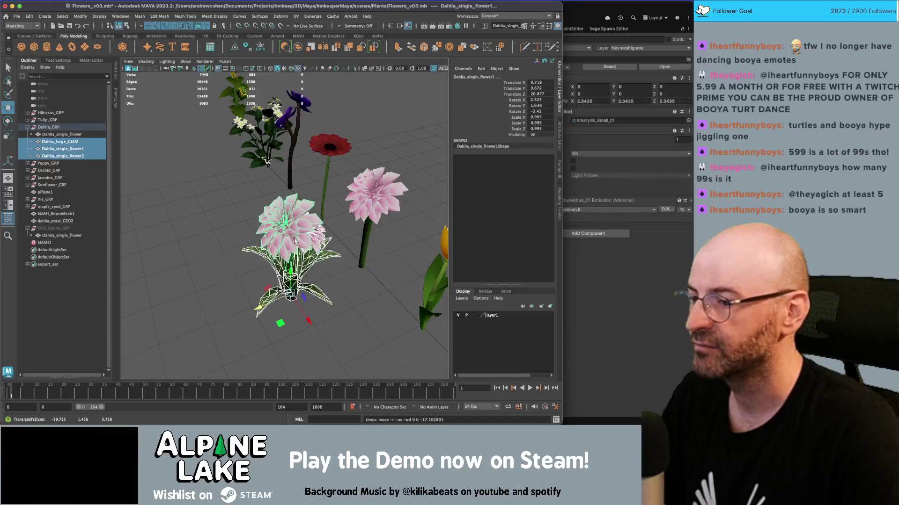
pyautogui.click(298, 47)
# Step: Combine the dahlias, delete history, parent Dahlia_large_GEO2 under Dahlia_GRP and move it to Z 20
pyautogui.click(297, 48)
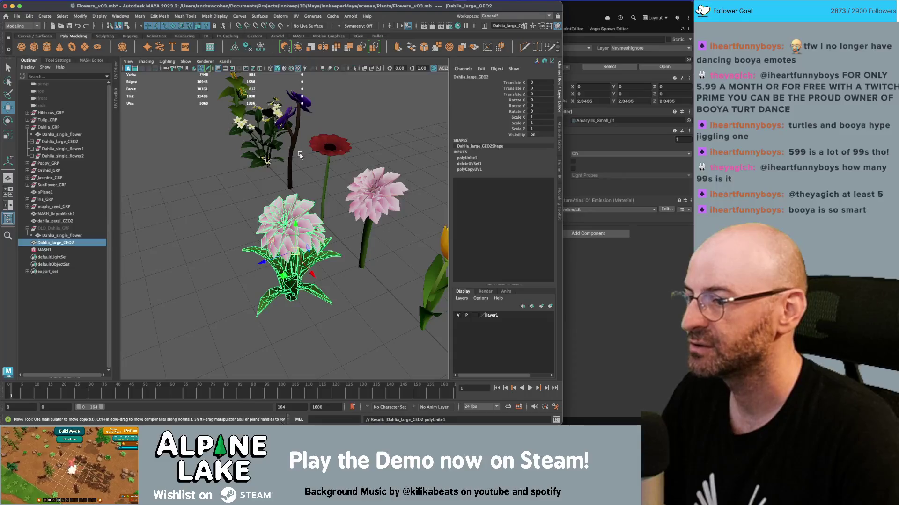
pyautogui.hotkey('alt', 'shift', 'd')
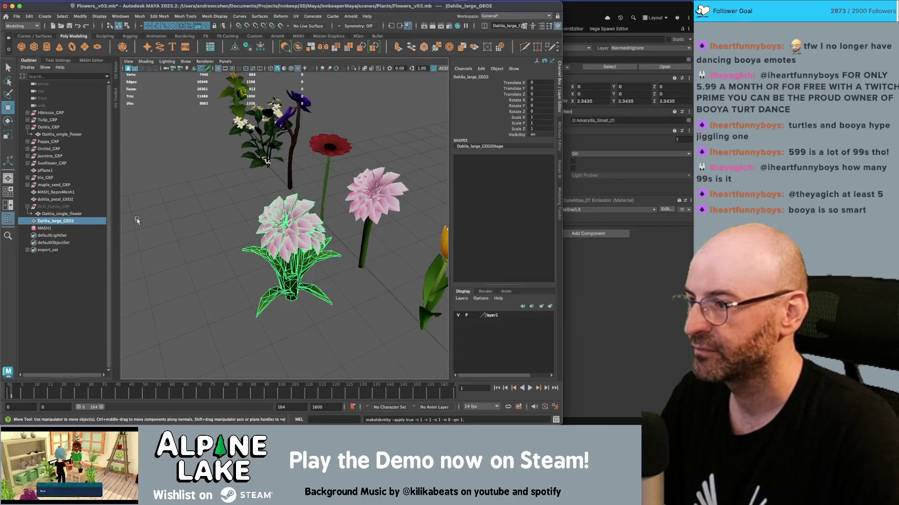
pyautogui.moveTo(75, 224); pyautogui.dragTo(54, 127)
pyautogui.moveTo(334, 270); pyautogui.dragTo(412, 235)
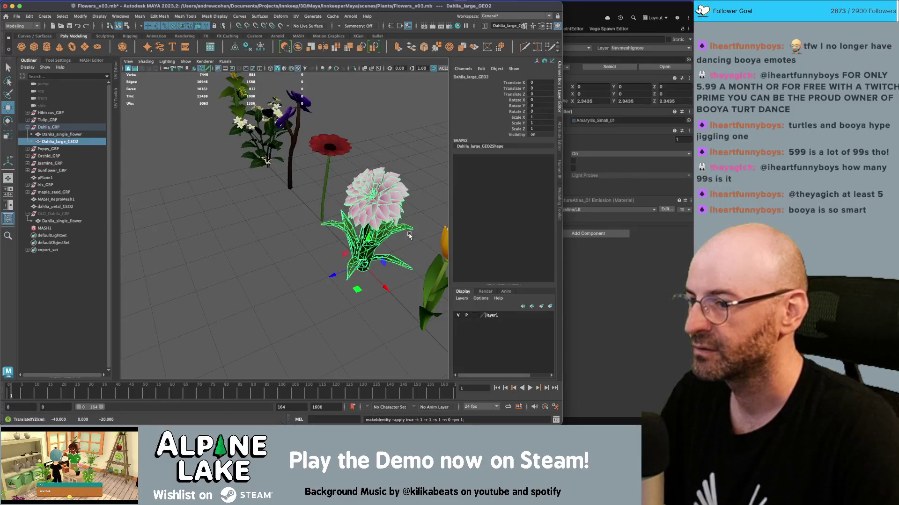
pyautogui.moveTo(334, 273); pyautogui.dragTo(275, 297)
pyautogui.press('q')
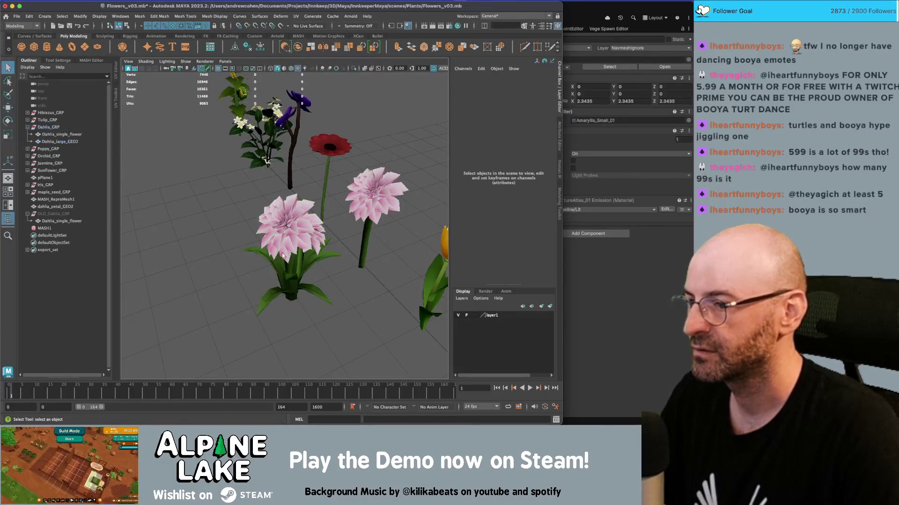
# Step: Select the large dahlia mesh and open its UV layout in the UV Editor
pyautogui.click(216, 274)
pyautogui.moveTo(216, 274); pyautogui.dragTo(345, 236)
pyautogui.scroll(5, 305, 243)
pyautogui.scroll(-4, 344, 234)
pyautogui.click(327, 183)
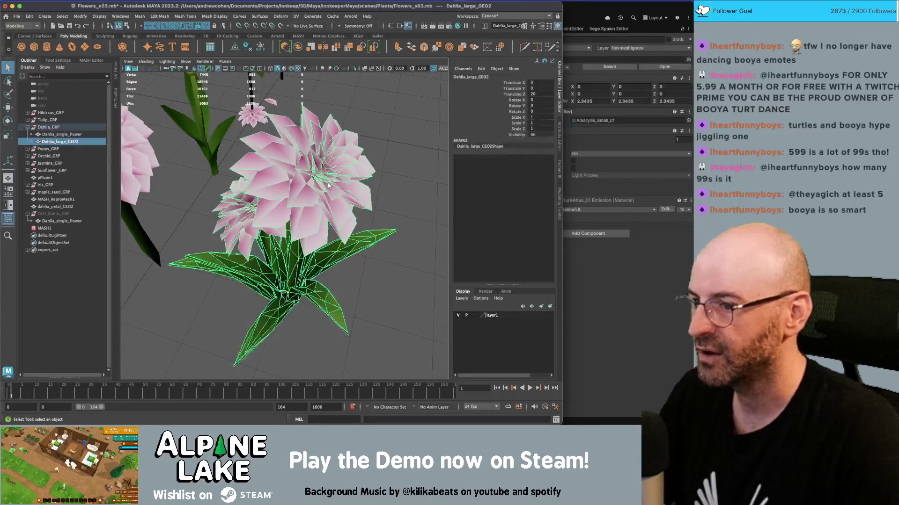
pyautogui.hotkey('ctrl', 'u')
pyautogui.rightClick(243, 139)
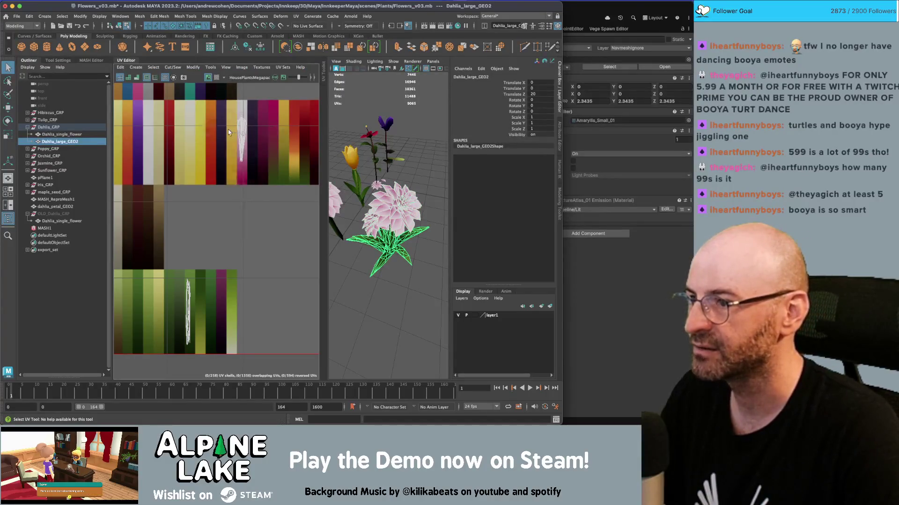
# Step: Select the petal UV shell of Dahlia_large_GEO2, convert it to faces and frame it
pyautogui.rightClick(228, 129)
pyautogui.moveTo(215, 111); pyautogui.dragTo(263, 195)
pyautogui.hotkey('ctrl', 'F11')
pyautogui.press('f')
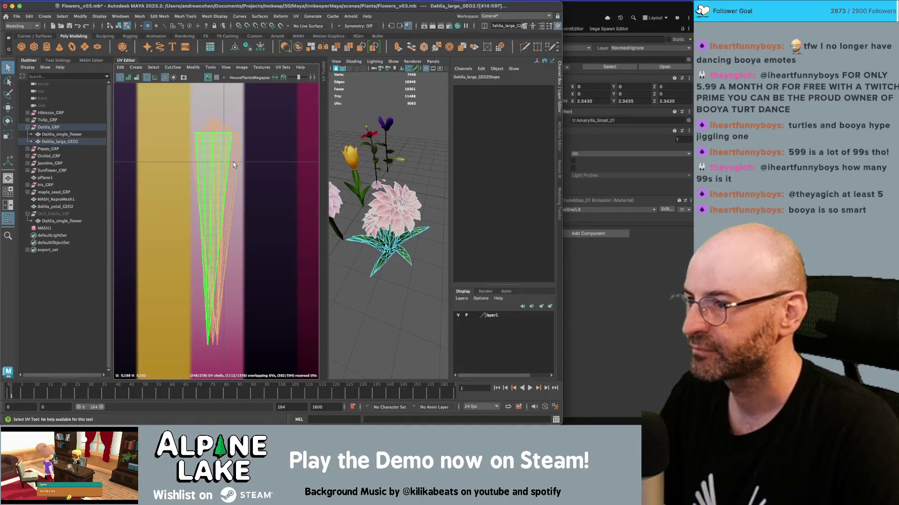
pyautogui.click(418, 220)
pyautogui.scroll(5, 421, 178)
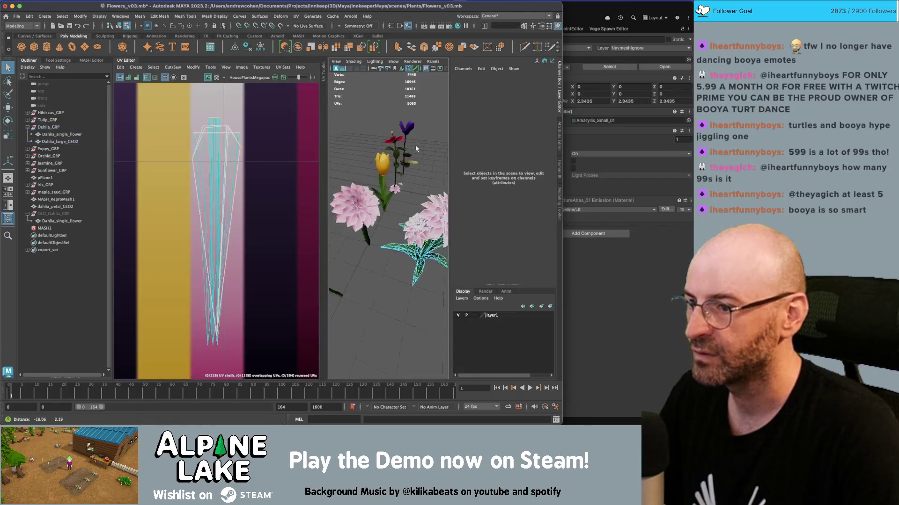
pyautogui.scroll(2, 432, 174)
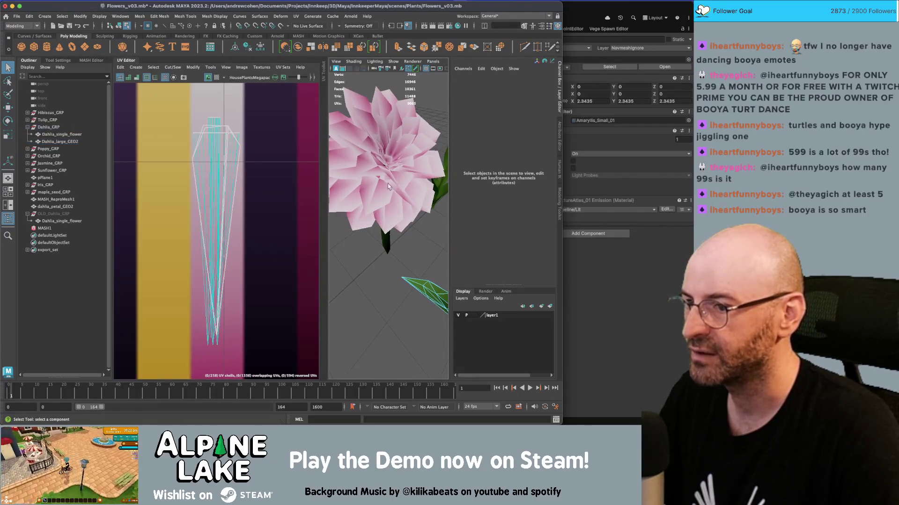
# Step: Check the UVs of Dahlia_single_flower and MASH_ReproMesh1 from several angles
pyautogui.click(367, 195)
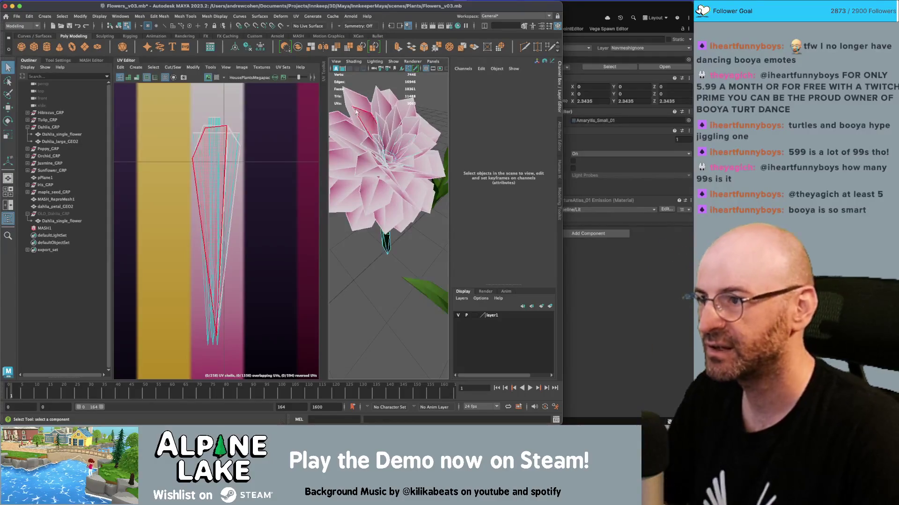
pyautogui.click(119, 25)
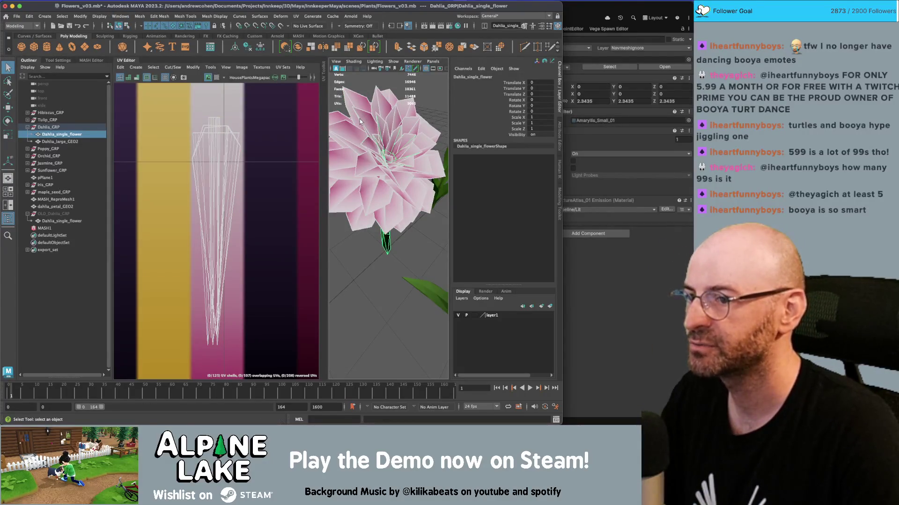
pyautogui.moveTo(359, 119); pyautogui.dragTo(397, 195)
pyautogui.click(397, 194)
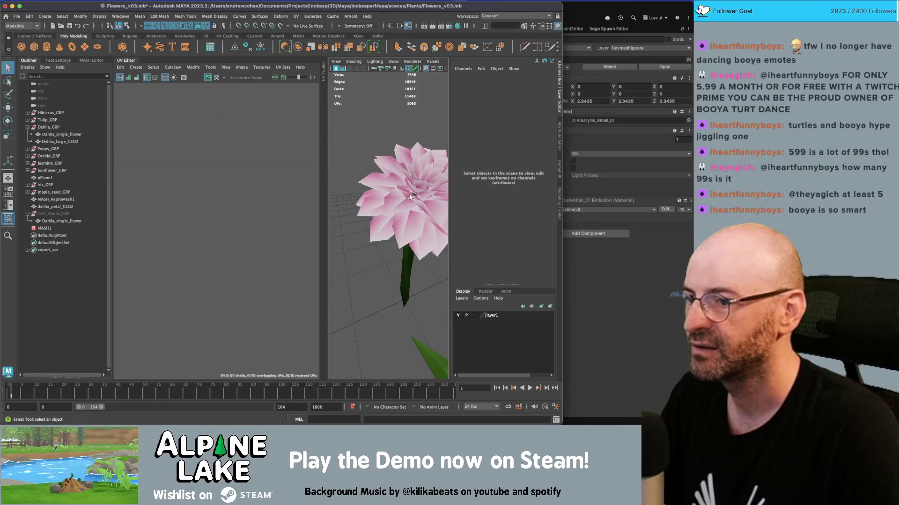
pyautogui.scroll(-5, 410, 196)
pyautogui.click(409, 246)
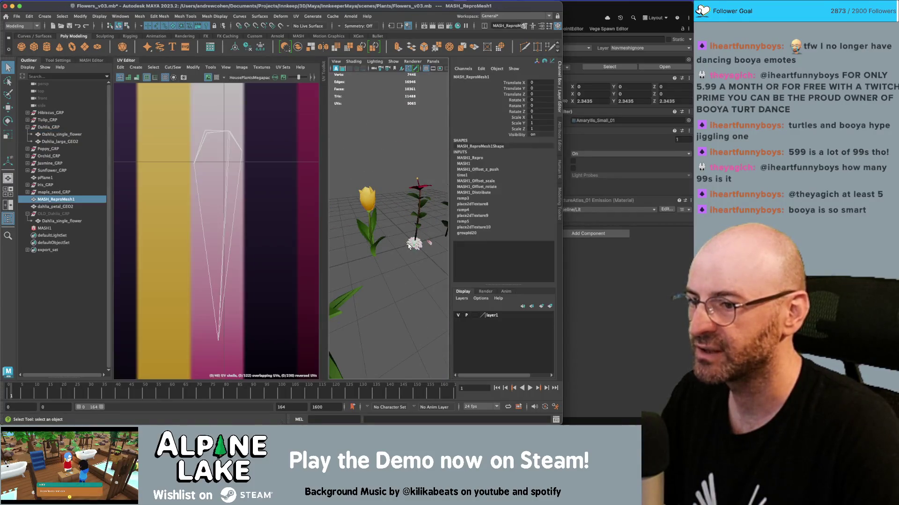
pyautogui.click(409, 246)
pyautogui.scroll(10, 383, 262)
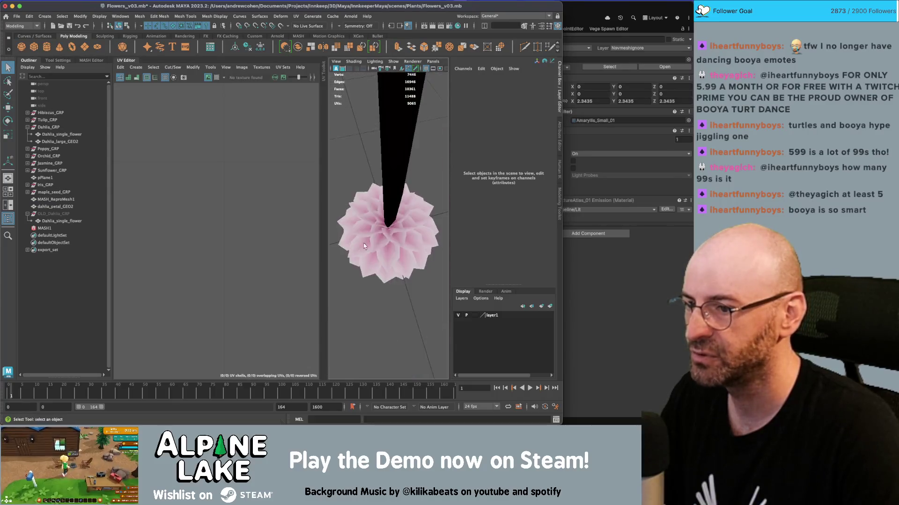
pyautogui.moveTo(364, 246)
pyautogui.mouseDown()
pyautogui.moveTo(350, 203)
pyautogui.moveTo(435, 184)
pyautogui.mouseUp()
pyautogui.scroll(-6, 405, 234)
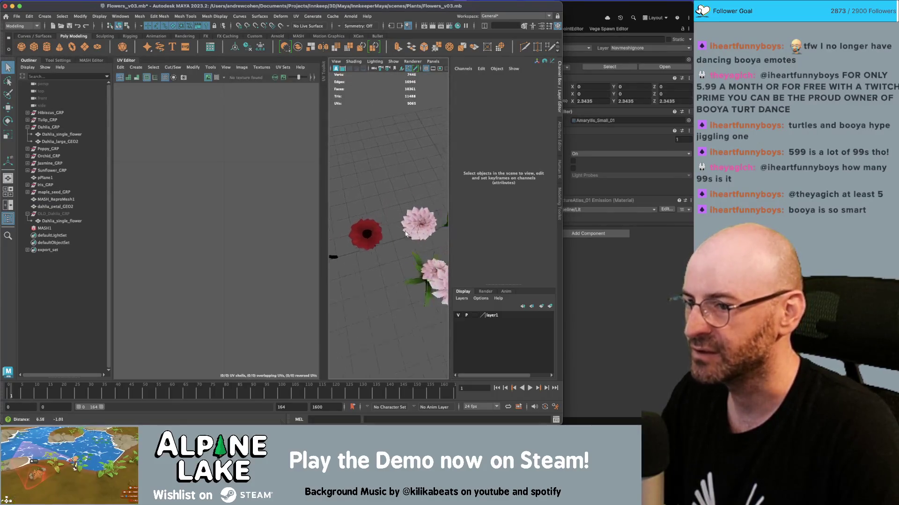
pyautogui.scroll(5, 406, 234)
pyautogui.click(383, 177)
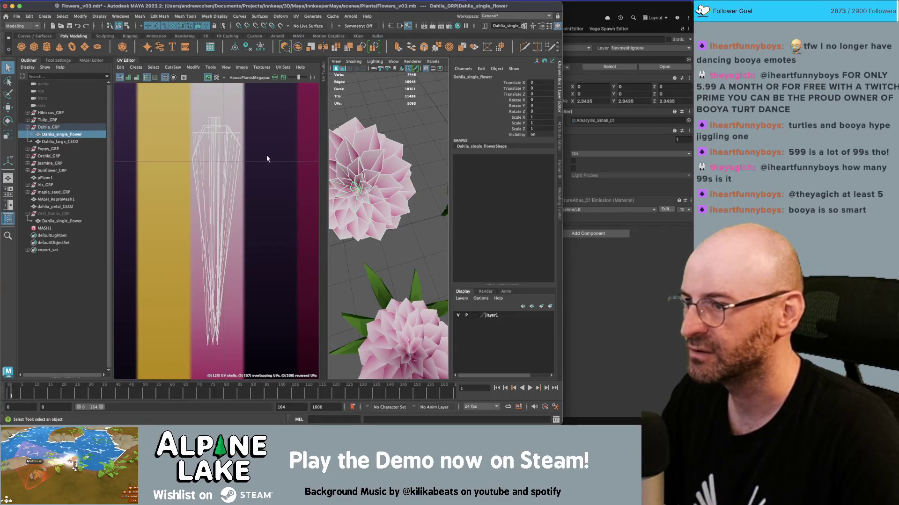
pyautogui.scroll(-5, 374, 150)
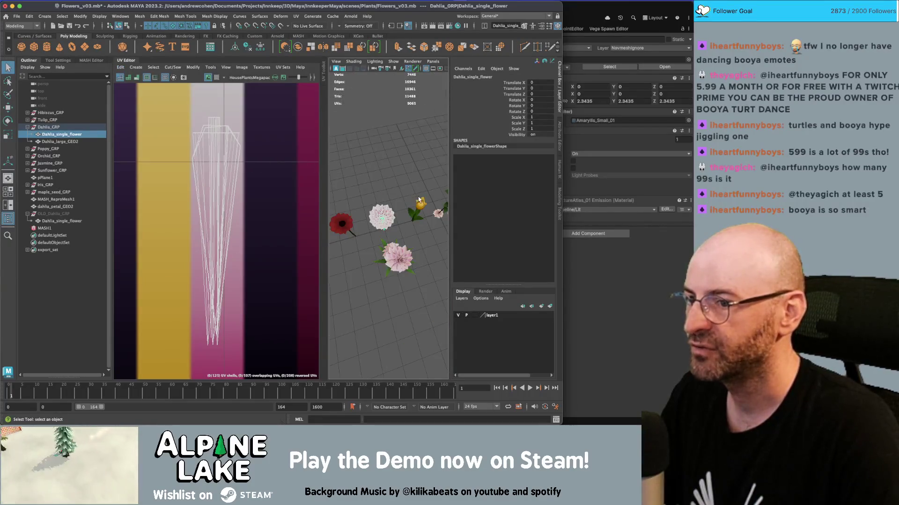
pyautogui.moveTo(420, 200); pyautogui.dragTo(405, 211)
# Step: Select all of MASH_ReproMesh1's UV shells, frame them, then close the UV layout panel
pyautogui.click(403, 213)
pyautogui.rightClick(189, 144)
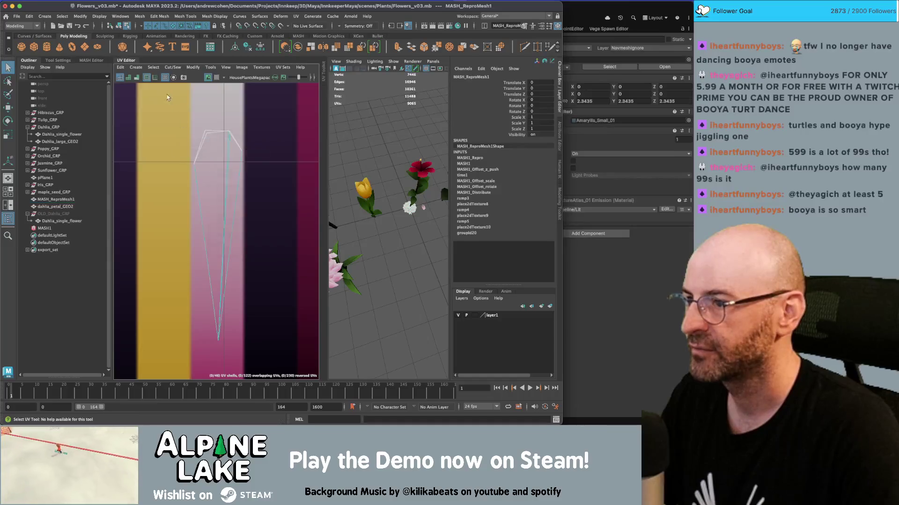
pyautogui.moveTo(208, 187); pyautogui.dragTo(175, 202)
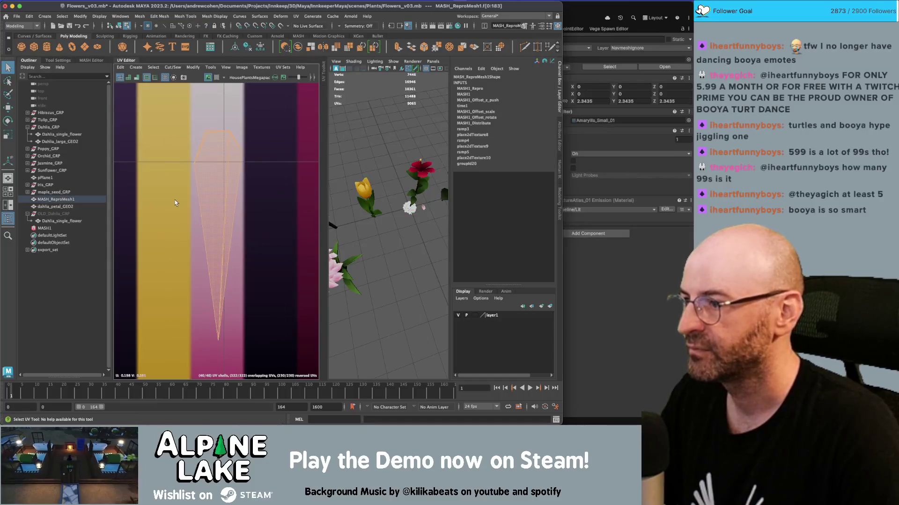
pyautogui.click(121, 68)
pyautogui.click(141, 85)
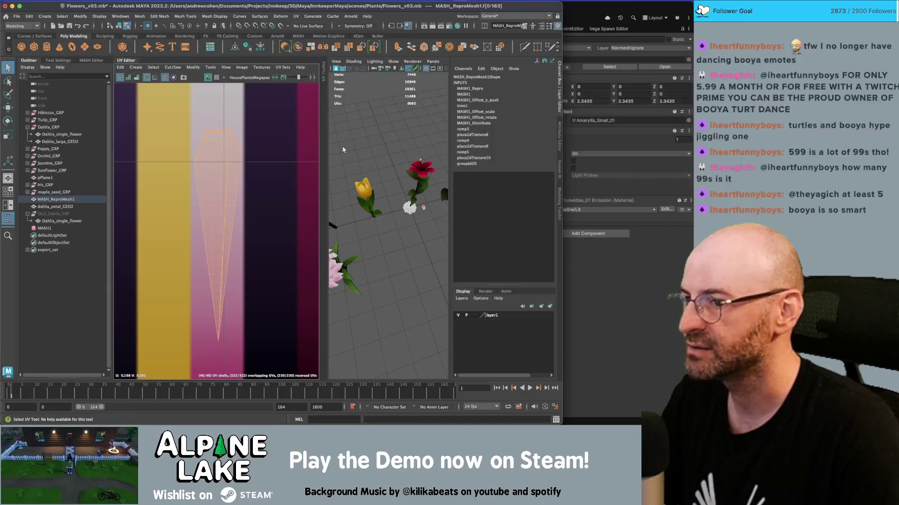
pyautogui.press('f')
pyautogui.press('q')
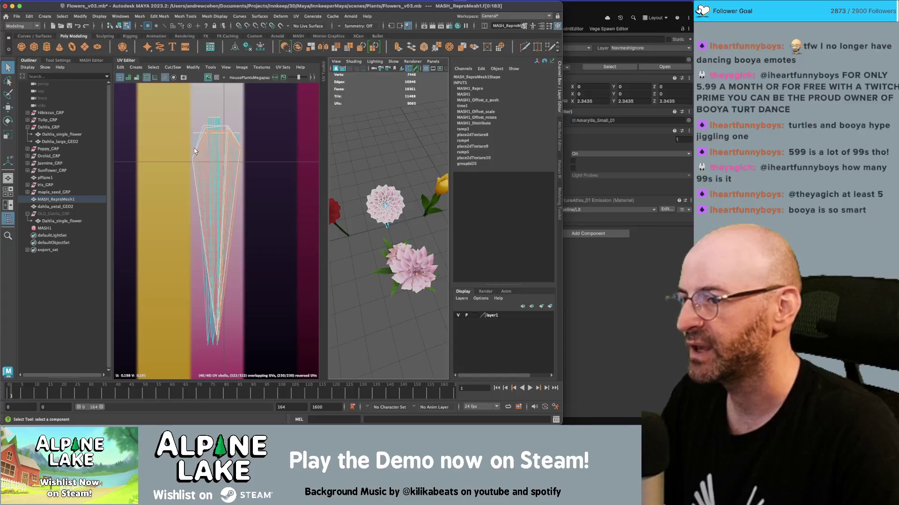
pyautogui.press('F8')
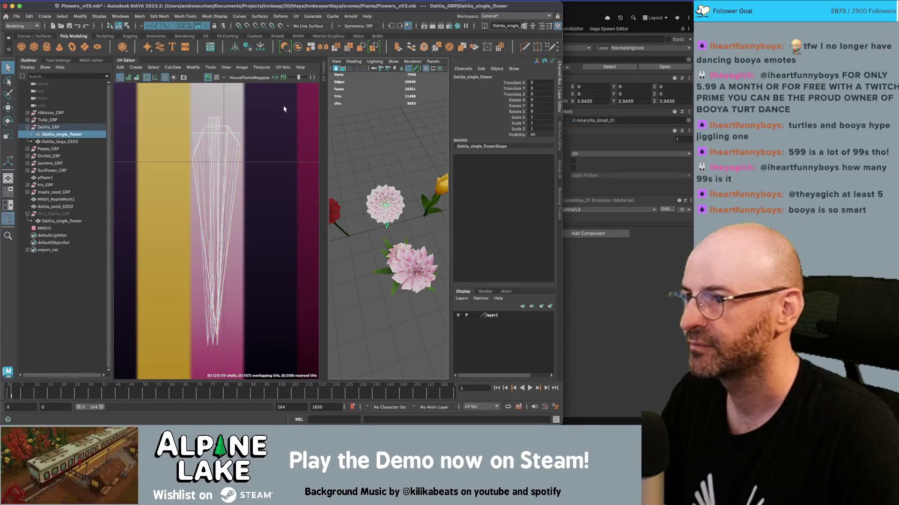
pyautogui.click(393, 202)
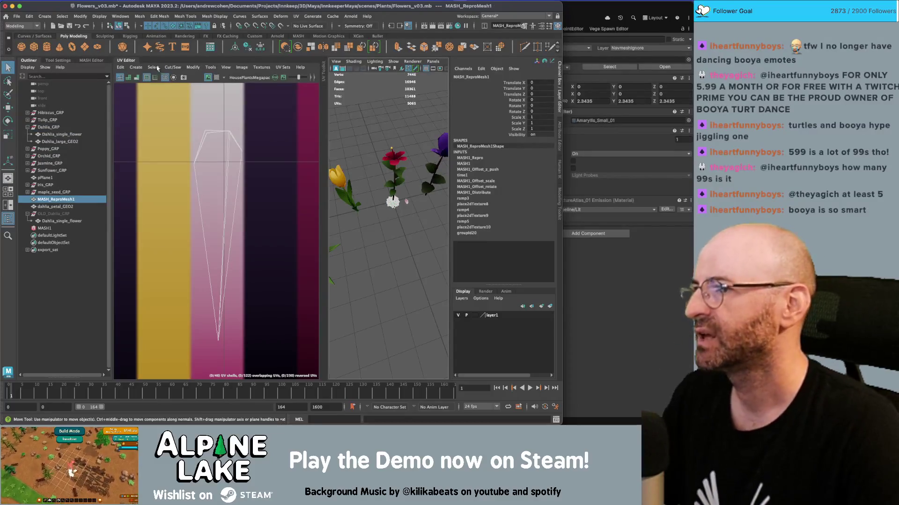
pyautogui.click(120, 61)
# Step: Inspect the stem and head faces of Dahlia_single_flower in face selection mode
pyautogui.press('f')
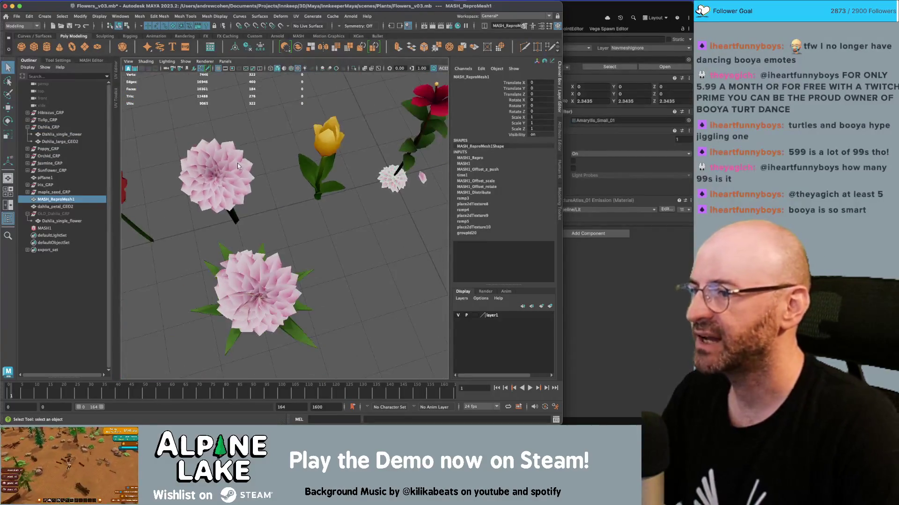
pyautogui.click(225, 155)
pyautogui.moveTo(225, 155); pyautogui.dragTo(253, 123)
pyautogui.rightClick(254, 123)
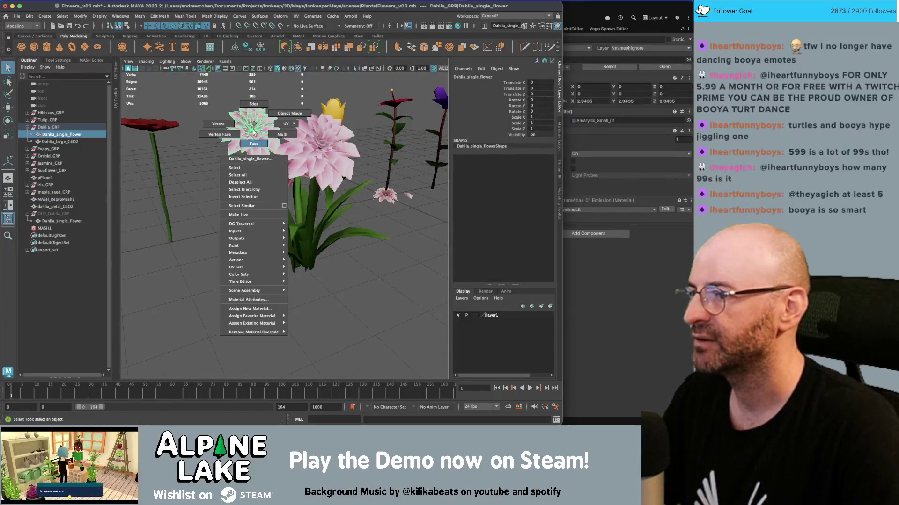
pyautogui.click(254, 144)
pyautogui.moveTo(281, 196)
pyautogui.mouseDown()
pyautogui.moveTo(337, 197)
pyautogui.moveTo(356, 253)
pyautogui.mouseUp()
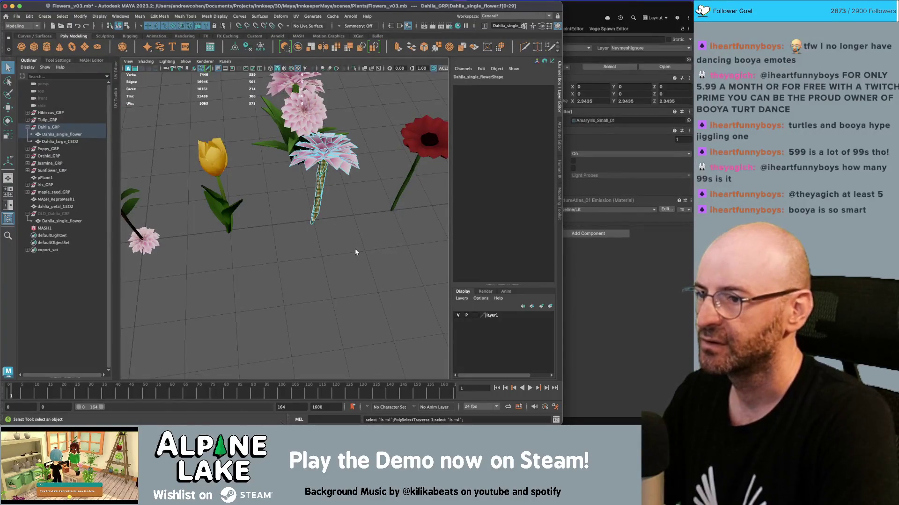
pyautogui.click(323, 150)
pyautogui.scroll(-3, 269, 117)
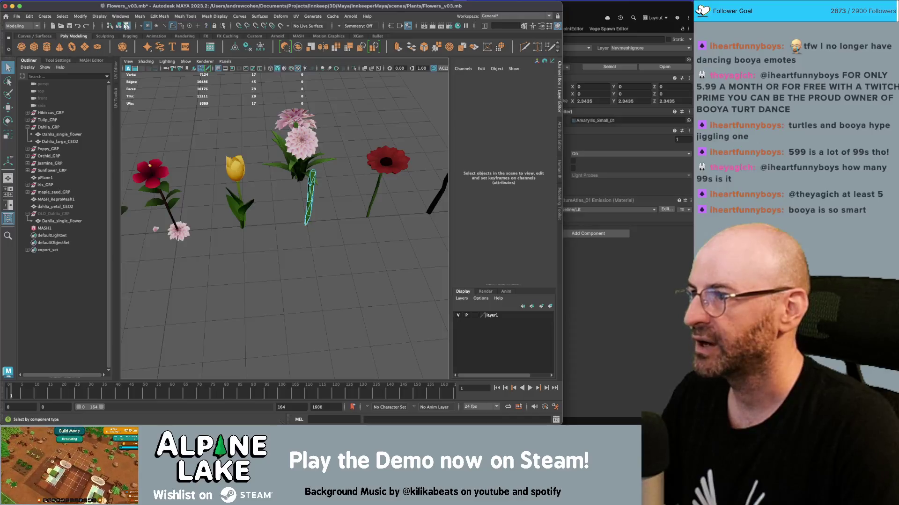
pyautogui.press('F8')
# Step: Move MASH_ReproMesh2 onto the dahlia stem, scale it to 1.97 and tilt it 27.535° on X
pyautogui.click(178, 230)
pyautogui.press('w')
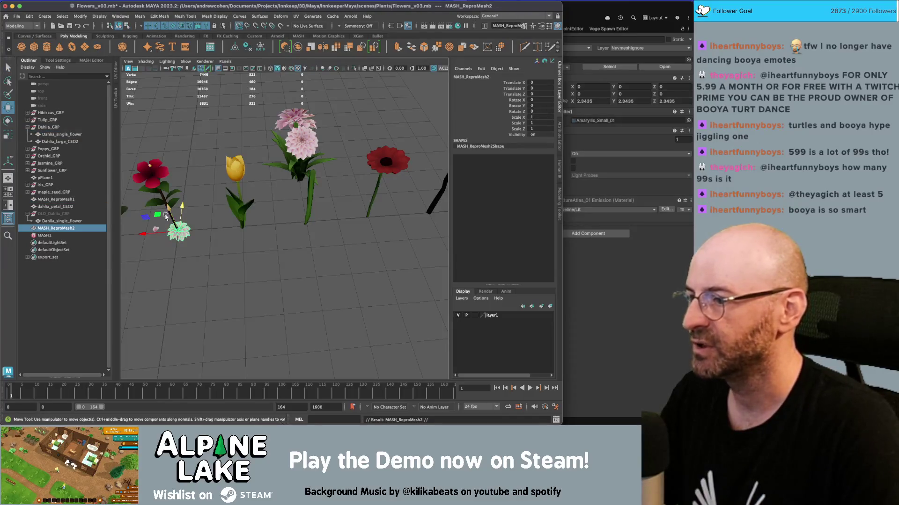
pyautogui.moveTo(166, 216)
pyautogui.mouseDown()
pyautogui.moveTo(330, 162)
pyautogui.moveTo(330, 145)
pyautogui.mouseUp()
pyautogui.press('r')
pyautogui.press('e')
pyautogui.press('f')
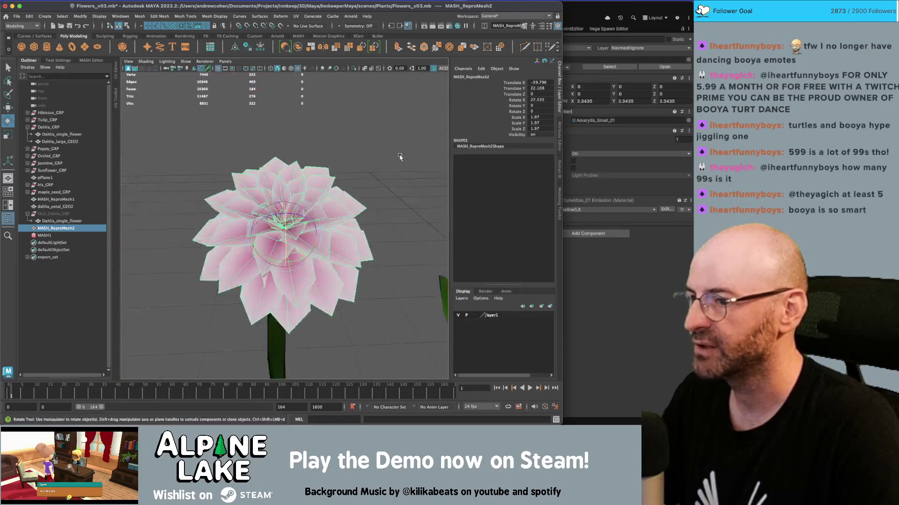
pyautogui.moveTo(400, 157)
pyautogui.mouseDown()
pyautogui.moveTo(287, 247)
pyautogui.moveTo(290, 257)
pyautogui.moveTo(334, 228)
pyautogui.moveTo(278, 242)
pyautogui.moveTo(310, 214)
pyautogui.mouseUp()
# Step: Check the flower head placement in wireframe, then switch to textured shaded display
pyautogui.press('4')
pyautogui.press('w')
pyautogui.press('5')
pyautogui.click(310, 214)
pyautogui.press('4')
pyautogui.press('6')
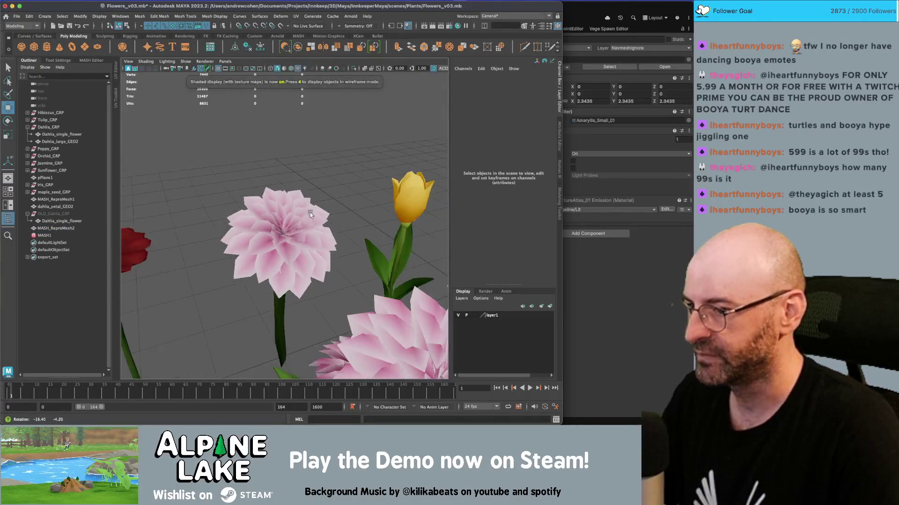
pyautogui.click(282, 300)
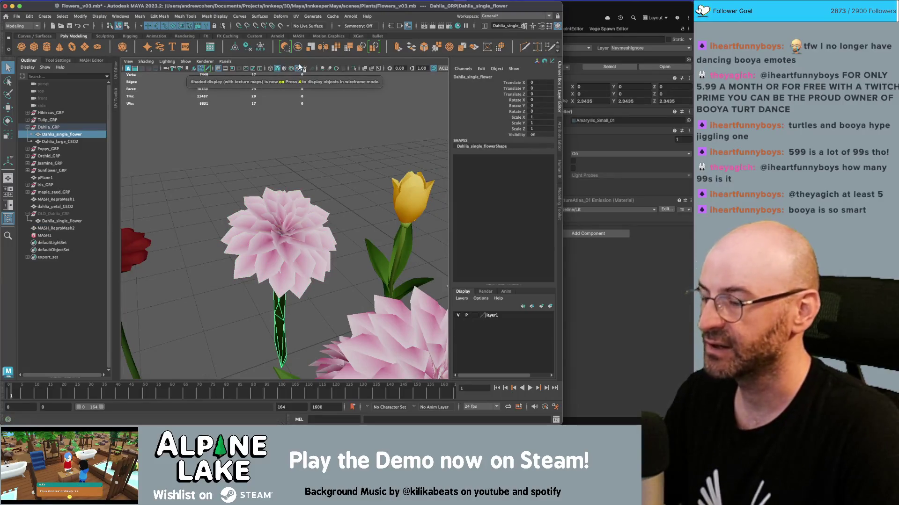
# Step: Check the UV layout and texture display options, then select the dahlia petal head
pyautogui.click(116, 75)
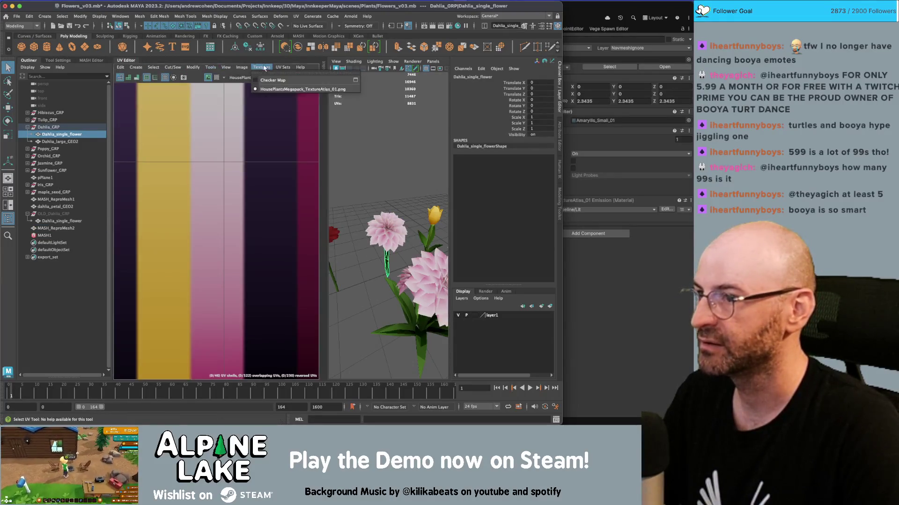
pyautogui.click(241, 67)
pyautogui.moveTo(271, 68)
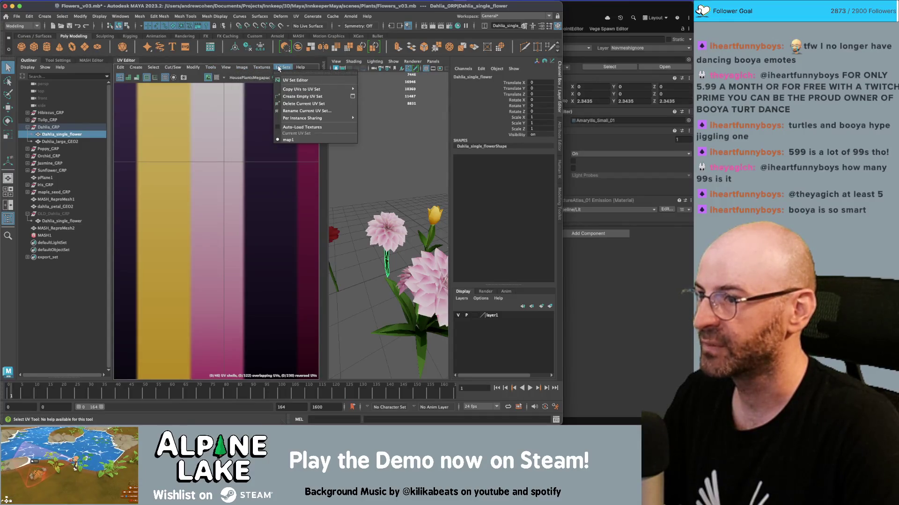
pyautogui.click(341, 165)
pyautogui.click(376, 219)
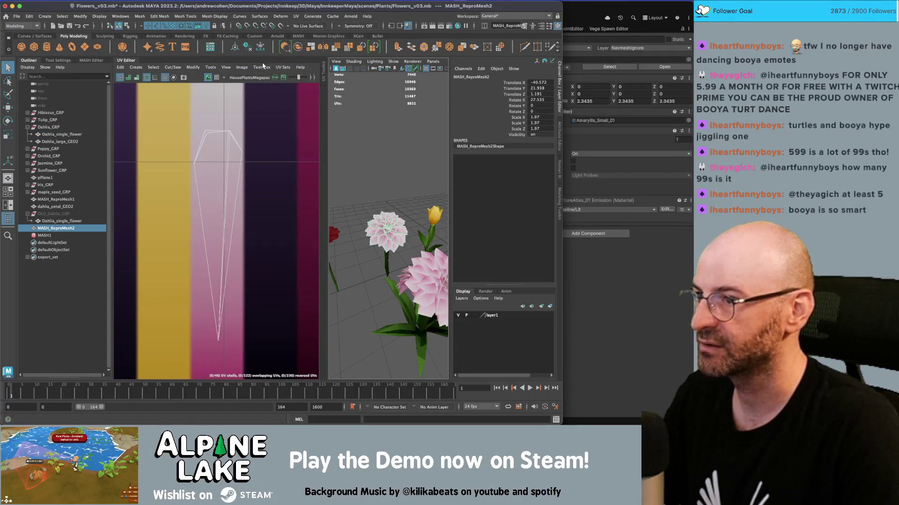
pyautogui.click(262, 67)
pyautogui.click(374, 156)
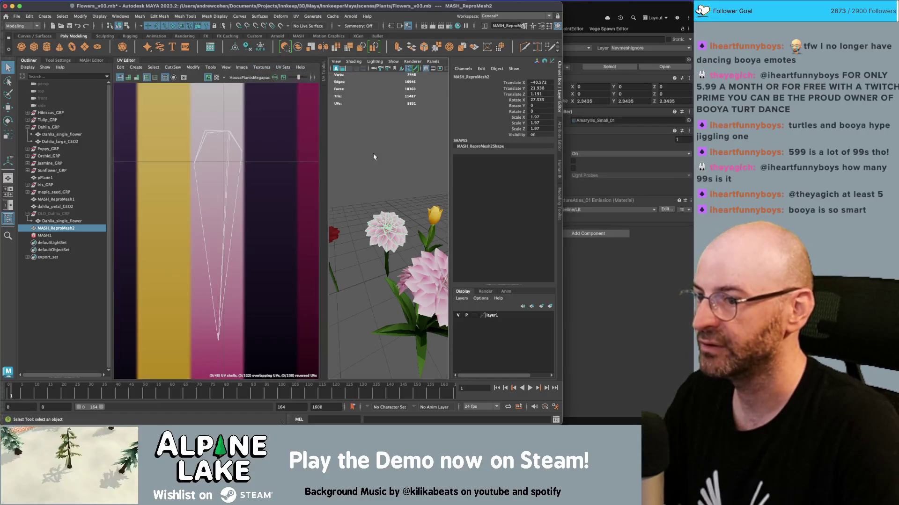
# Step: Combine the petal head with the stem into Dahlia_GRP, copying the stem's name and deleting the old stem
pyautogui.keyDown('ctrl'); pyautogui.click(61, 134); pyautogui.keyUp('ctrl')
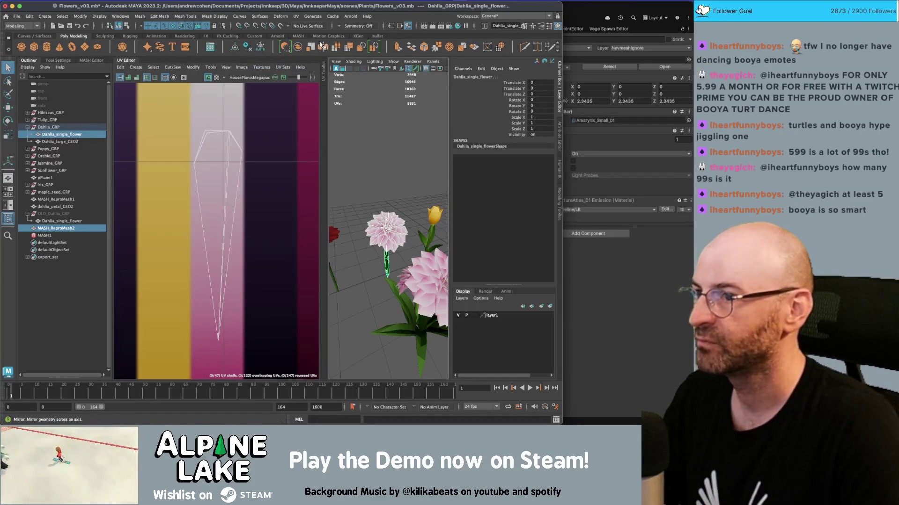
pyautogui.click(299, 47)
pyautogui.moveTo(58, 232); pyautogui.dragTo(49, 128)
pyautogui.doubleClick(61, 135)
pyautogui.hotkey('ctrl', 'c')
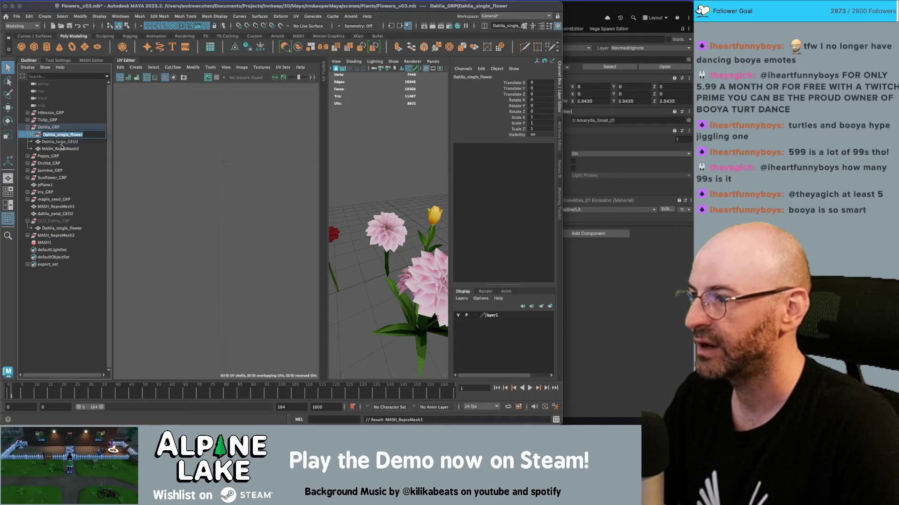
pyautogui.press('Return')
pyautogui.press('Delete')
# Step: Rename the combined mesh Dahlia_single_flower and frame all the flowers
pyautogui.doubleClick(61, 141)
pyautogui.hotkey('ctrl', 'v')
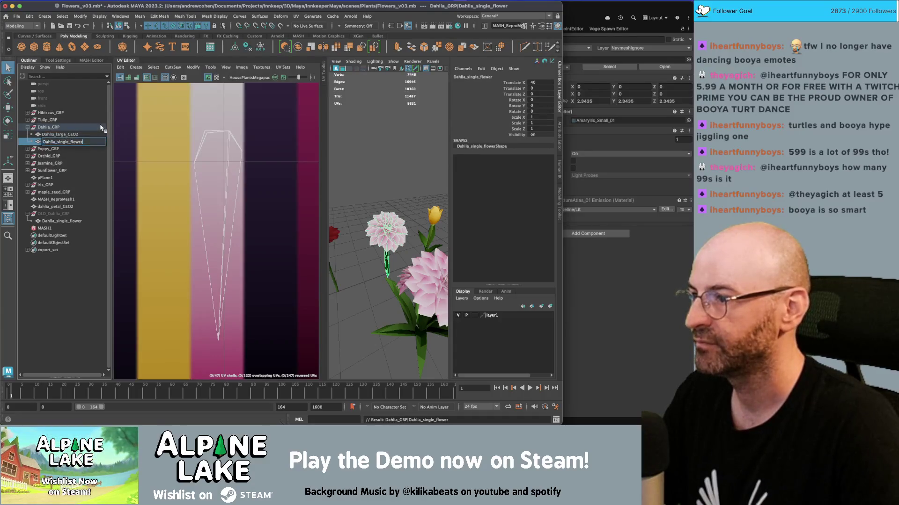
pyautogui.press('Return')
pyautogui.click(406, 204)
pyautogui.press('f')
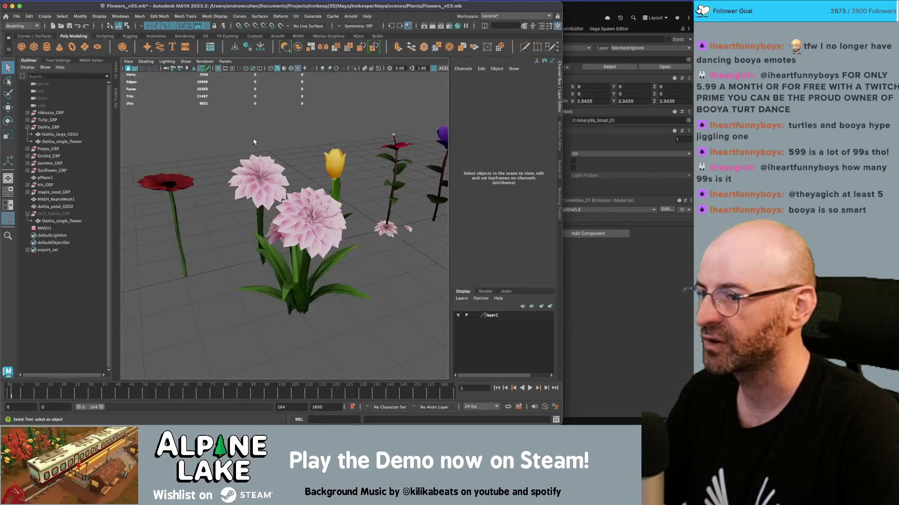
# Step: Select Dahlia_large_GEO2's leaf faces, grow and invert the selection, and delete the flower-head faces
pyautogui.click(339, 185)
pyautogui.rightClick(339, 185)
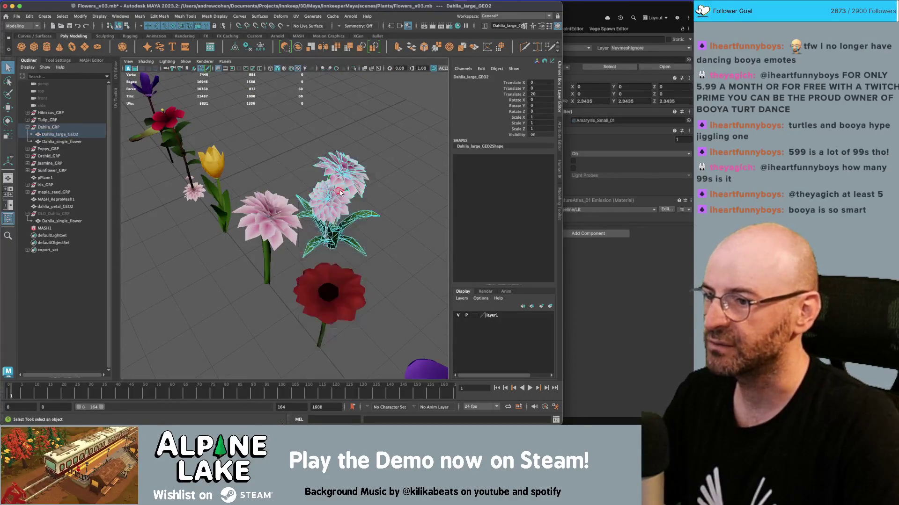
pyautogui.press('f')
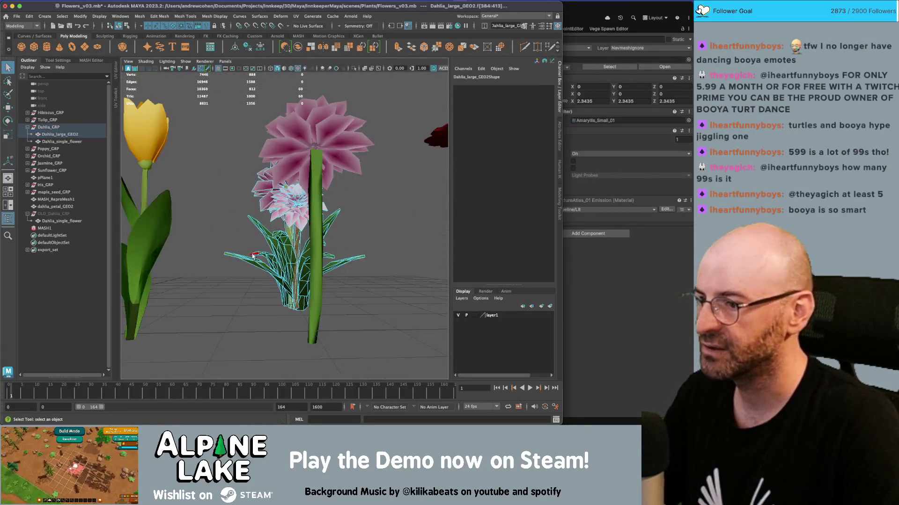
pyautogui.moveTo(252, 255); pyautogui.dragTo(382, 345)
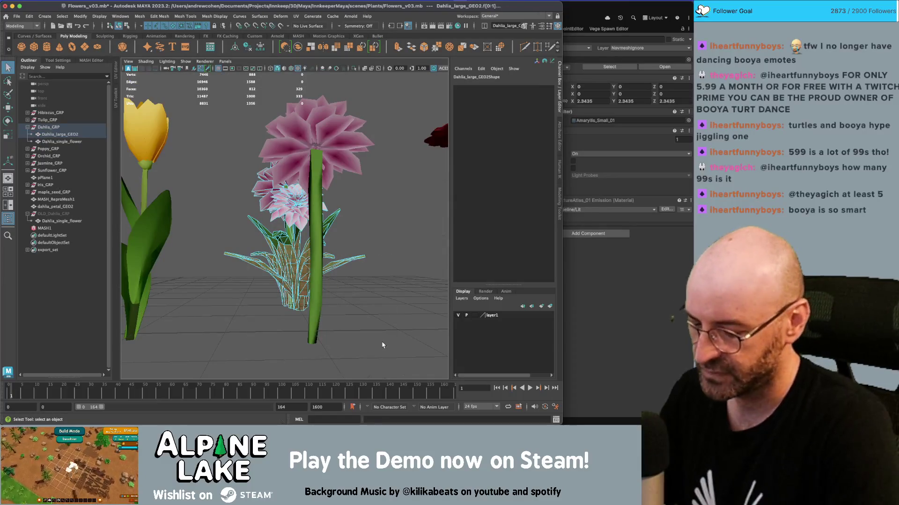
pyautogui.hotkey('shift', '.')
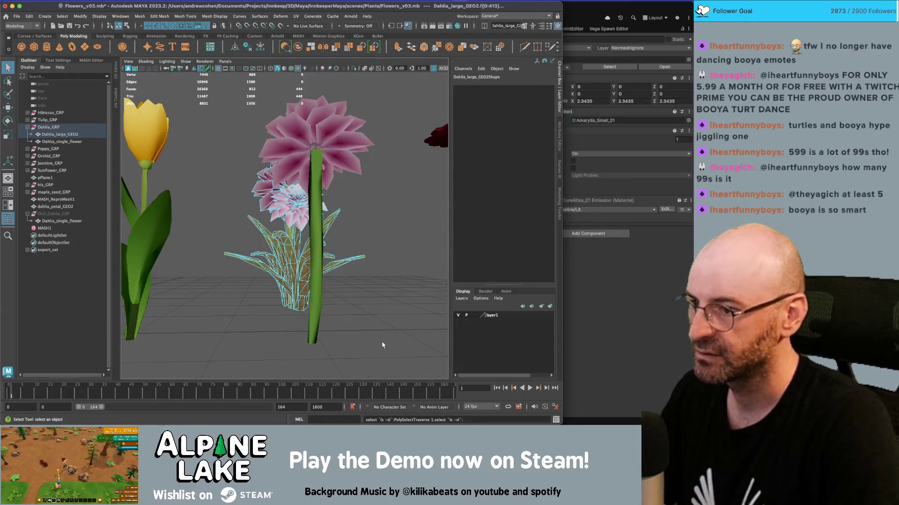
pyautogui.scroll(5, 340, 302)
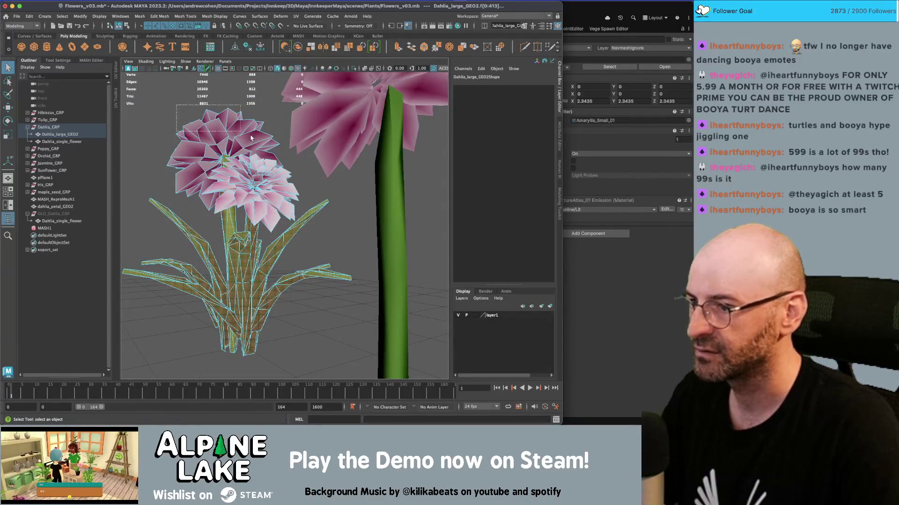
pyautogui.hotkey('ctrl', 'shift', 'i')
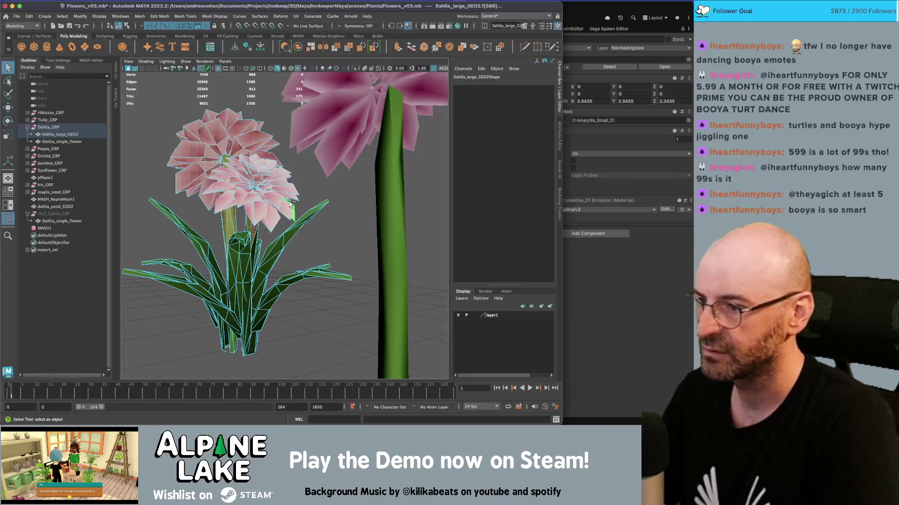
pyautogui.press('Delete')
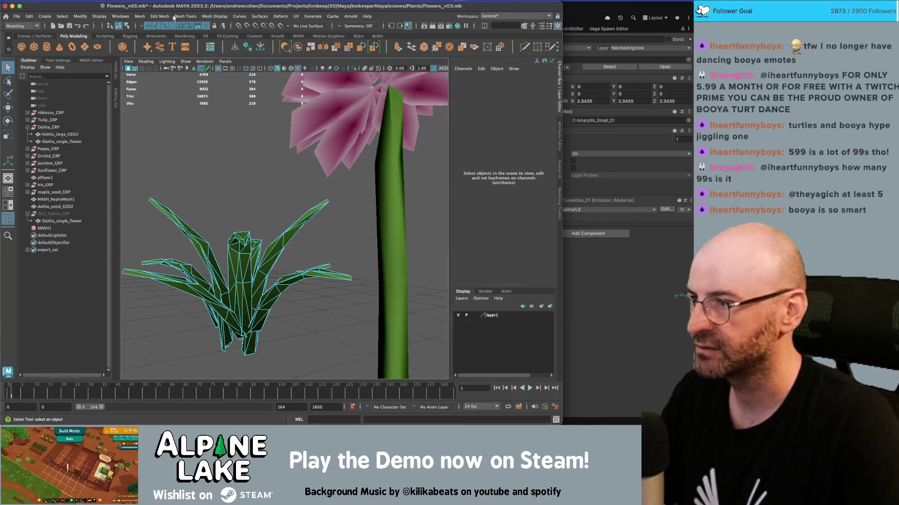
pyautogui.click(127, 23)
# Step: Duplicate the single dahlia and place the copy on top of the leaf clump
pyautogui.press('f')
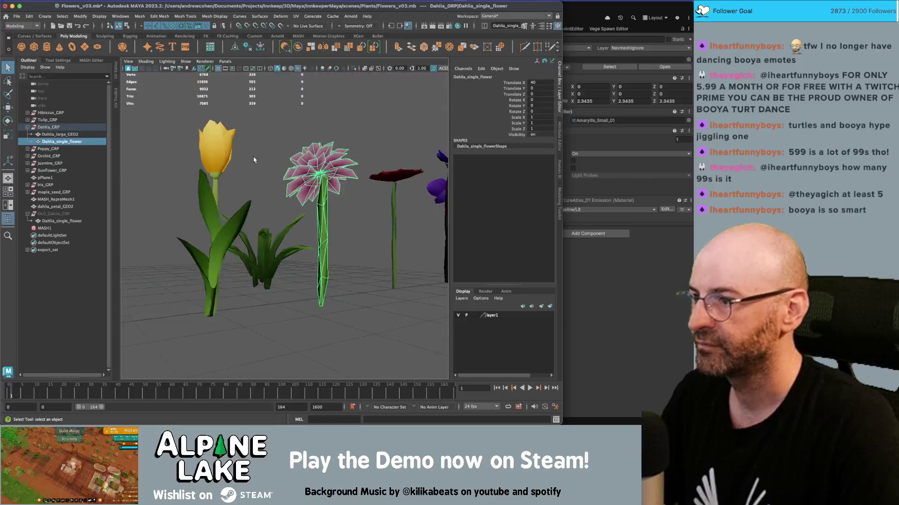
pyautogui.hotkey('ctrl', 'd')
pyautogui.press('w')
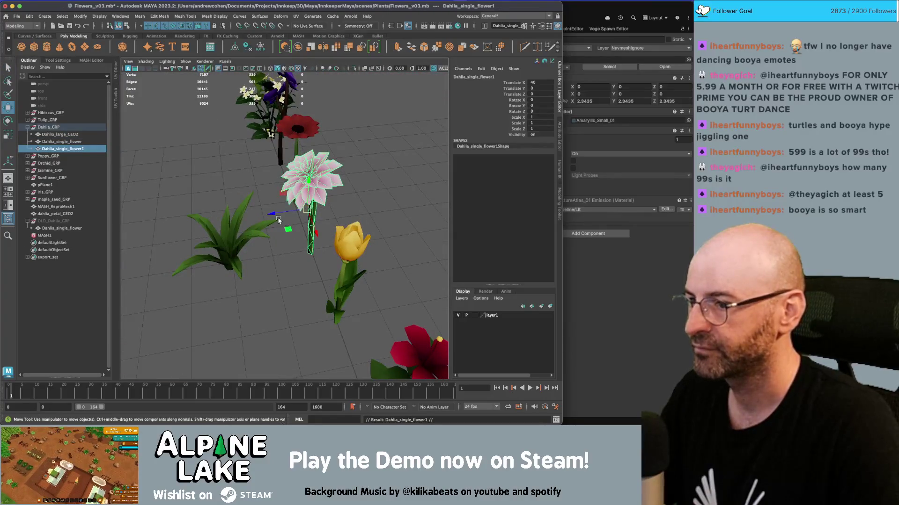
pyautogui.moveTo(277, 220); pyautogui.dragTo(178, 236)
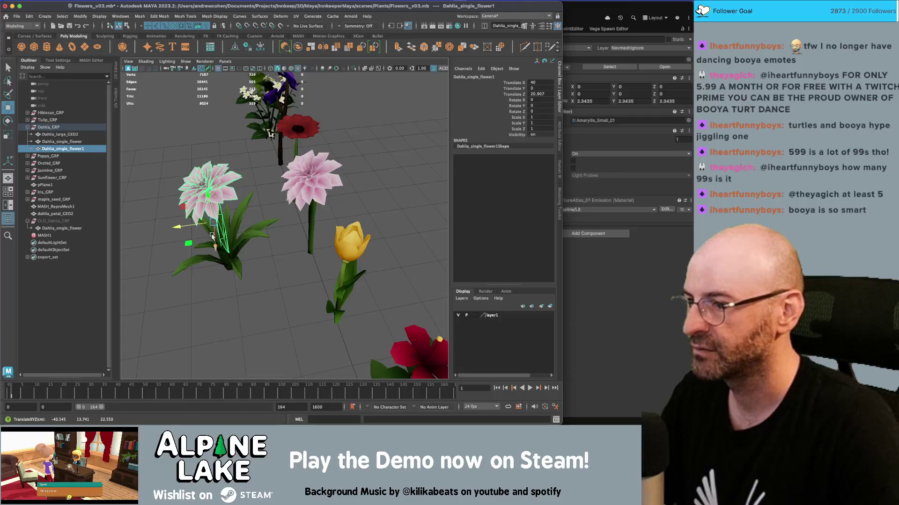
pyautogui.press('Delete')
pyautogui.click(329, 188)
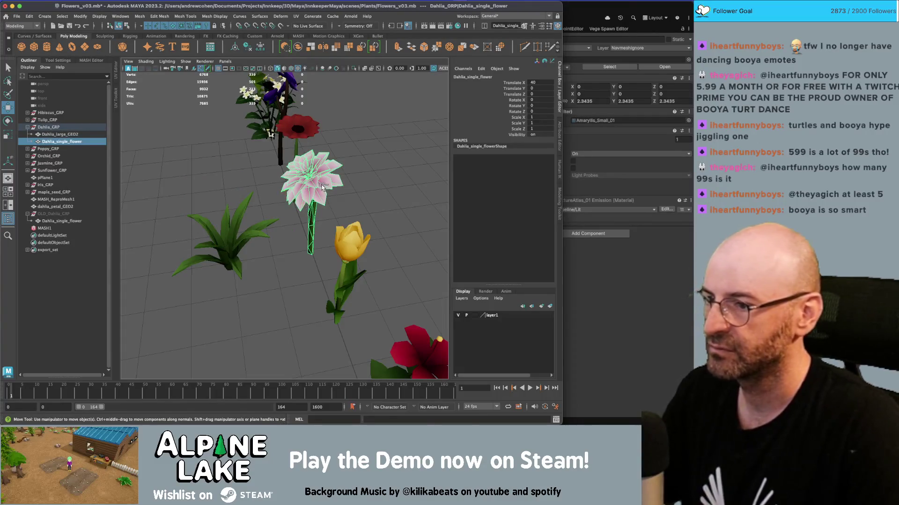
pyautogui.hotkey('ctrl', 'd')
pyautogui.moveTo(302, 255)
pyautogui.mouseDown()
pyautogui.moveTo(217, 257)
pyautogui.moveTo(237, 263)
pyautogui.moveTo(250, 287)
pyautogui.moveTo(218, 294)
pyautogui.moveTo(243, 255)
pyautogui.moveTo(220, 263)
pyautogui.moveTo(265, 220)
pyautogui.moveTo(244, 201)
pyautogui.mouseUp()
# Step: Add a second dahlia copy, rotated and scaled slightly smaller
pyautogui.press('e')
pyautogui.hotkey('ctrl', 'd')
pyautogui.press('w')
pyautogui.press('r')
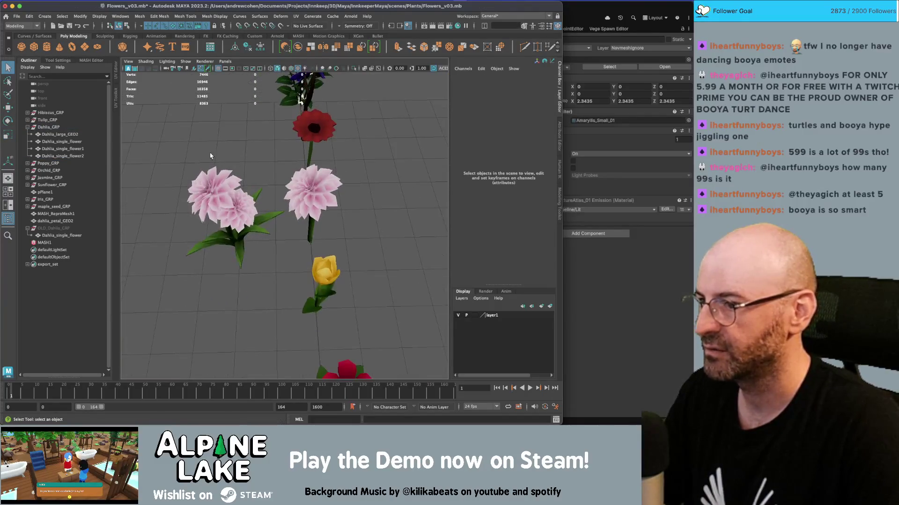
# Step: Combine the leaves and both dahlia copies into one mesh under Dahlia_GRP
pyautogui.moveTo(155, 183); pyautogui.dragTo(255, 234)
pyautogui.press('w')
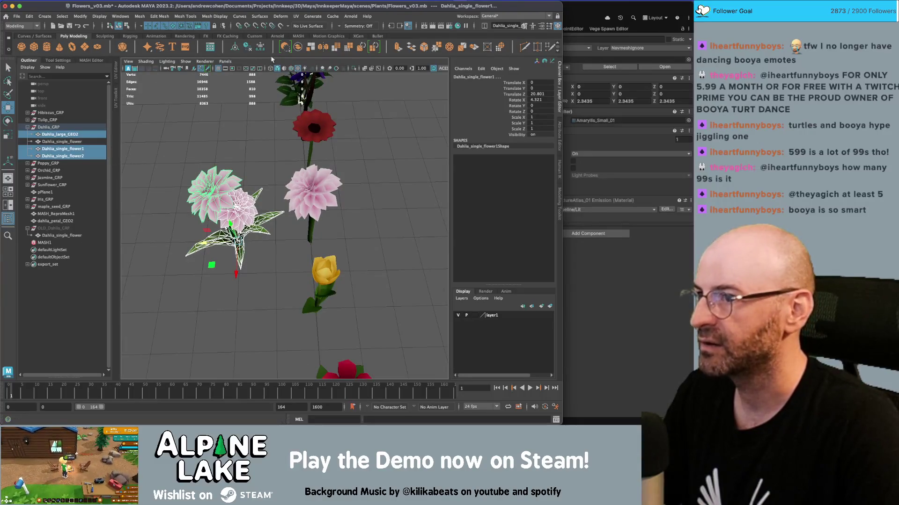
pyautogui.click(285, 46)
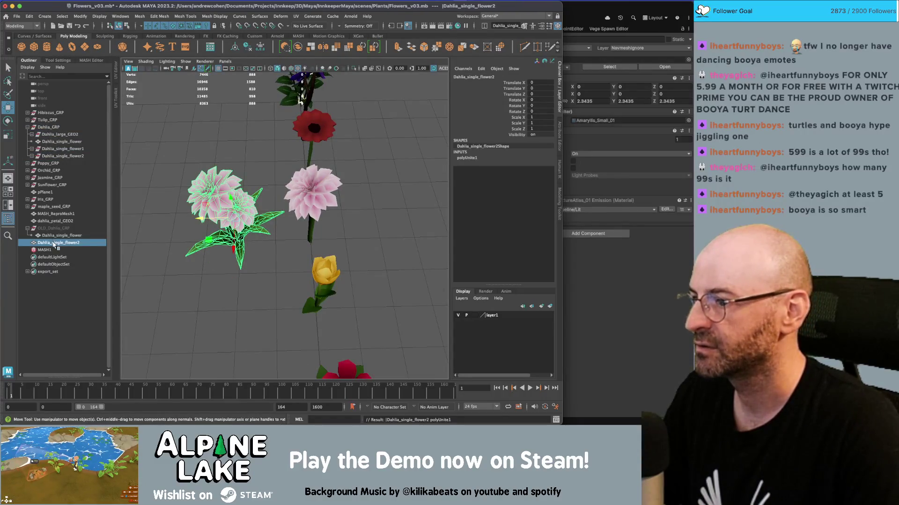
pyautogui.moveTo(54, 245); pyautogui.dragTo(65, 144)
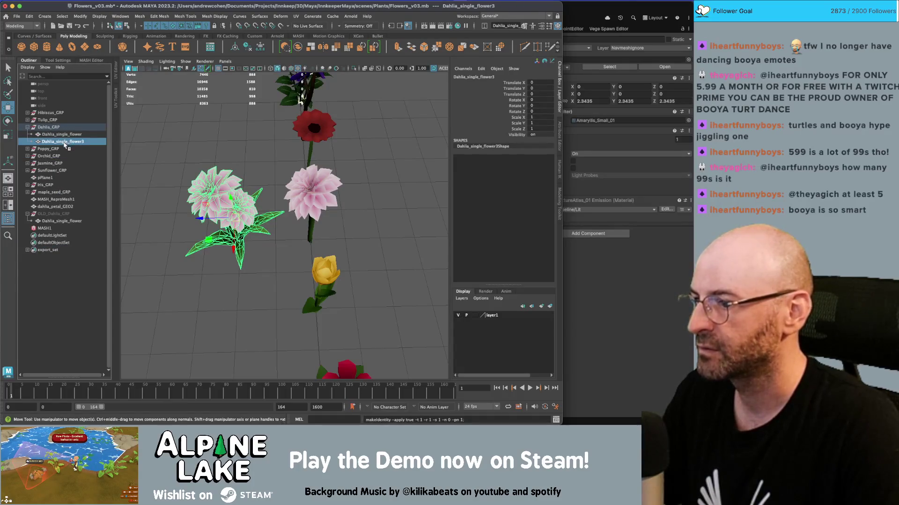
# Step: Adjust the plant's depth position and rename it Dahlia_plant_GEO
pyautogui.moveTo(276, 239); pyautogui.dragTo(373, 231)
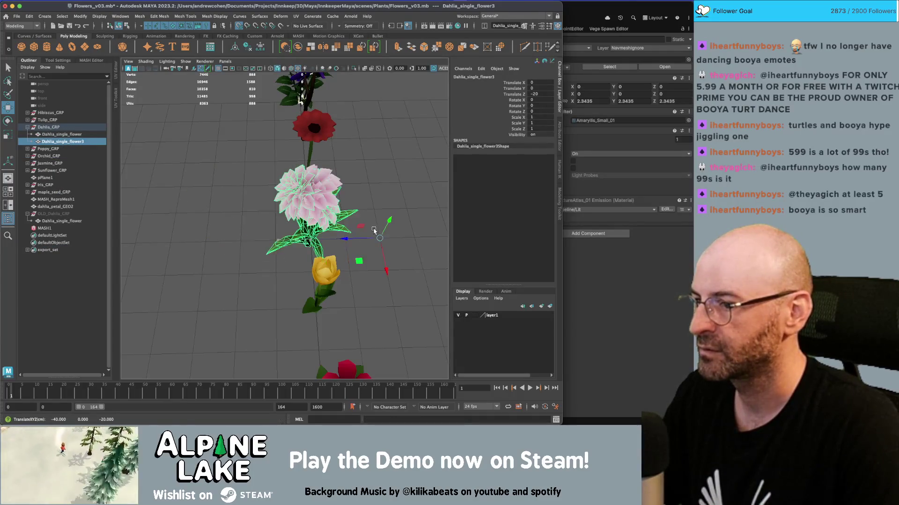
pyautogui.moveTo(291, 242); pyautogui.dragTo(212, 245)
pyautogui.press('q')
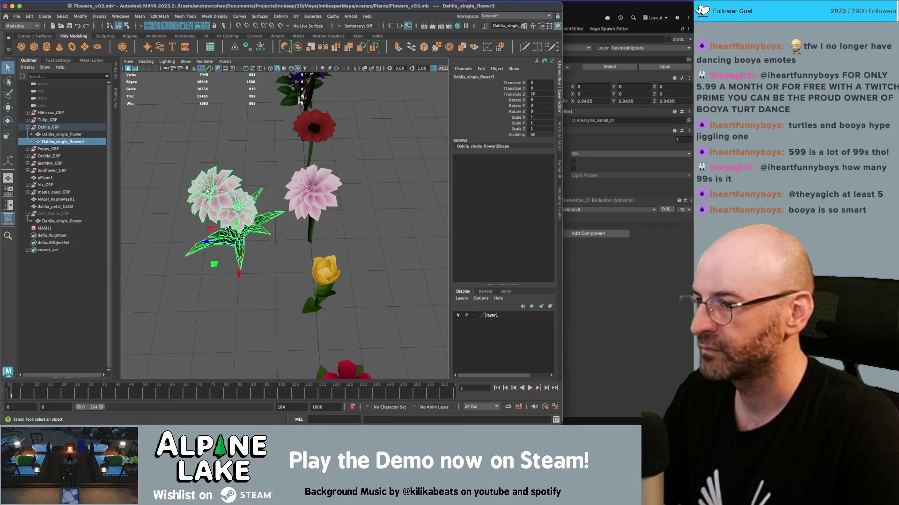
pyautogui.doubleClick(54, 142)
pyautogui.write('Dahlia_plant_GEO')
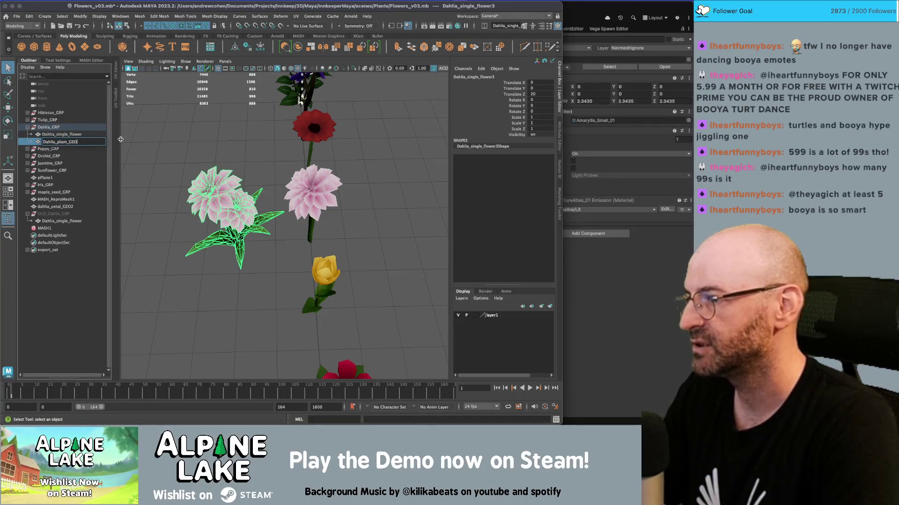
pyautogui.press('Return')
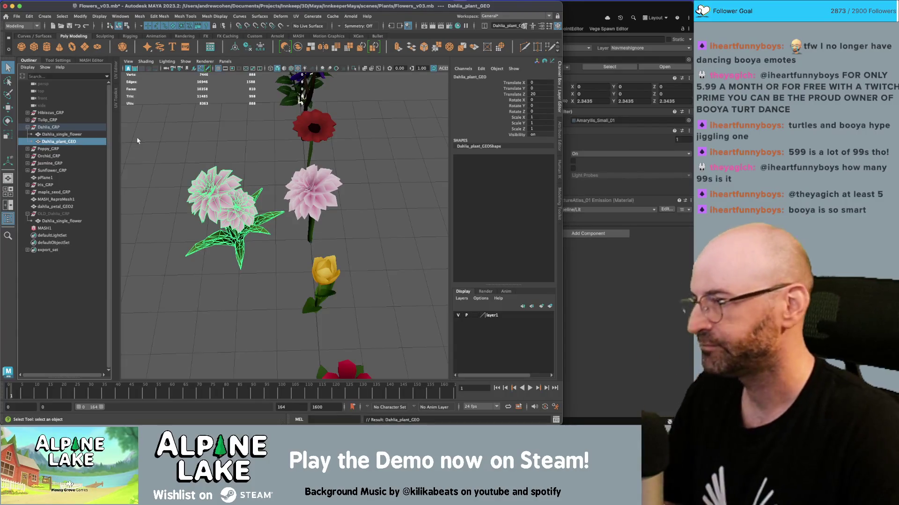
pyautogui.click(429, 155)
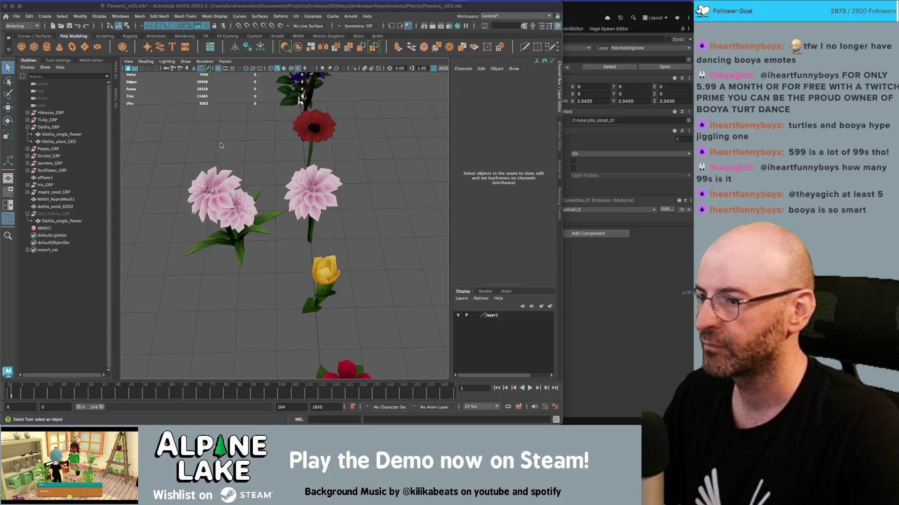
pyautogui.moveTo(221, 145)
pyautogui.keyDown('alt'); pyautogui.mouseDown()
pyautogui.moveTo(327, 178)
pyautogui.moveTo(423, 185)
pyautogui.moveTo(98, 192)
pyautogui.mouseUp(); pyautogui.keyUp('alt')
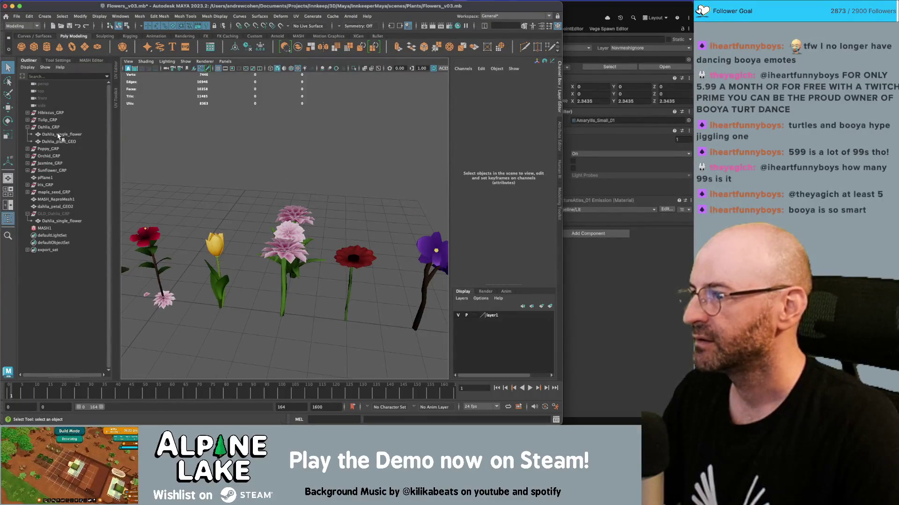
pyautogui.moveTo(239, 167)
pyautogui.keyDown('alt'); pyautogui.mouseDown()
pyautogui.moveTo(418, 229)
pyautogui.moveTo(286, 208)
pyautogui.moveTo(257, 246)
pyautogui.moveTo(231, 175)
pyautogui.moveTo(262, 201)
pyautogui.moveTo(309, 218)
pyautogui.moveTo(384, 208)
pyautogui.moveTo(304, 216)
pyautogui.mouseUp(); pyautogui.keyUp('alt')
pyautogui.click(262, 243)
pyautogui.click(231, 175)
pyautogui.rightClick(231, 175)
pyautogui.click(230, 188)
pyautogui.press('w')
pyautogui.press('q')
pyautogui.click(297, 215)
pyautogui.rightClick(296, 215)
pyautogui.click(291, 222)
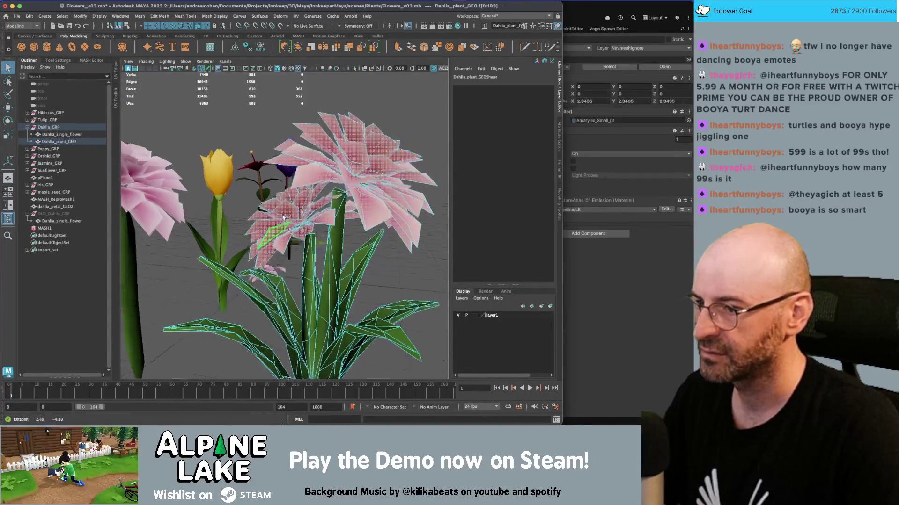
pyautogui.press('w')
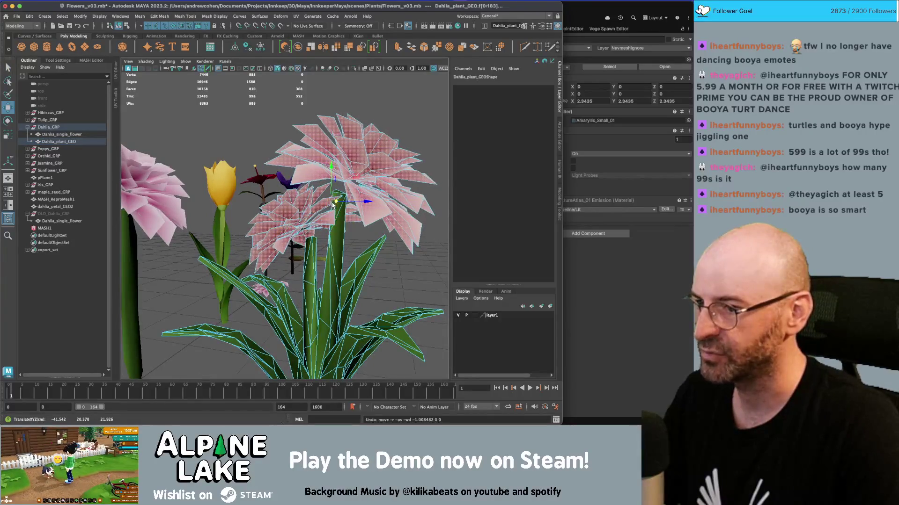
pyautogui.moveTo(335, 204)
pyautogui.keyDown('alt'); pyautogui.mouseDown()
pyautogui.moveTo(351, 224)
pyautogui.moveTo(328, 202)
pyautogui.moveTo(210, 163)
pyautogui.mouseUp(); pyautogui.keyUp('alt')
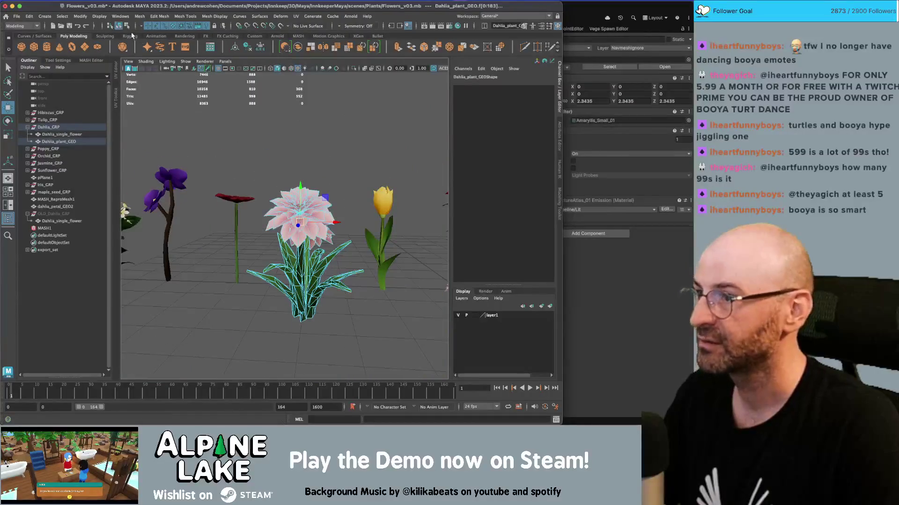
pyautogui.press('q')
pyautogui.click(337, 197)
pyautogui.moveTo(336, 197)
pyautogui.keyDown('alt'); pyautogui.mouseDown()
pyautogui.moveTo(352, 200)
pyautogui.moveTo(280, 170)
pyautogui.mouseUp(); pyautogui.keyUp('alt')
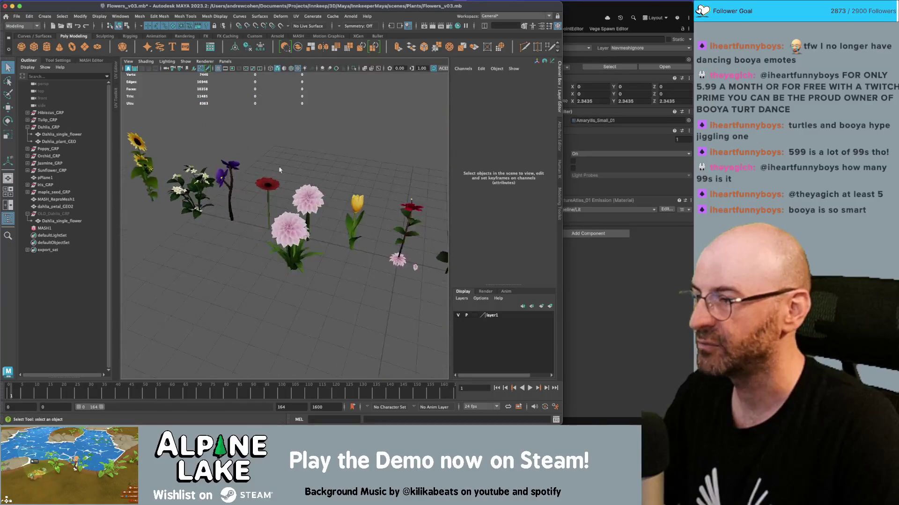
pyautogui.click(44, 250)
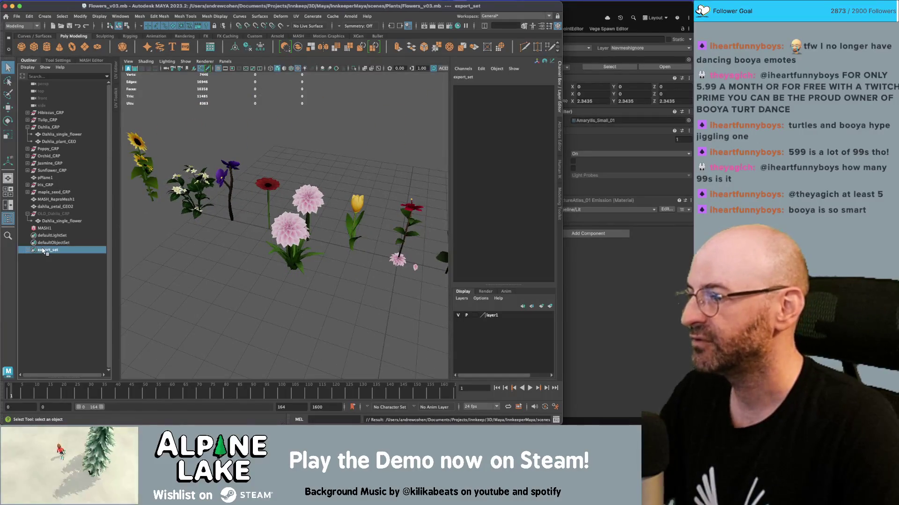
# Step: Export the selected flower groups over flowers.fbx, then switch to Unity
pyautogui.click(16, 15)
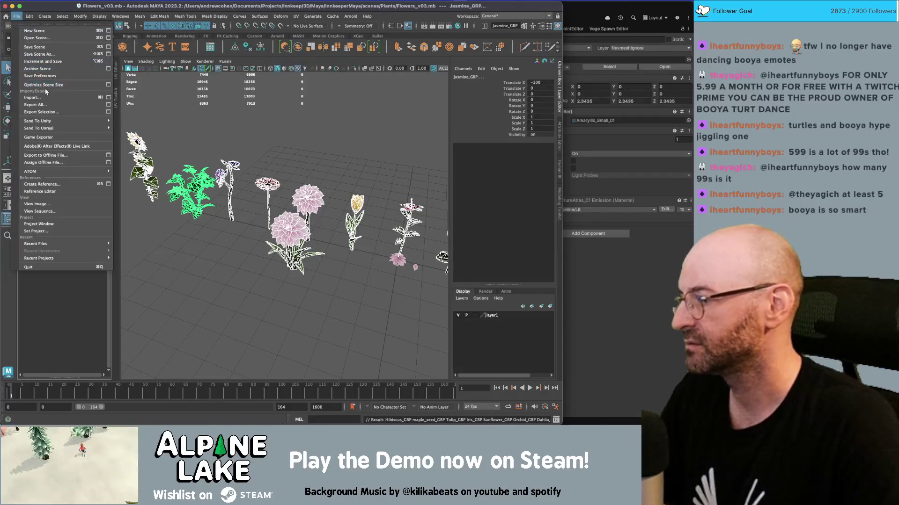
pyautogui.click(60, 114)
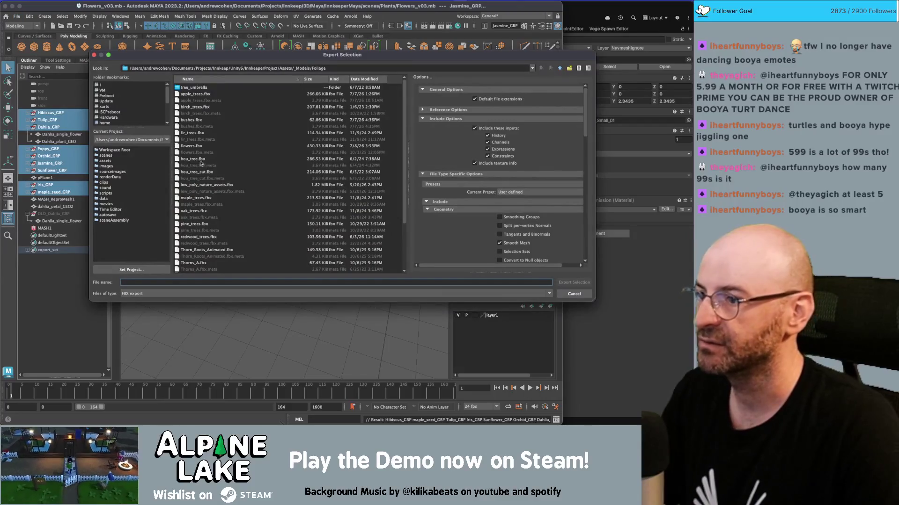
pyautogui.doubleClick(192, 146)
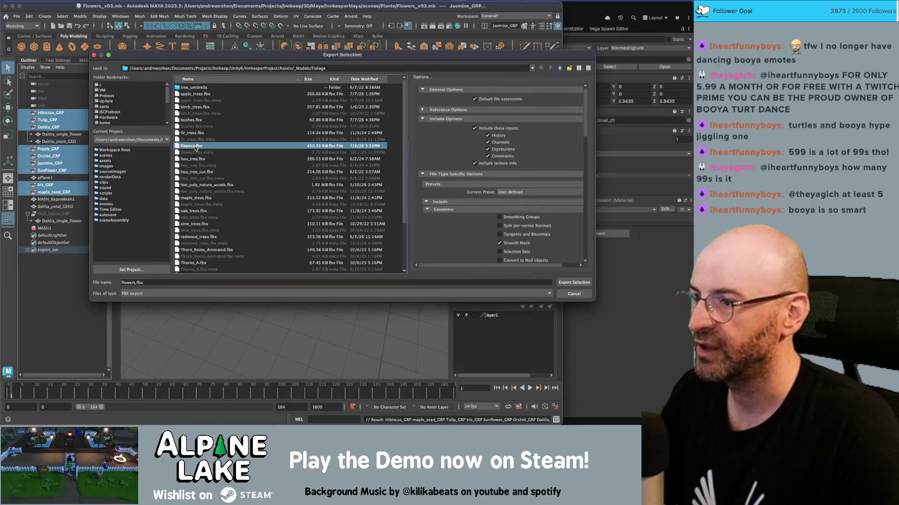
pyautogui.click(329, 173)
pyautogui.press('super+Tab')
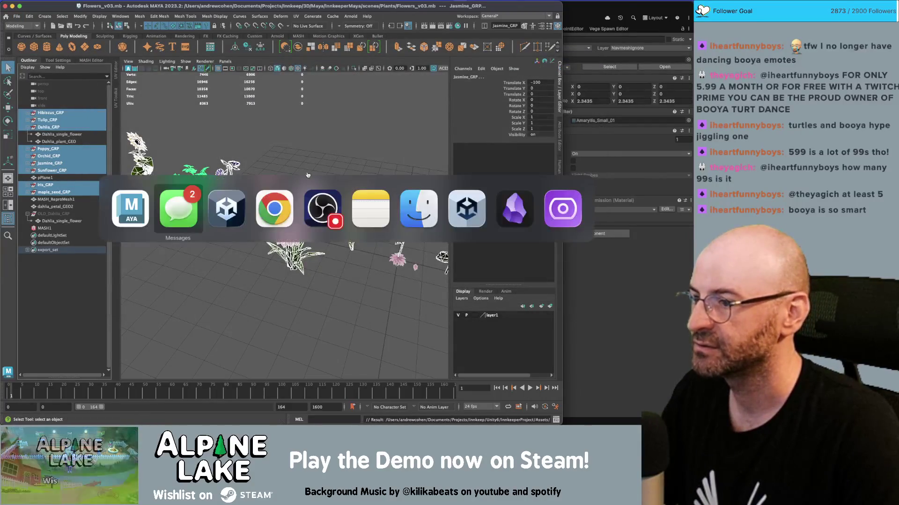
pyautogui.press('super+Tab')
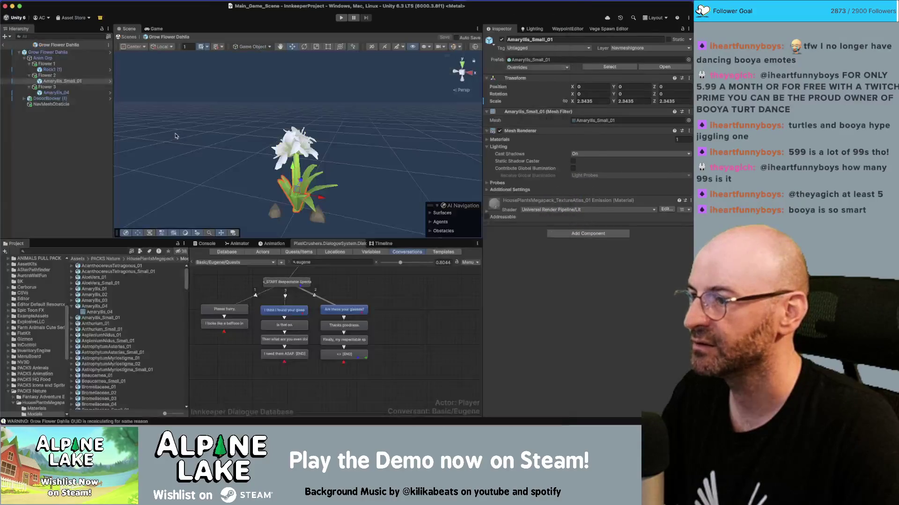
# Step: Delete Amaryllis_04 from Flower 3 and find the dahlia model in the Project assets
pyautogui.click(66, 93)
pyautogui.press('super+BackSpace')
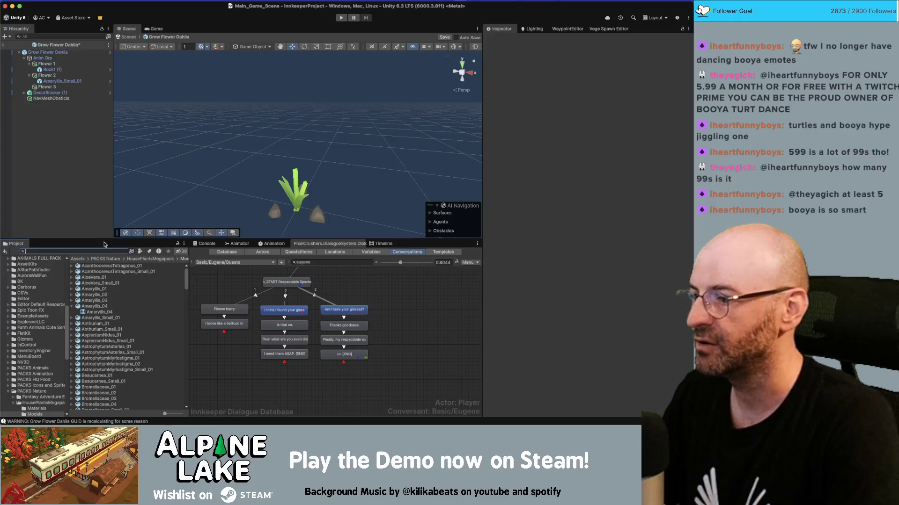
pyautogui.write('dahlia')
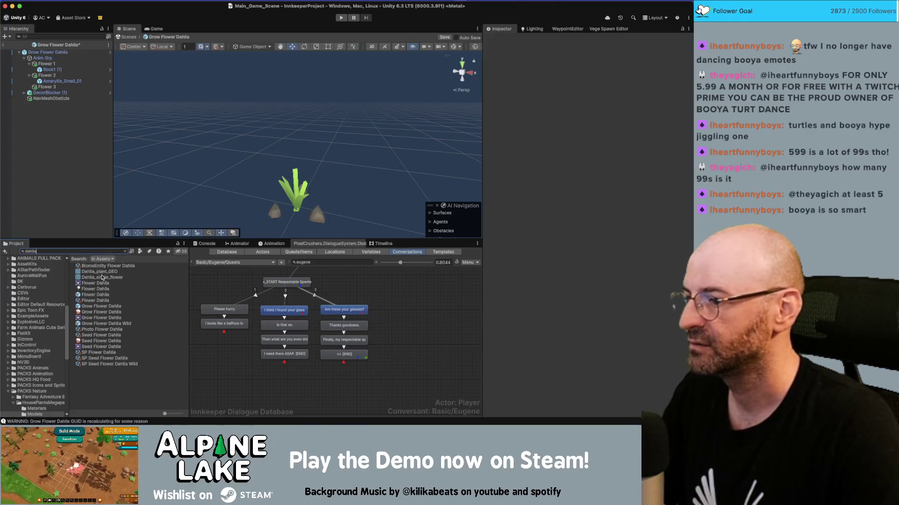
pyautogui.moveTo(102, 277)
pyautogui.mouseDown()
pyautogui.moveTo(54, 89)
pyautogui.moveTo(583, 102)
pyautogui.mouseUp()
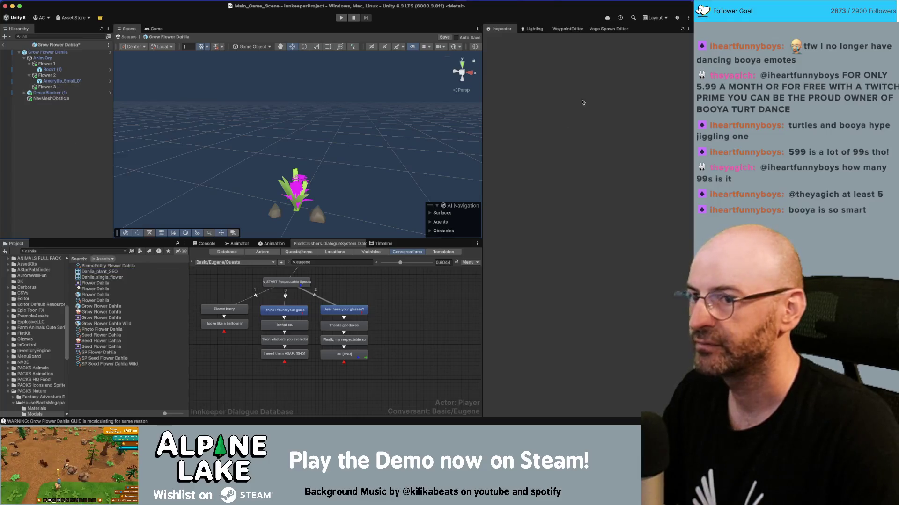
# Step: Scale Flower 3 up to about 2.51 on all axes
pyautogui.click(296, 193)
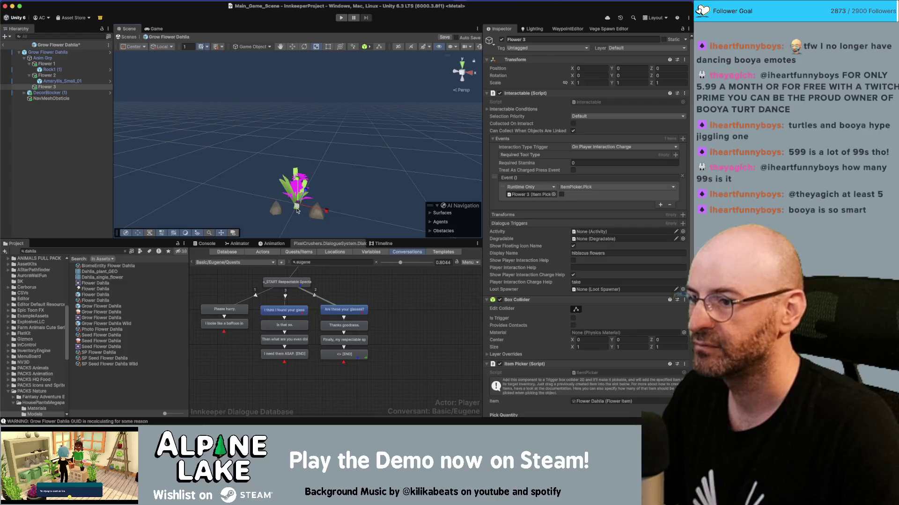
pyautogui.moveTo(328, 200)
pyautogui.mouseDown()
pyautogui.moveTo(350, 190)
pyautogui.moveTo(331, 198)
pyautogui.moveTo(305, 166)
pyautogui.moveTo(463, 126)
pyautogui.mouseUp()
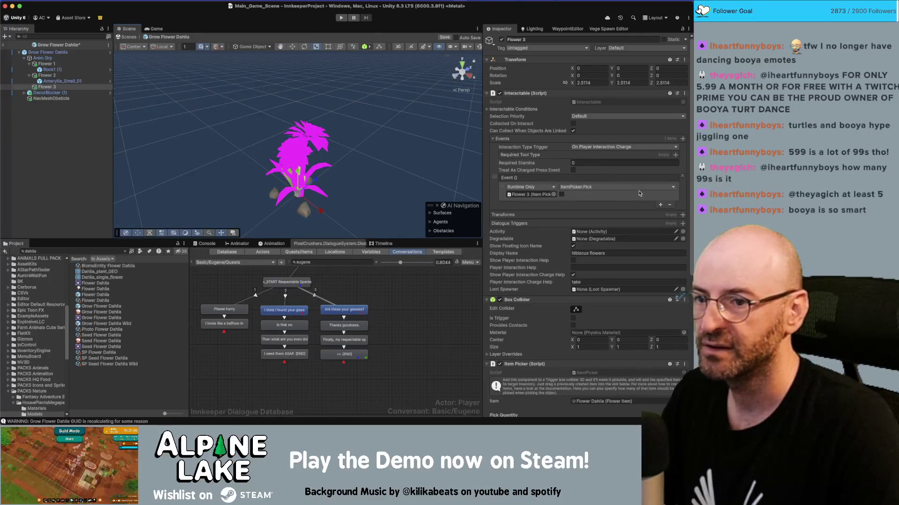
pyautogui.scroll(-1, 642, 187)
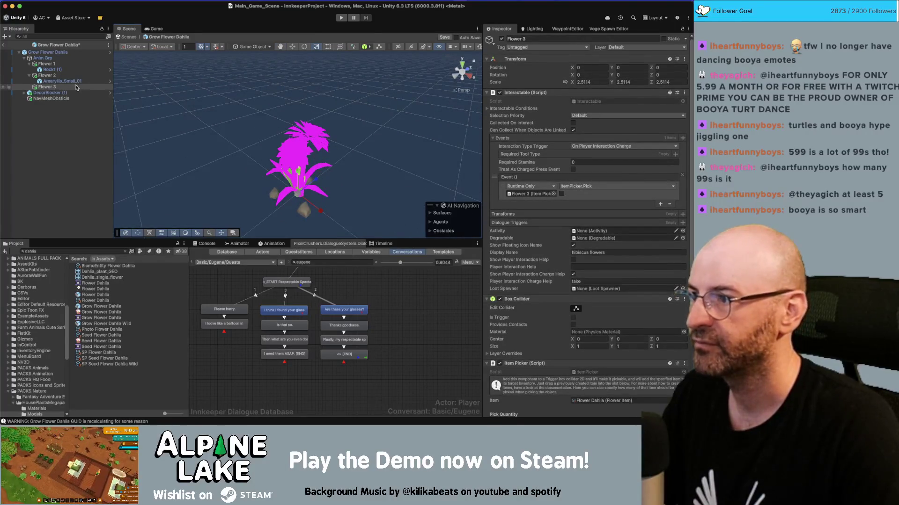
pyautogui.click(52, 88)
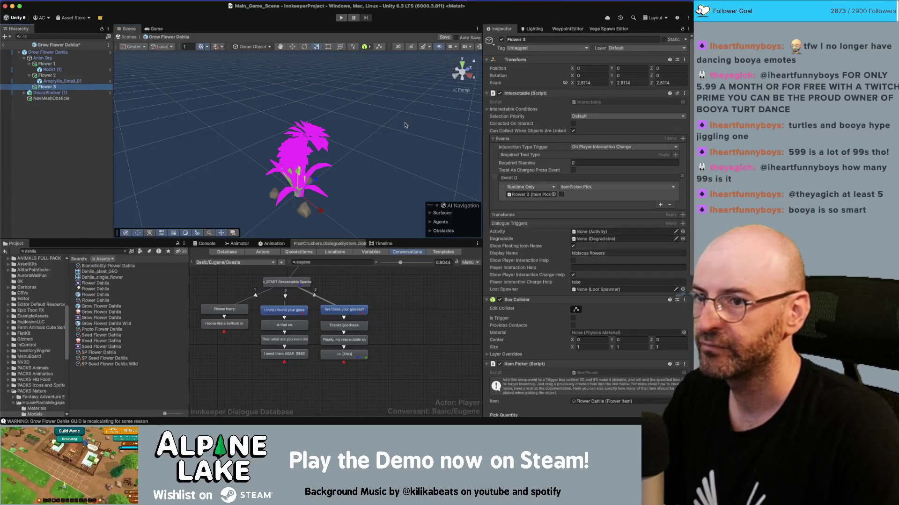
pyautogui.scroll(-5, 557, 197)
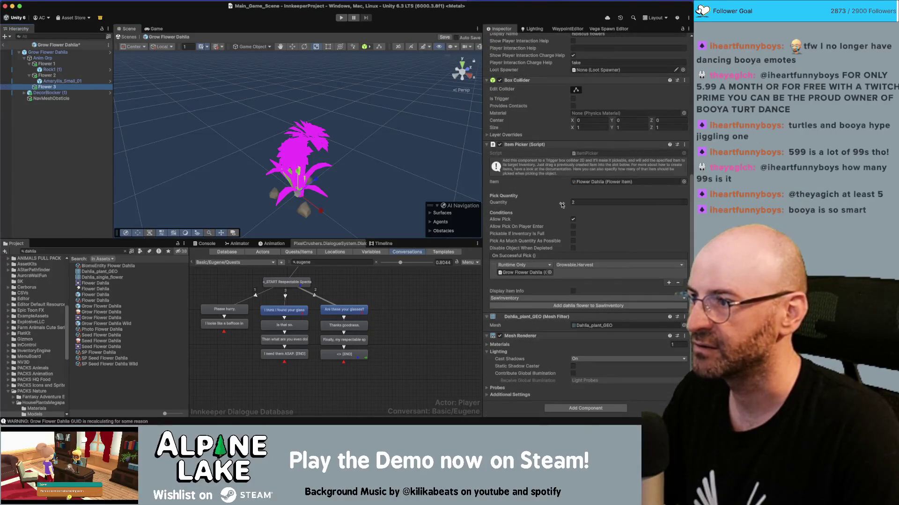
# Step: Duplicate Flower 3 and make the copy, Flower 3_01, its child
pyautogui.scroll(1, 561, 205)
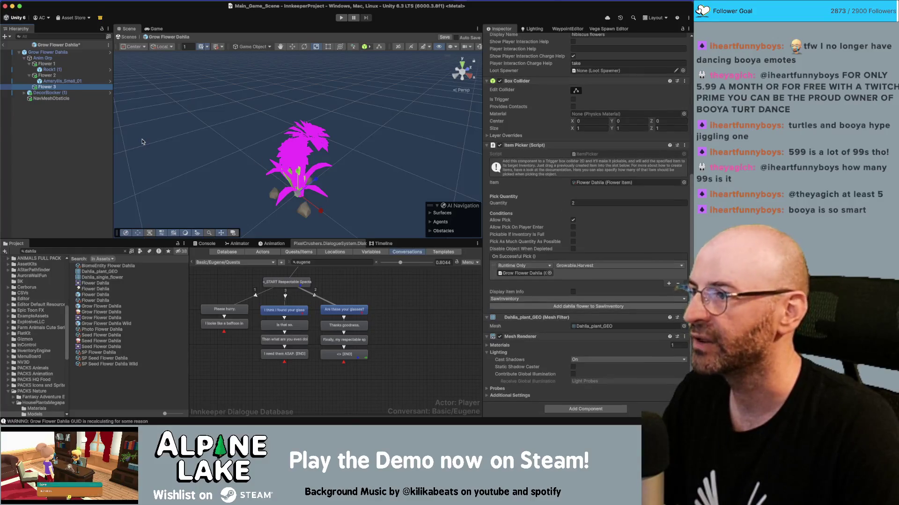
pyautogui.scroll(-1, 538, 206)
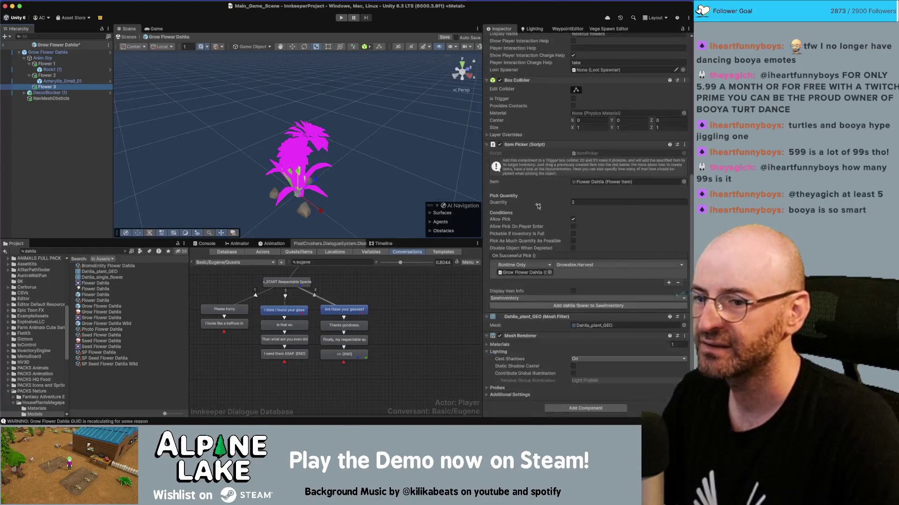
pyautogui.click(48, 87)
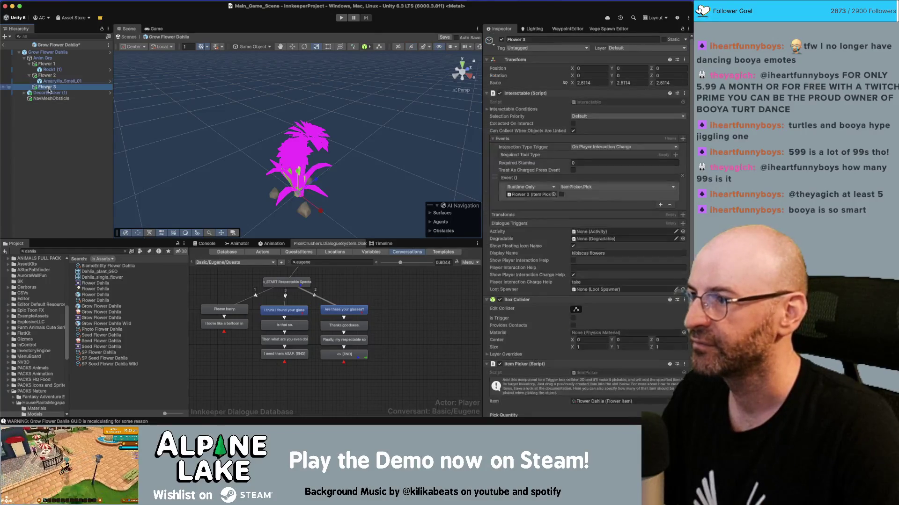
pyautogui.hotkey('ctrl', 'd')
pyautogui.moveTo(45, 88); pyautogui.dragTo(47, 87)
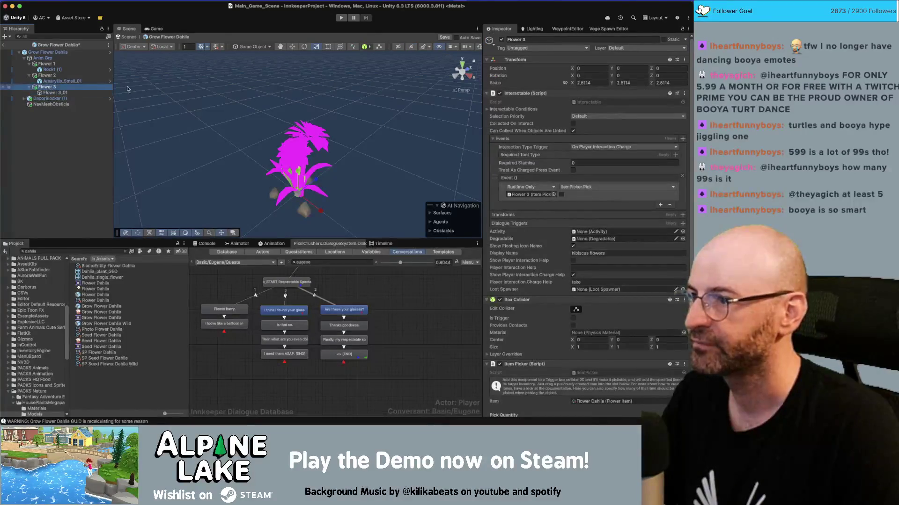
# Step: Set Flower 3's scale to 1 and Flower 3_01's X and Y scale to 2.5
pyautogui.click(602, 82)
pyautogui.write('1')
pyautogui.press('Return')
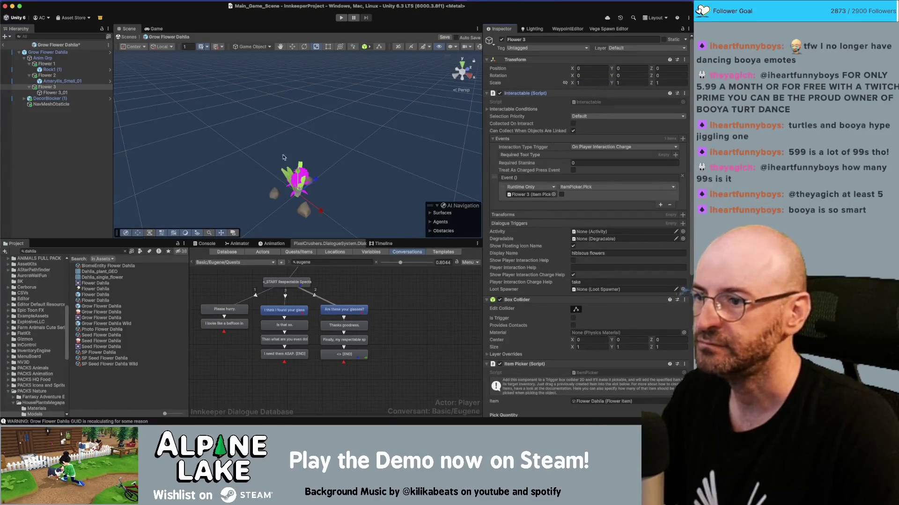
pyautogui.click(55, 93)
pyautogui.click(597, 83)
pyautogui.write('2.5')
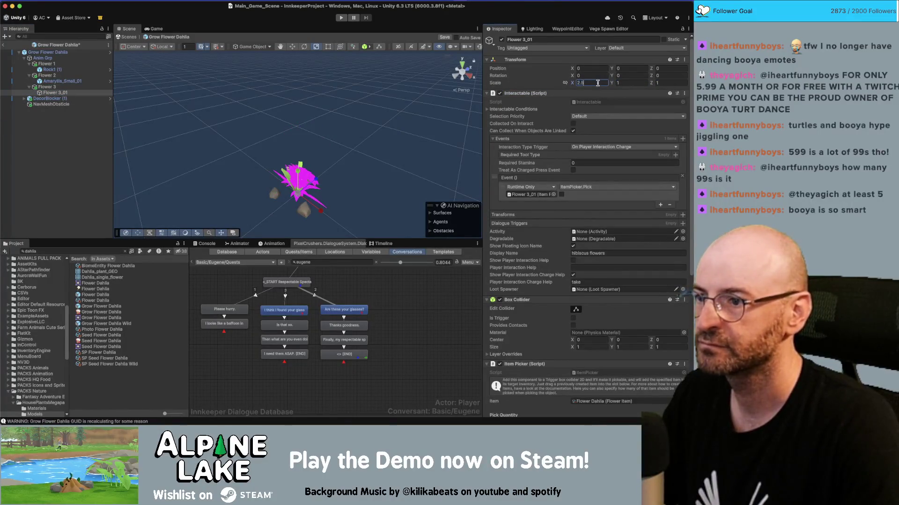
pyautogui.press('Tab')
pyautogui.write('2.5')
pyautogui.press('Tab')
# Step: Set Flower 3_01's Z scale to 2.5 and remove its Interactable, Box Collider and Item Picker
pyautogui.write('2.5')
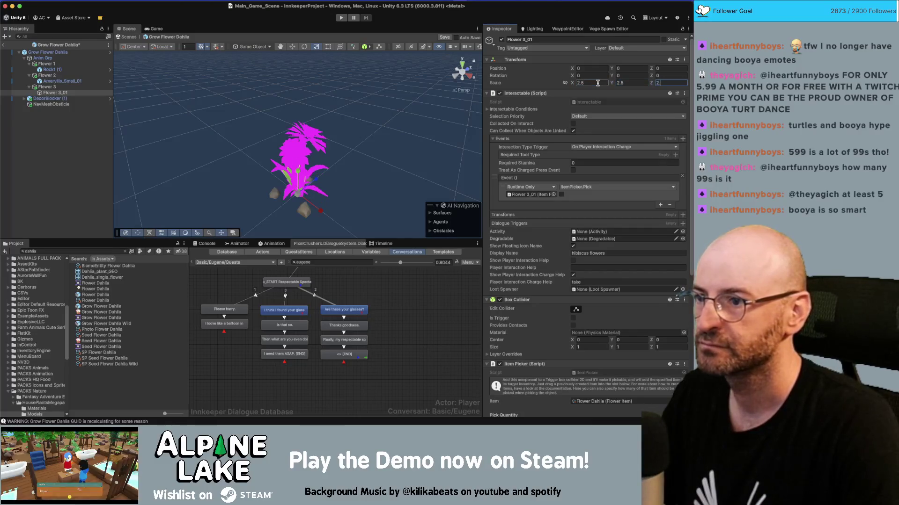
pyautogui.rightClick(527, 96)
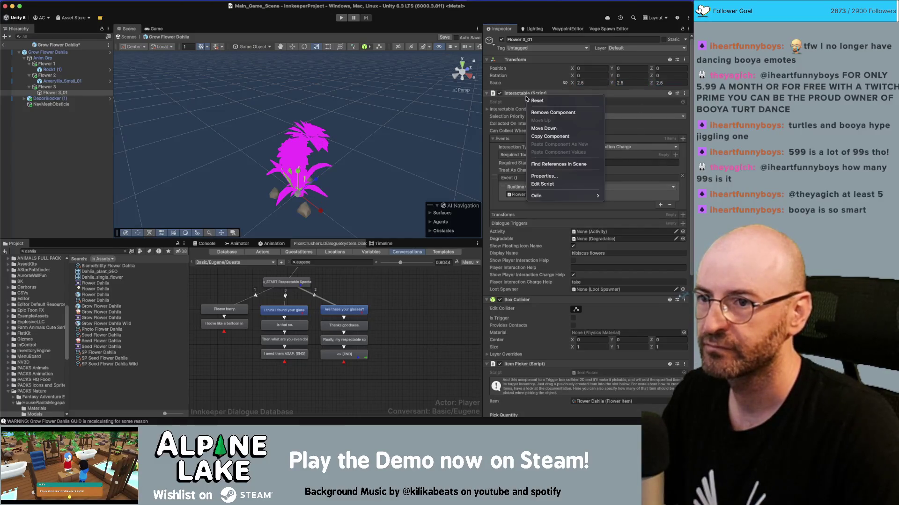
pyautogui.click(535, 112)
pyautogui.rightClick(526, 95)
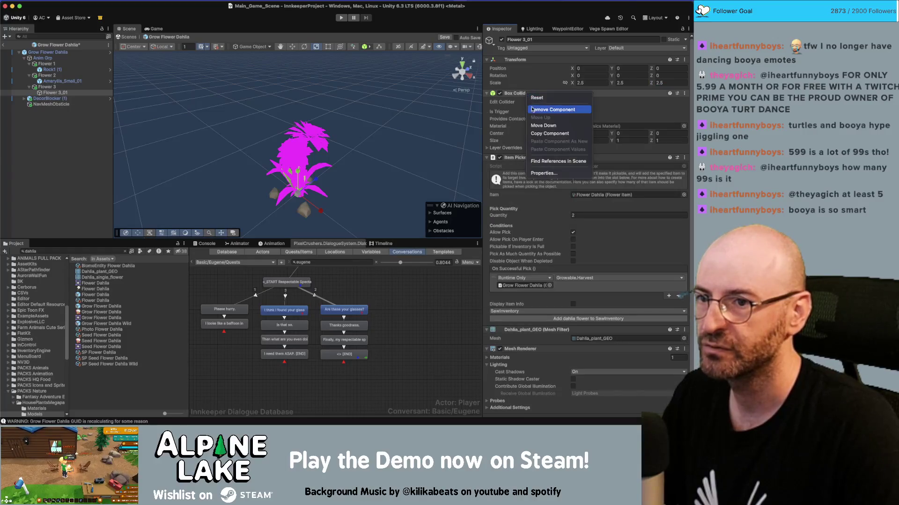
pyautogui.click(533, 111)
pyautogui.rightClick(526, 94)
pyautogui.click(533, 110)
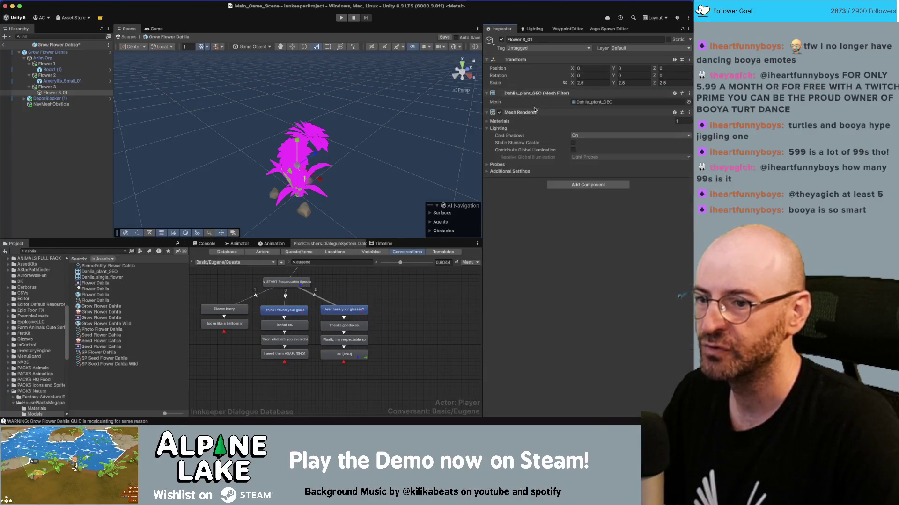
# Step: Remove the Mesh Renderer and Mesh Filter from Flower 3
pyautogui.click(32, 87)
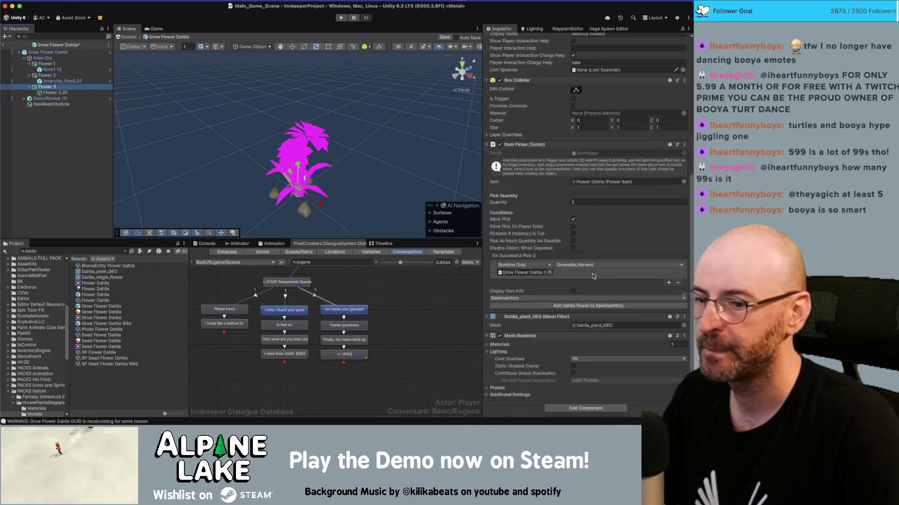
pyautogui.rightClick(526, 337)
pyautogui.click(539, 346)
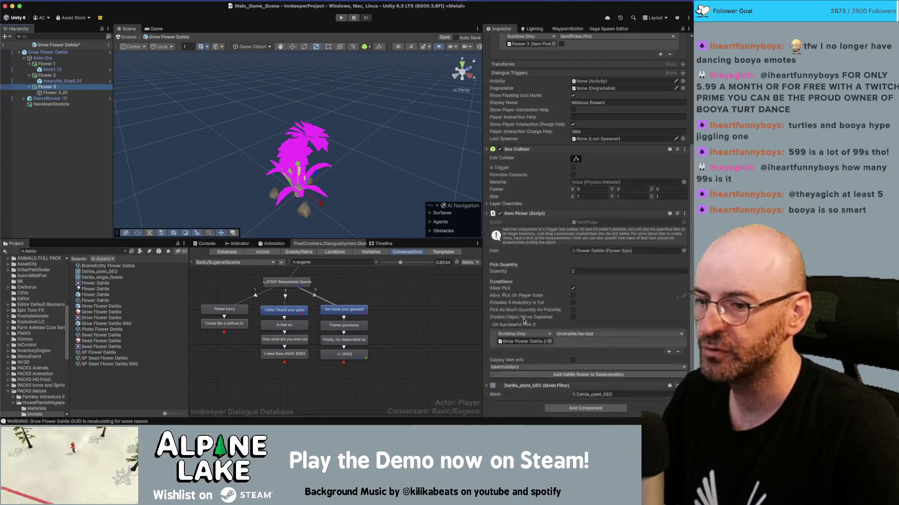
pyautogui.rightClick(528, 385)
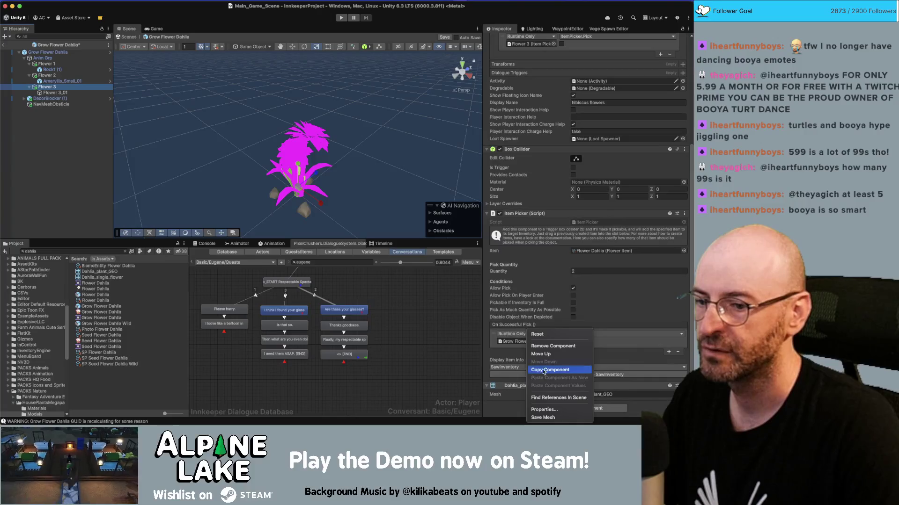
pyautogui.click(545, 346)
# Step: Assign the HousePlantsMegapack_TextureAtlas material to Flower 3_01's Element 0 slot
pyautogui.click(55, 93)
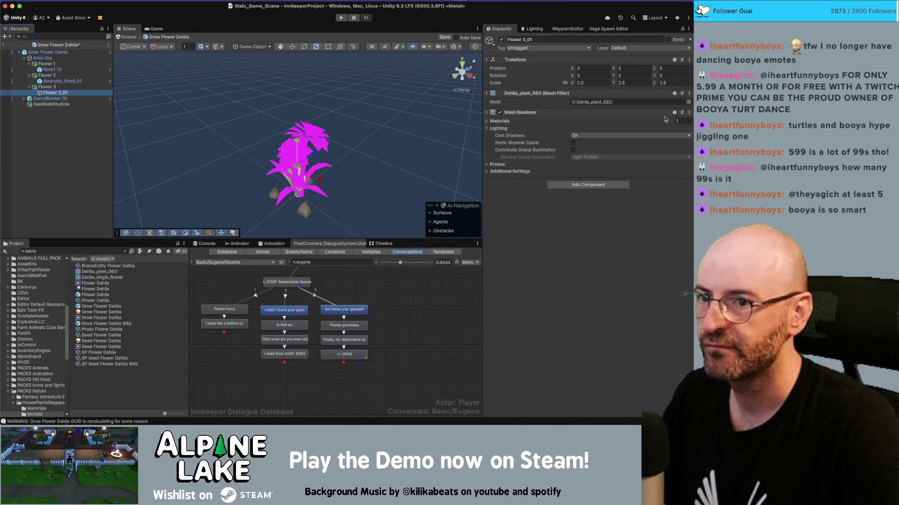
pyautogui.click(599, 121)
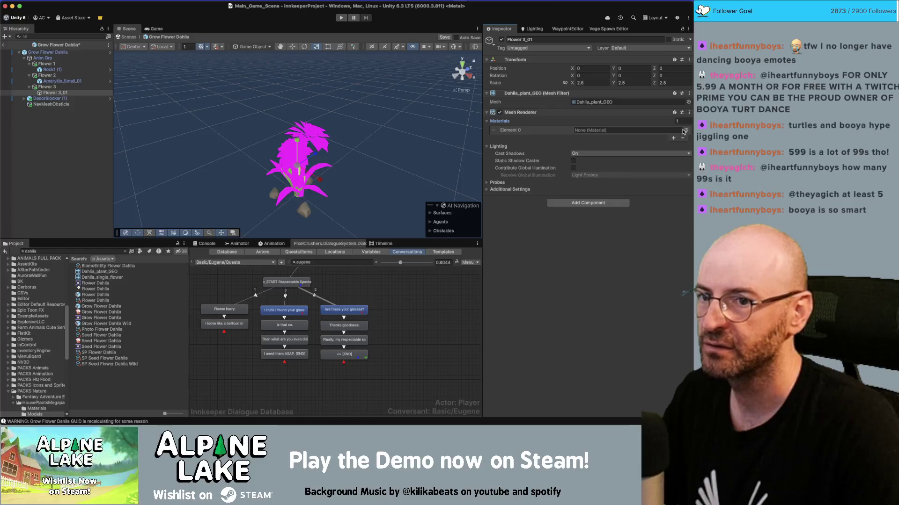
pyautogui.click(687, 131)
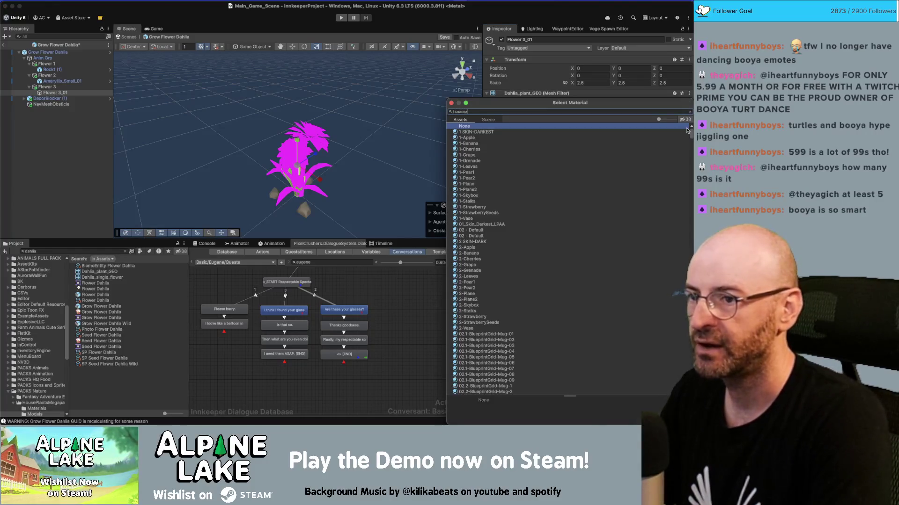
pyautogui.doubleClick(487, 131)
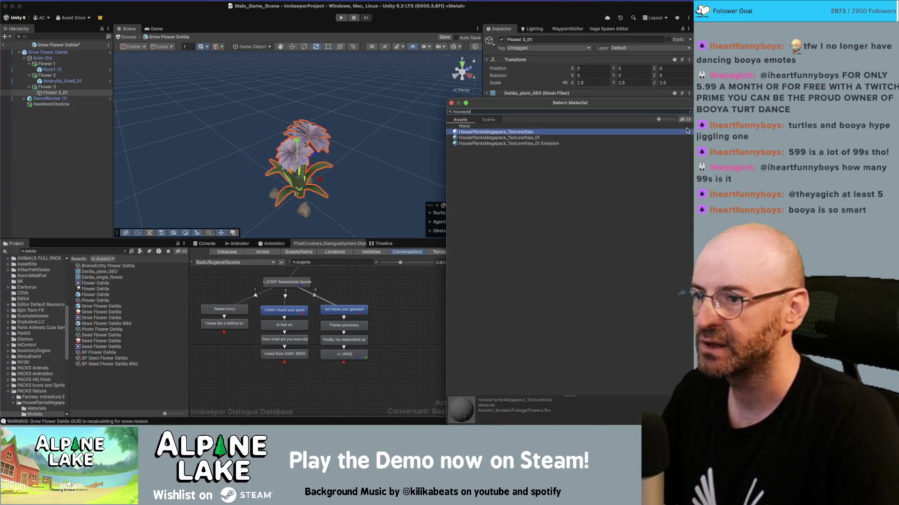
pyautogui.click(434, 134)
pyautogui.scroll(5, 439, 157)
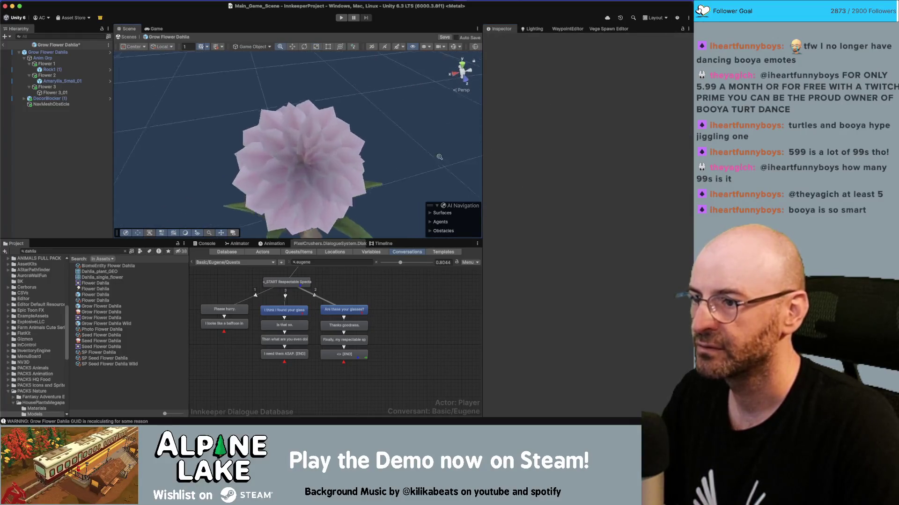
# Step: Orbit and zoom around the dahlia plant in the Scene view, then return to Maya
pyautogui.scroll(3, 439, 157)
pyautogui.scroll(-10, 400, 139)
pyautogui.moveTo(327, 141)
pyautogui.mouseDown()
pyautogui.moveTo(195, 142)
pyautogui.moveTo(248, 124)
pyautogui.moveTo(491, 175)
pyautogui.mouseUp()
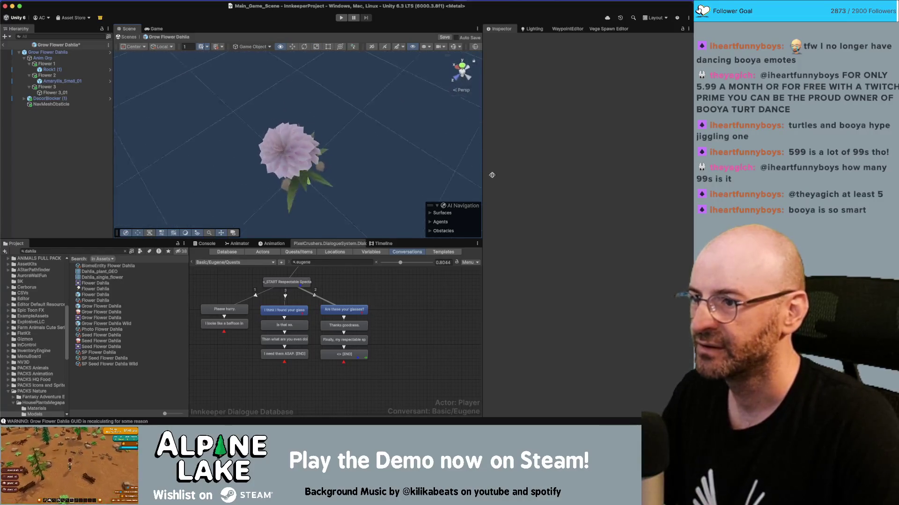
pyautogui.moveTo(352, 136)
pyautogui.mouseDown()
pyautogui.moveTo(442, 94)
pyautogui.moveTo(384, 98)
pyautogui.mouseUp()
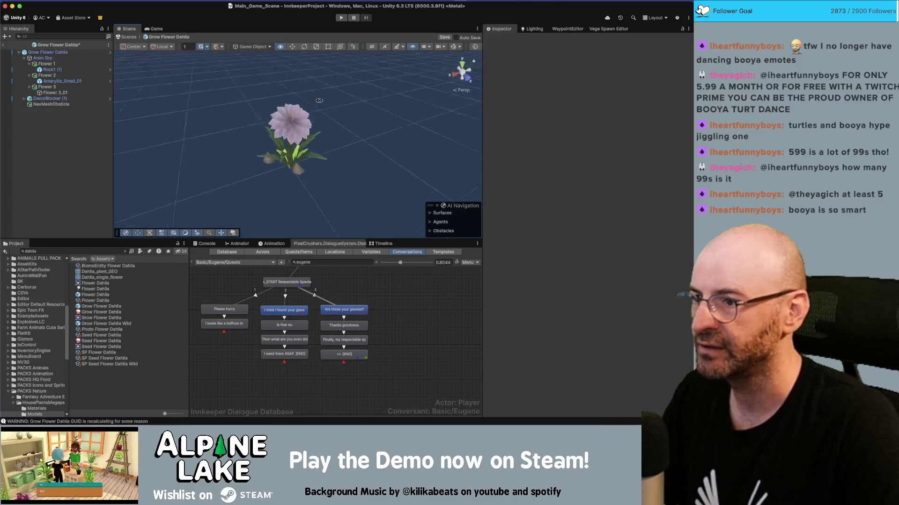
pyautogui.scroll(5, 323, 104)
pyautogui.moveTo(323, 103)
pyautogui.mouseDown()
pyautogui.moveTo(375, 138)
pyautogui.moveTo(311, 139)
pyautogui.moveTo(312, 154)
pyautogui.mouseUp()
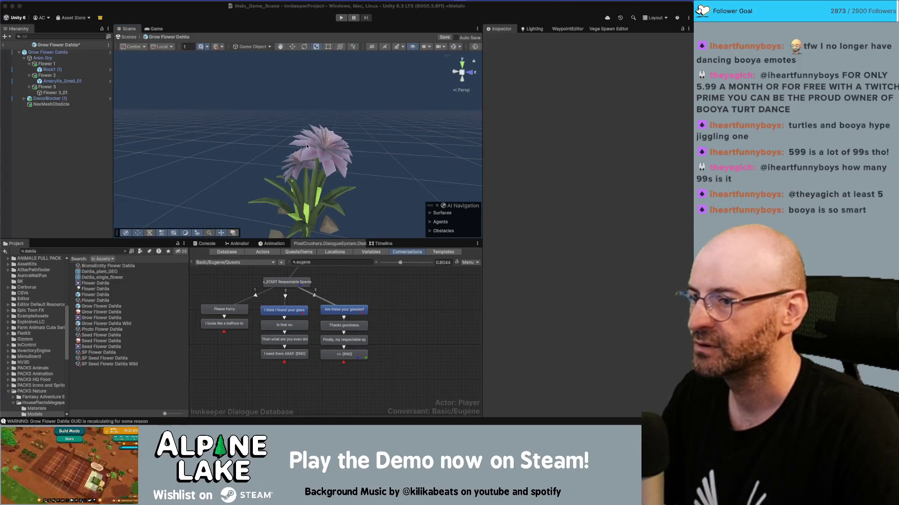
pyautogui.press('super+Tab')
pyautogui.scroll(5, 294, 212)
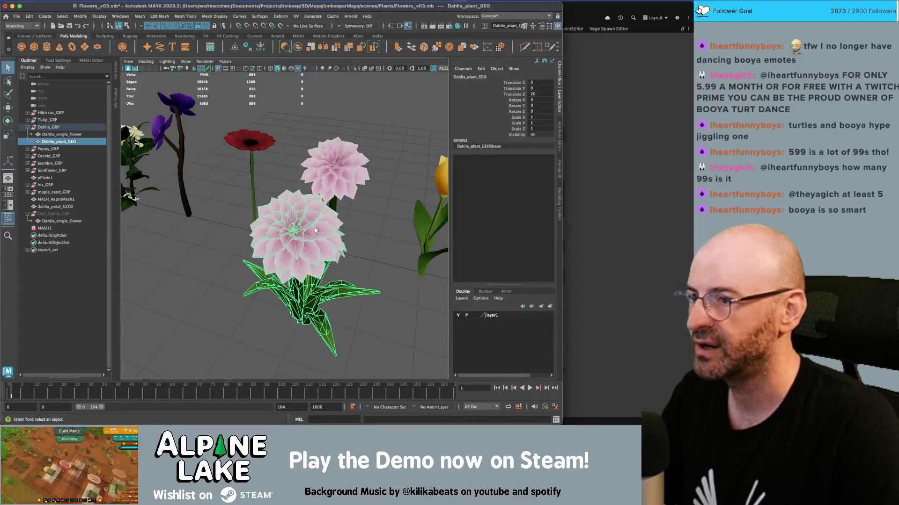
# Step: Duplicate Dahlia_plant_GEO and delete the inverted face selection on the copy
pyautogui.moveTo(315, 231); pyautogui.dragTo(226, 149)
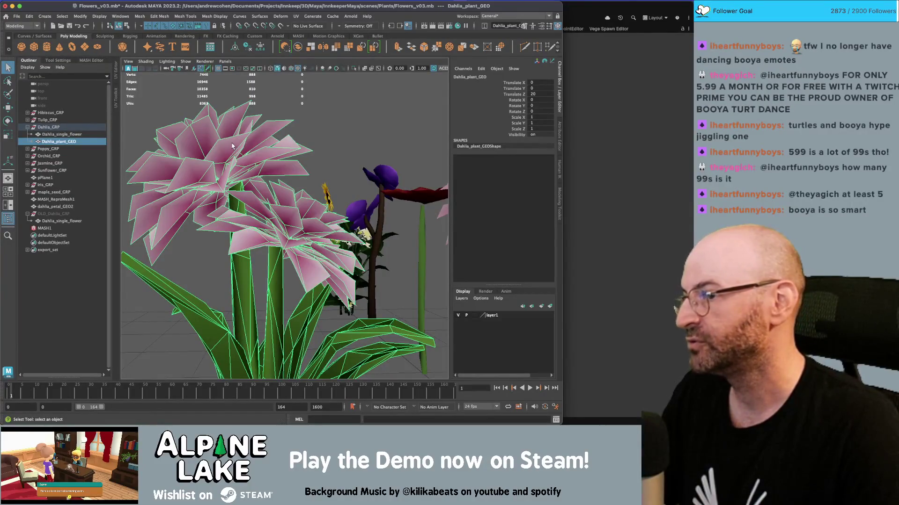
pyautogui.hotkey('ctrl', 'd')
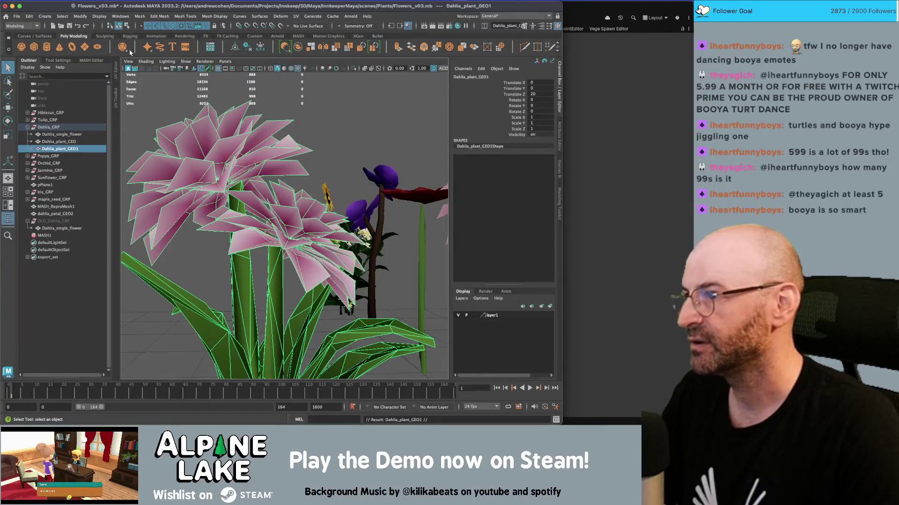
pyautogui.click(127, 26)
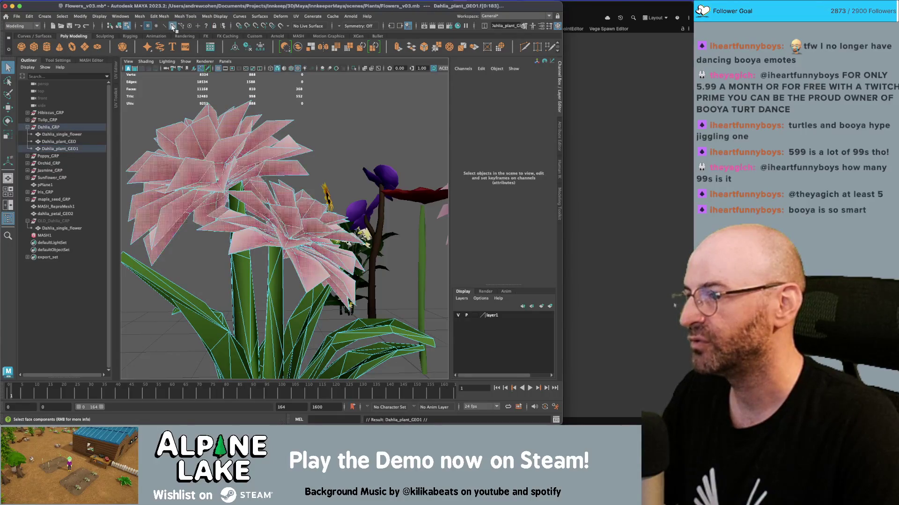
pyautogui.scroll(-5, 280, 177)
pyautogui.scroll(-3, 280, 177)
pyautogui.hotkey('ctrl', 'shift', 'i')
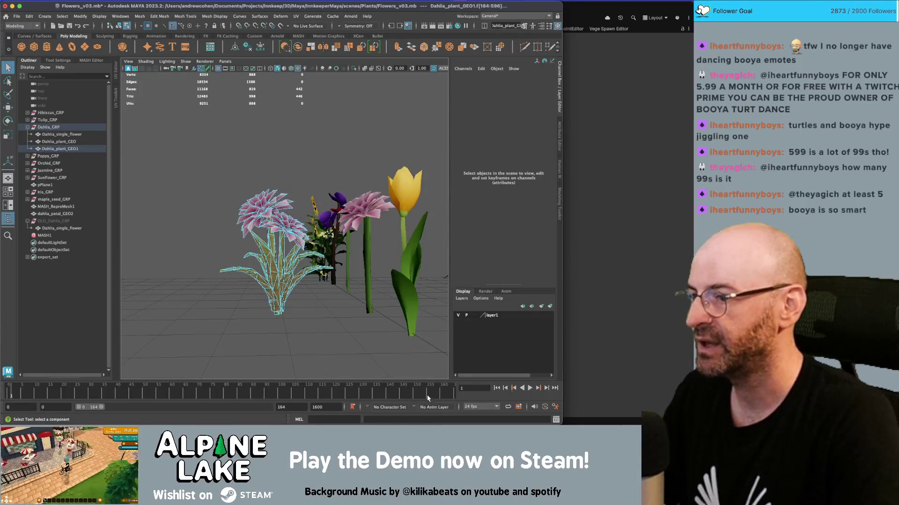
pyautogui.press('Delete')
pyautogui.click(119, 25)
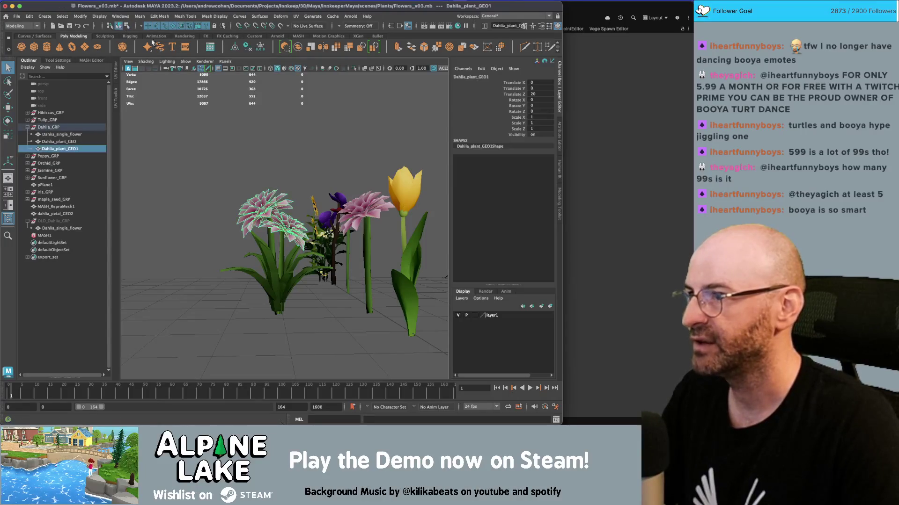
# Step: Reverse the normals of the duplicate Dahlia_plant_GEO1
pyautogui.click(213, 16)
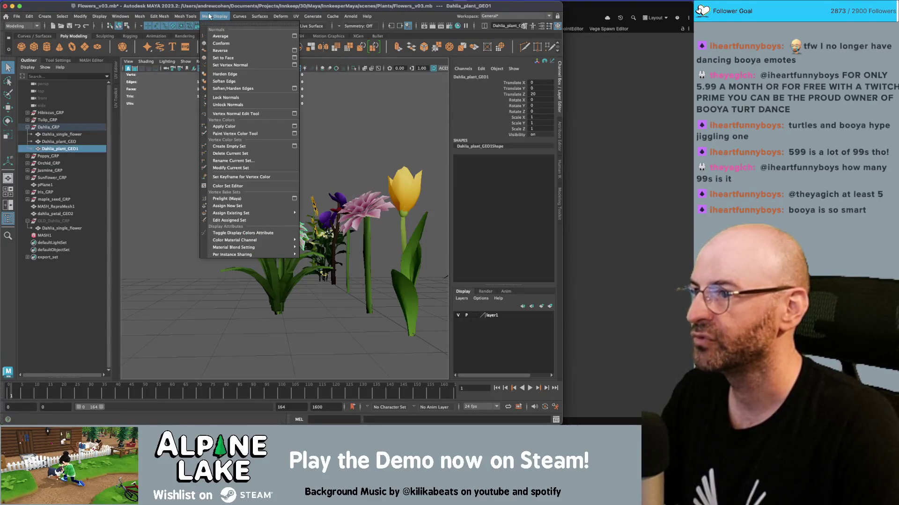
pyautogui.click(226, 54)
pyautogui.click(224, 162)
pyautogui.moveTo(230, 194)
pyautogui.mouseDown()
pyautogui.moveTo(233, 181)
pyautogui.moveTo(255, 210)
pyautogui.mouseUp()
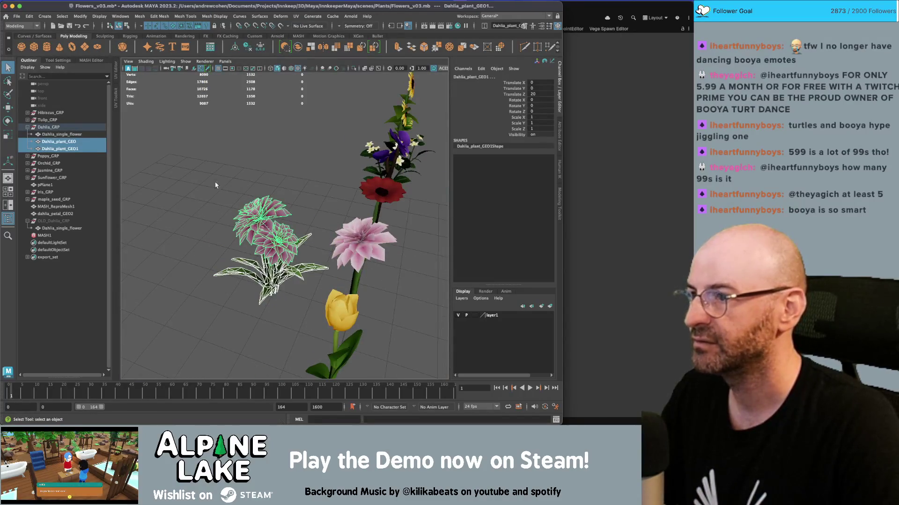
# Step: Combine the two dahlia meshes into Dahlia_plant_GEO without history, parent it under Dahlia_GRP, and move it onto the tulip's spot
pyautogui.click(298, 48)
pyautogui.hotkey('alt', 'shift', 'd')
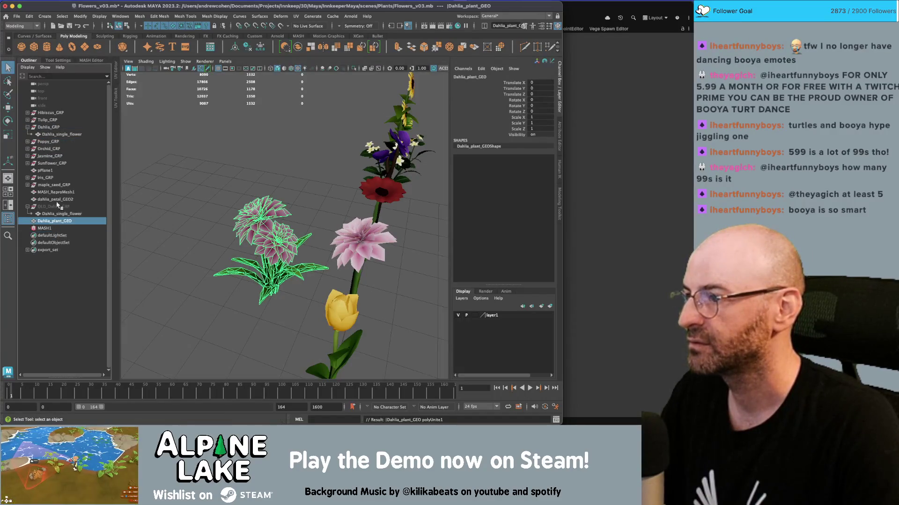
pyautogui.moveTo(55, 223); pyautogui.dragTo(45, 127)
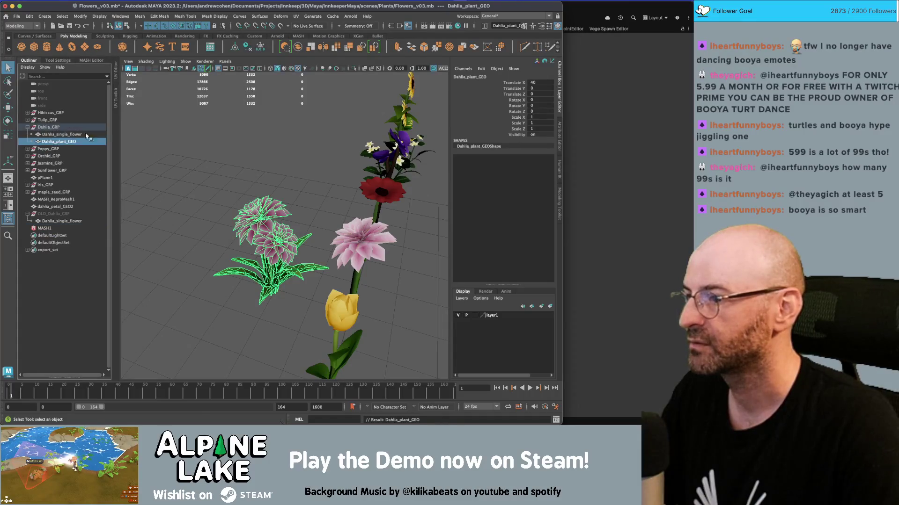
pyautogui.press('w')
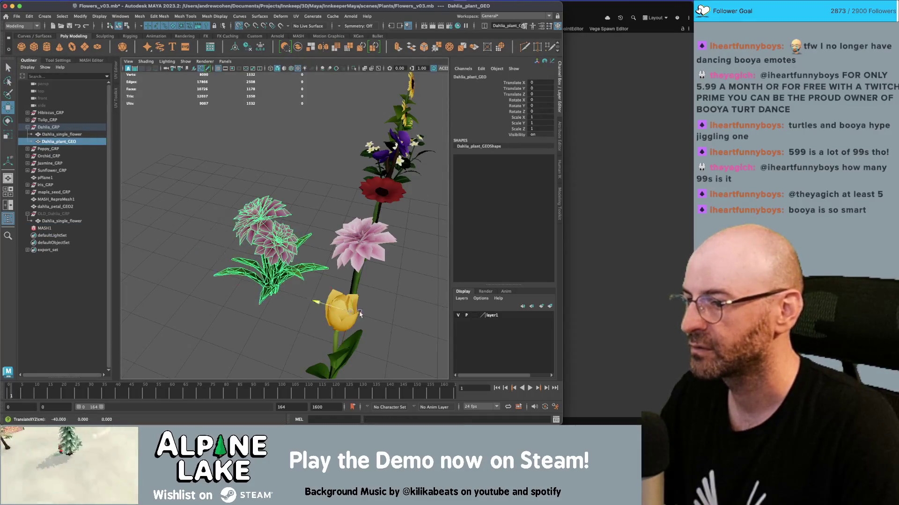
pyautogui.moveTo(307, 292); pyautogui.dragTo(416, 323)
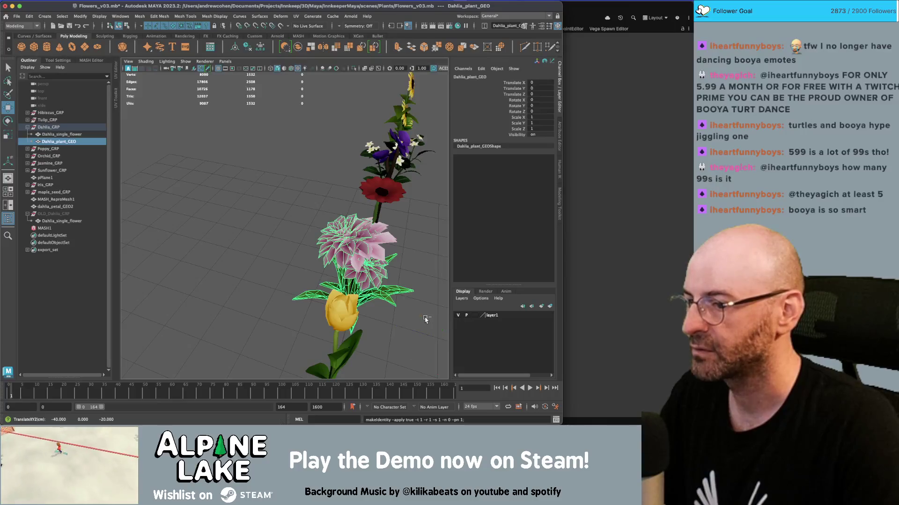
# Step: Send the export_set flower groups to Unity, overwriting flowers.fbx, then view the updated dahlia in Unity
pyautogui.click(49, 250)
pyautogui.click(16, 16)
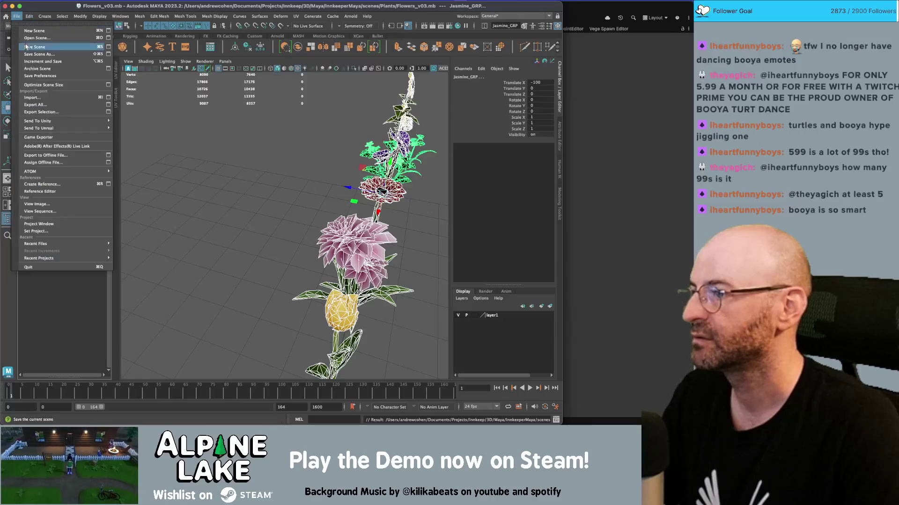
pyautogui.moveTo(70, 120)
pyautogui.click(135, 127)
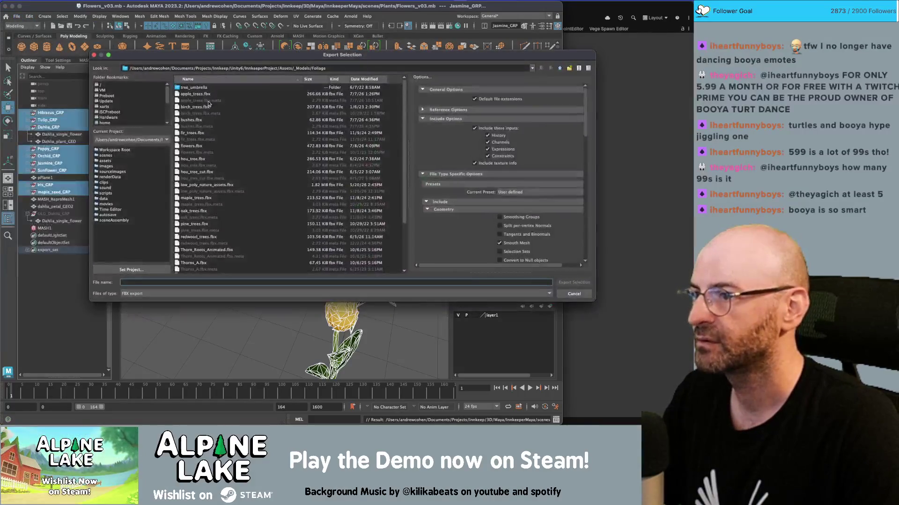
pyautogui.doubleClick(190, 146)
pyautogui.click(330, 173)
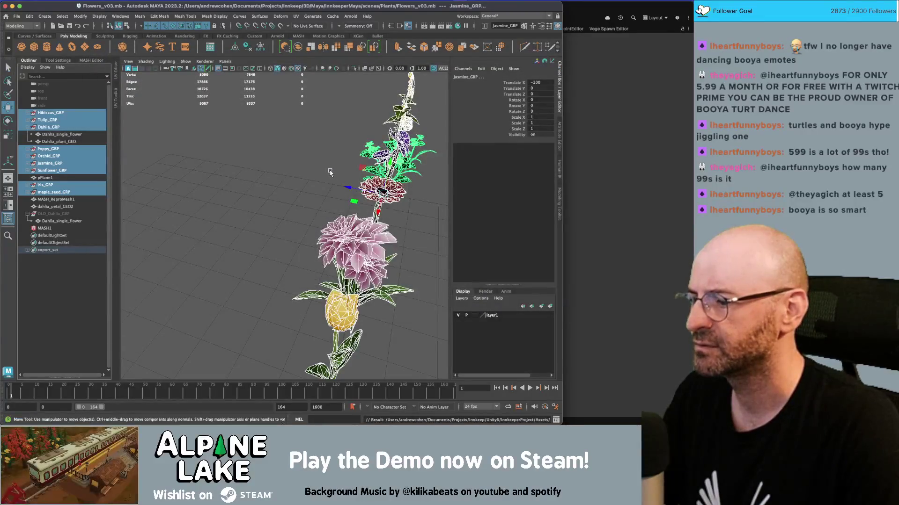
pyautogui.press('super+Tab')
pyautogui.press('super+Tab')
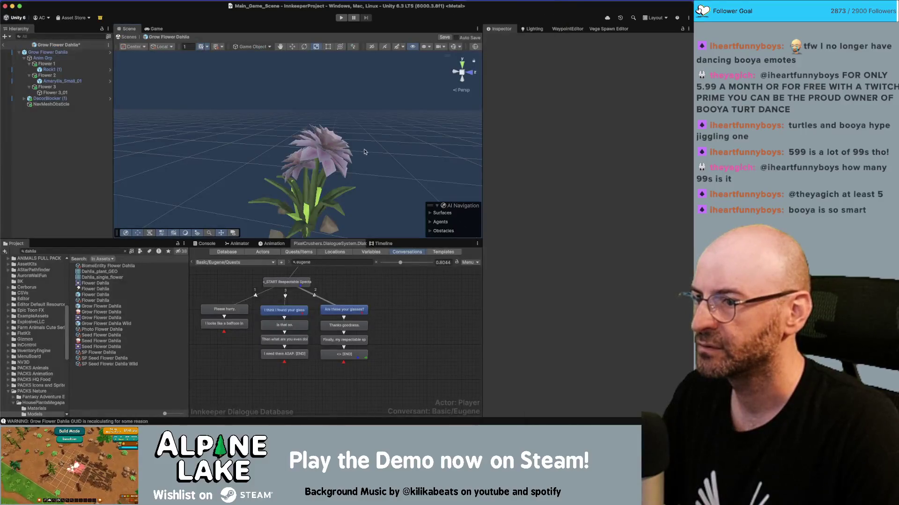
pyautogui.moveTo(304, 94); pyautogui.dragTo(283, 93)
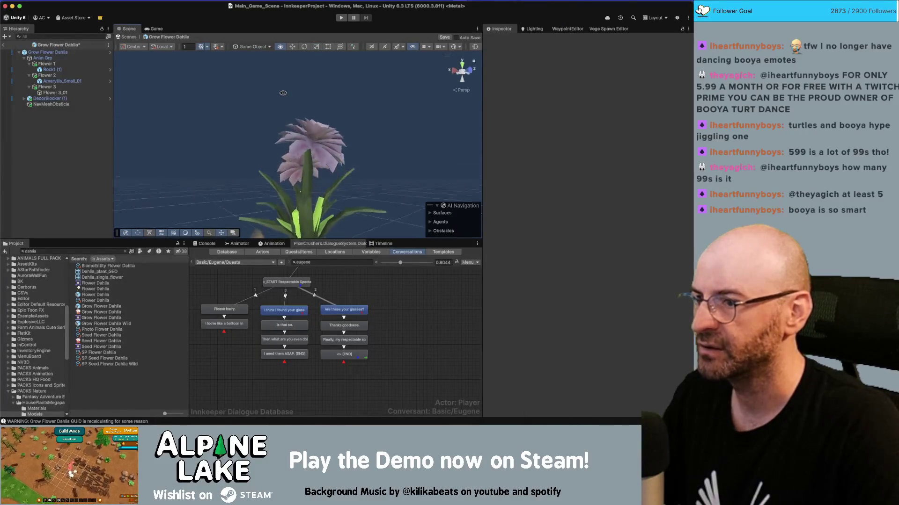
pyautogui.scroll(6, 313, 180)
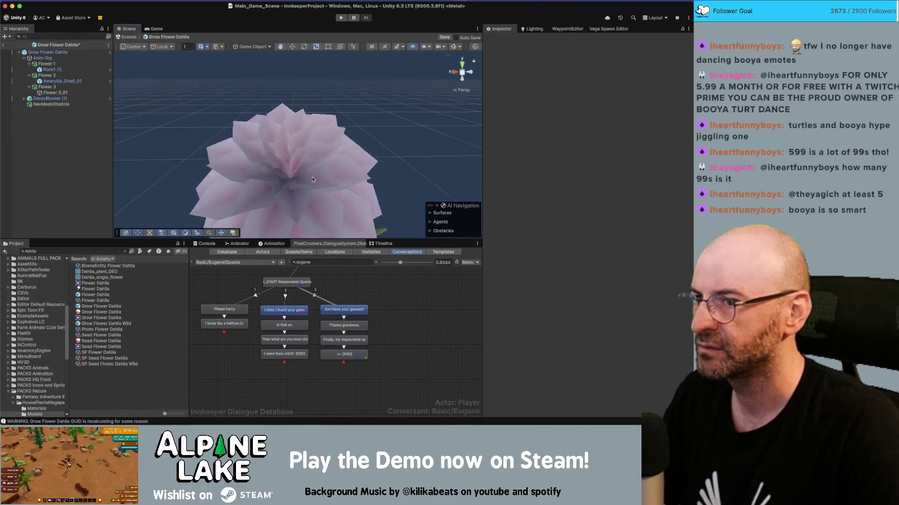
pyautogui.scroll(-6, 312, 179)
pyautogui.moveTo(313, 179); pyautogui.dragTo(368, 106)
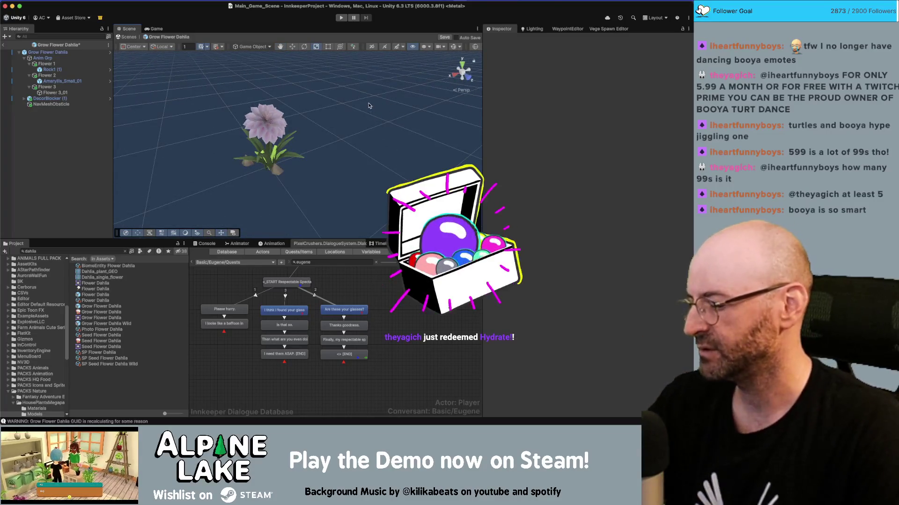
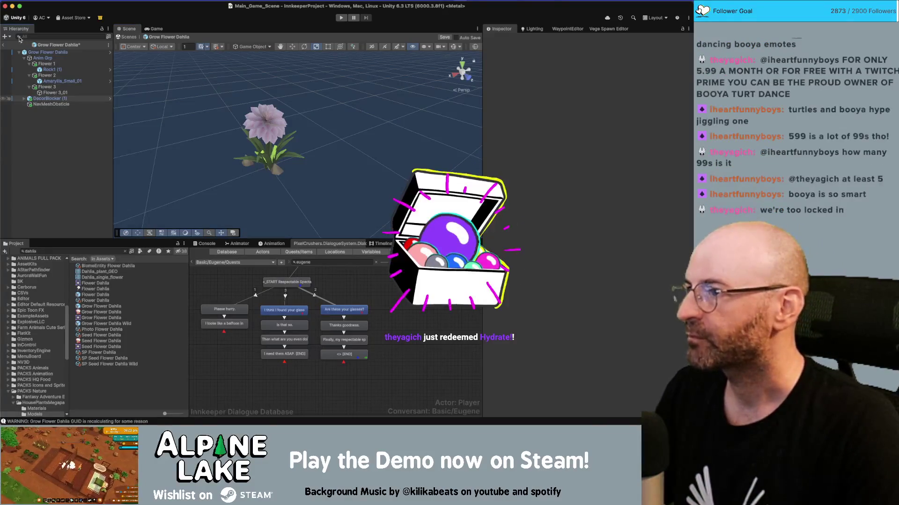
# Step: Exit the flower prefab back to the main scene and show the conversation's properties
pyautogui.click(129, 36)
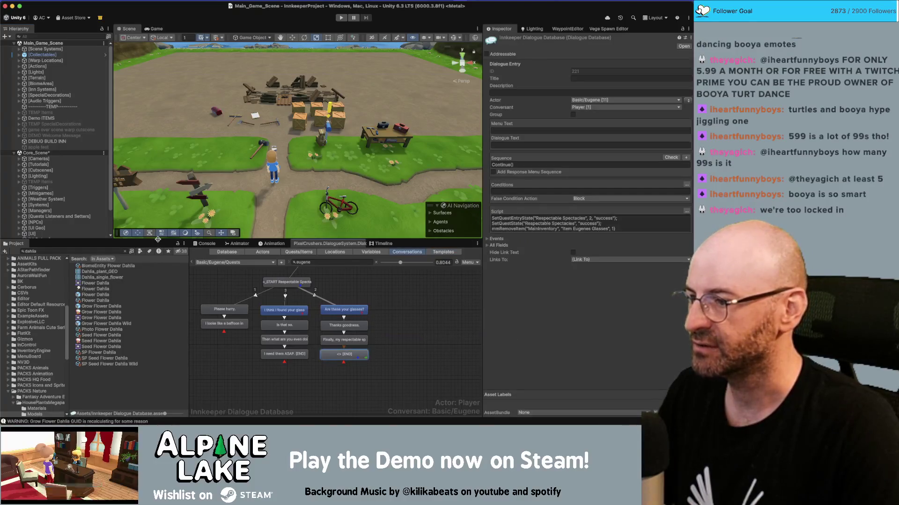
pyautogui.moveTo(157, 240); pyautogui.dragTo(158, 217)
pyautogui.click(412, 309)
pyautogui.scroll(-3, 412, 304)
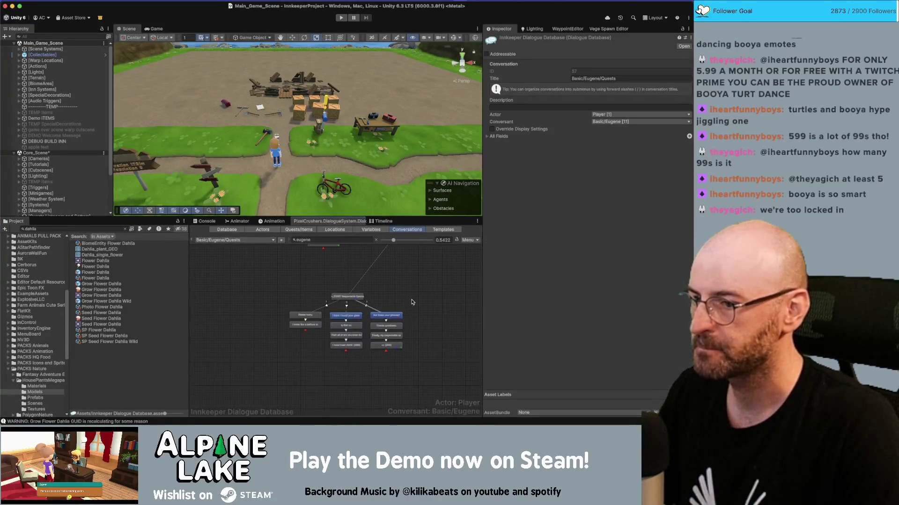
pyautogui.scroll(-2, 412, 302)
# Step: Load the Basic/Eugene/Chats conversation into the node graph and zoom in
pyautogui.click(271, 241)
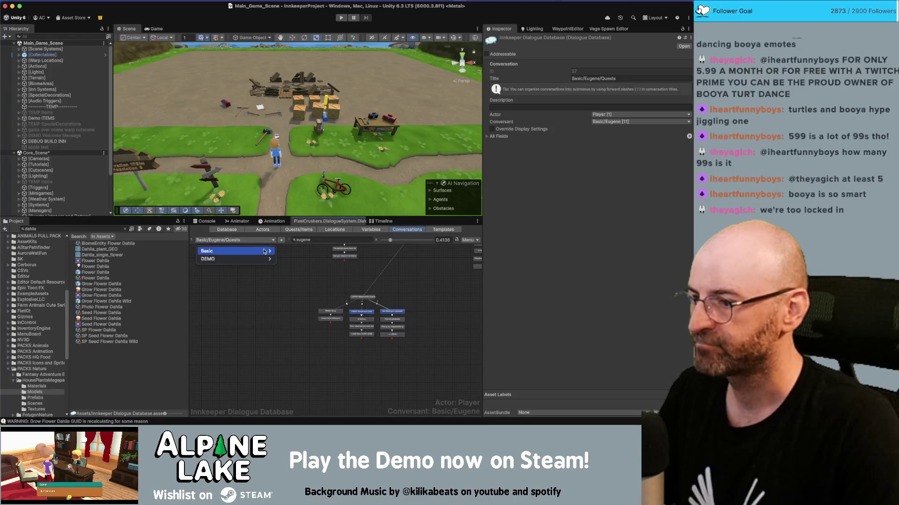
pyautogui.moveTo(234, 251)
pyautogui.moveTo(290, 251)
pyautogui.click(328, 275)
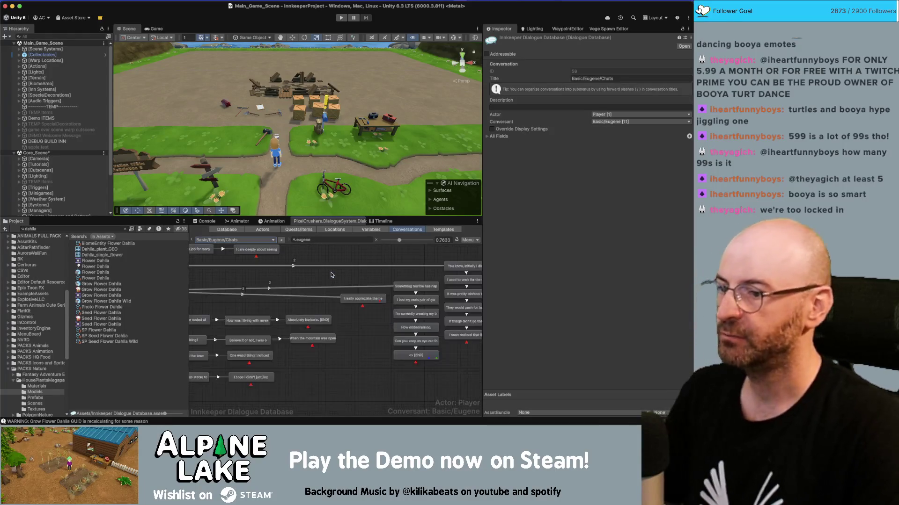
pyautogui.scroll(1, 340, 385)
pyautogui.scroll(-2, 340, 384)
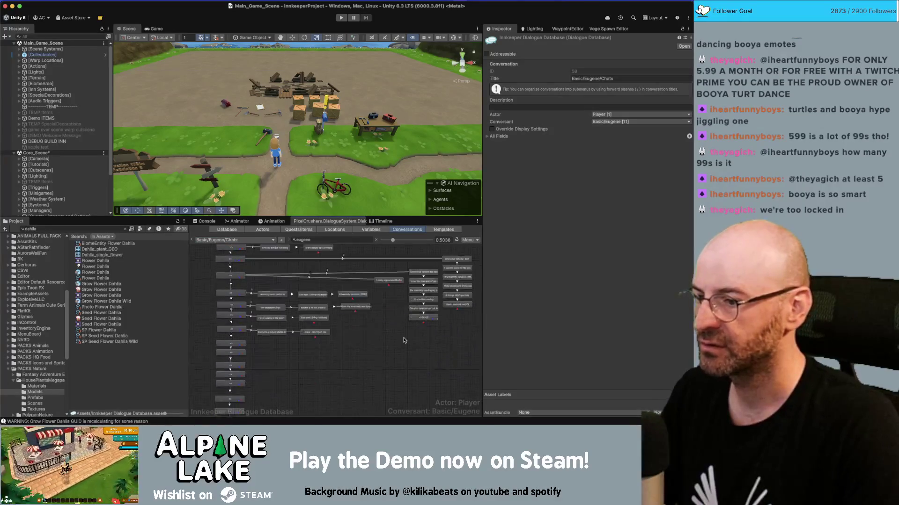
pyautogui.scroll(5, 244, 328)
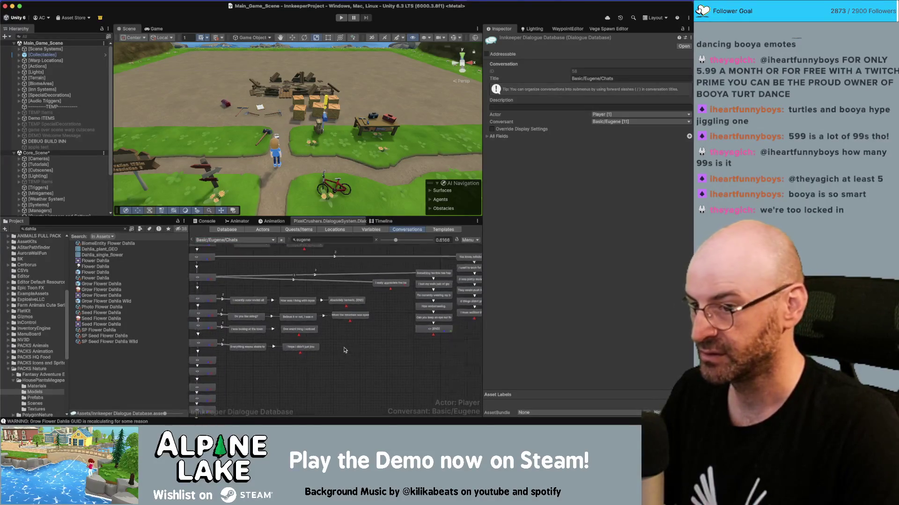
pyautogui.scroll(2, 296, 346)
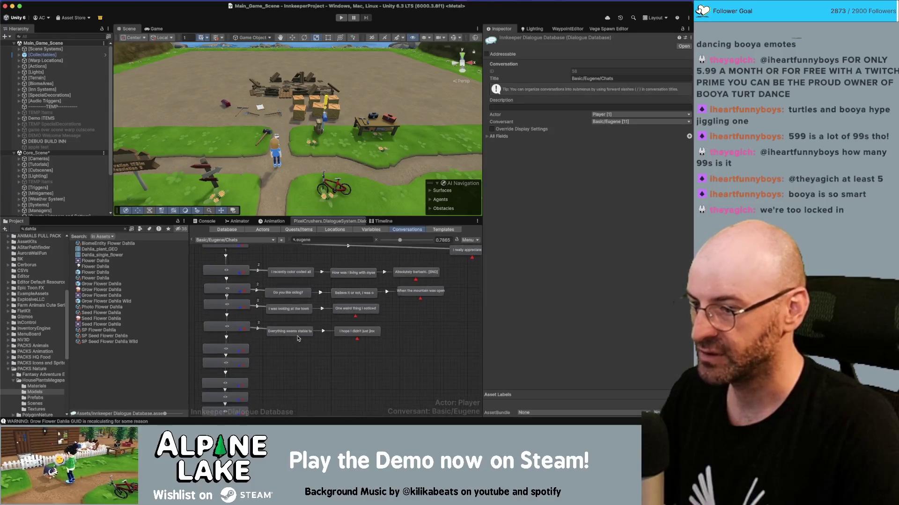
pyautogui.press('super+Tab')
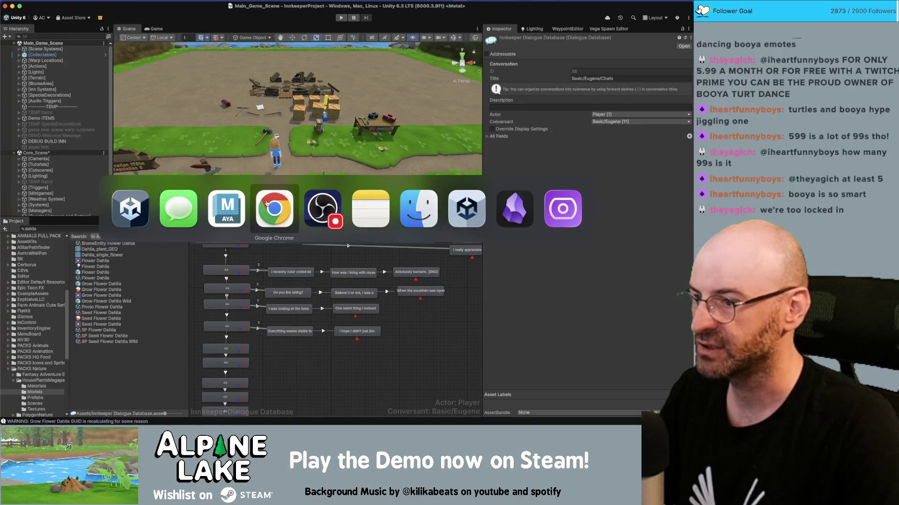
# Step: Look through the Miro board of dialogue cards in the browser
pyautogui.click(275, 209)
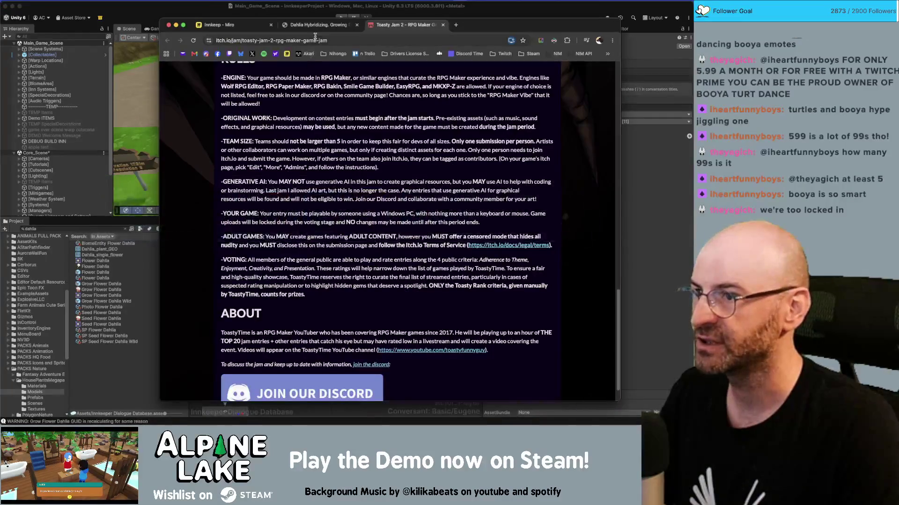
pyautogui.scroll(-10, 446, 262)
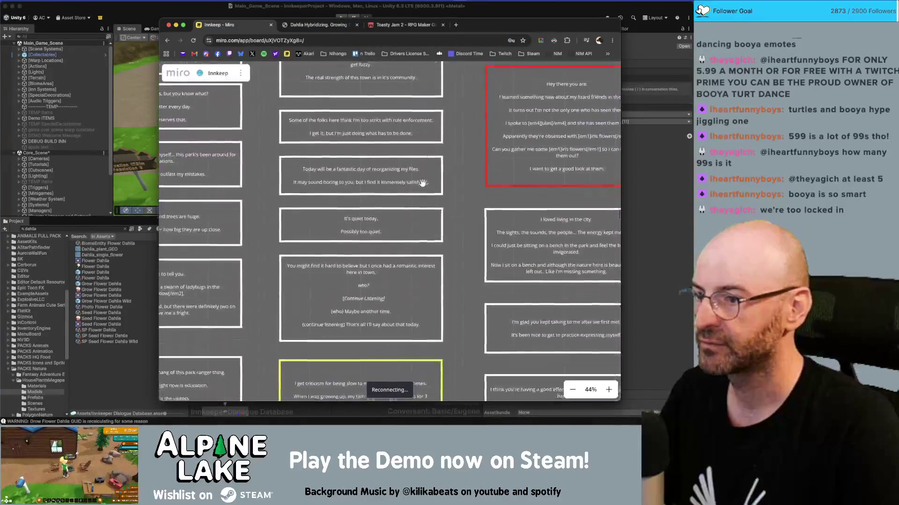
pyautogui.scroll(5, 395, 200)
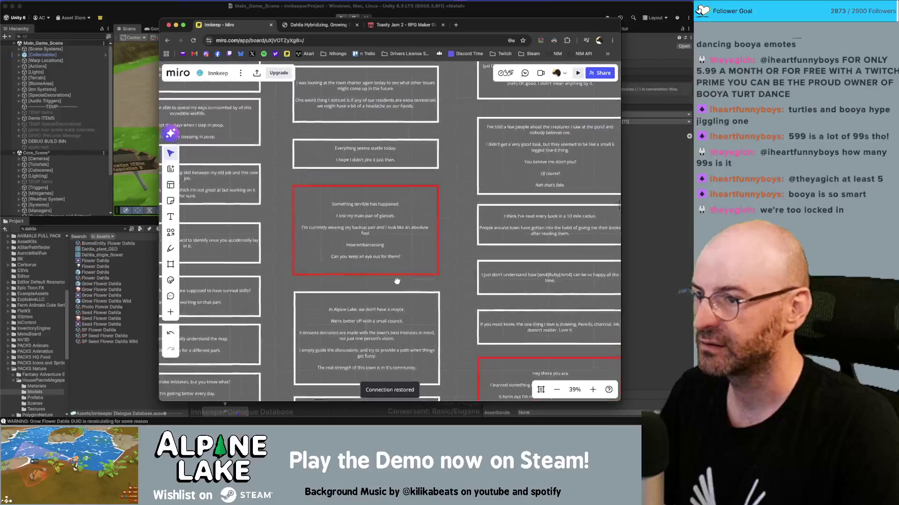
pyautogui.scroll(-1, 392, 234)
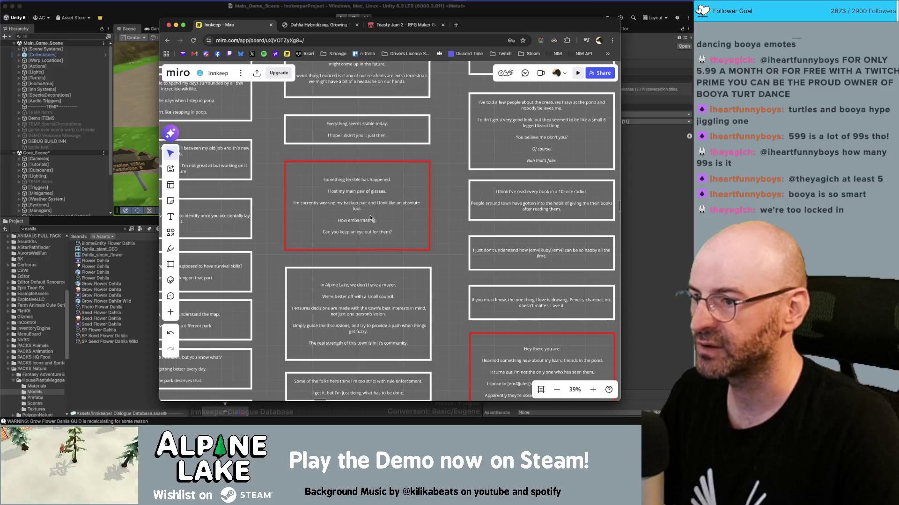
pyautogui.scroll(5, 362, 198)
pyautogui.press('super+Tab')
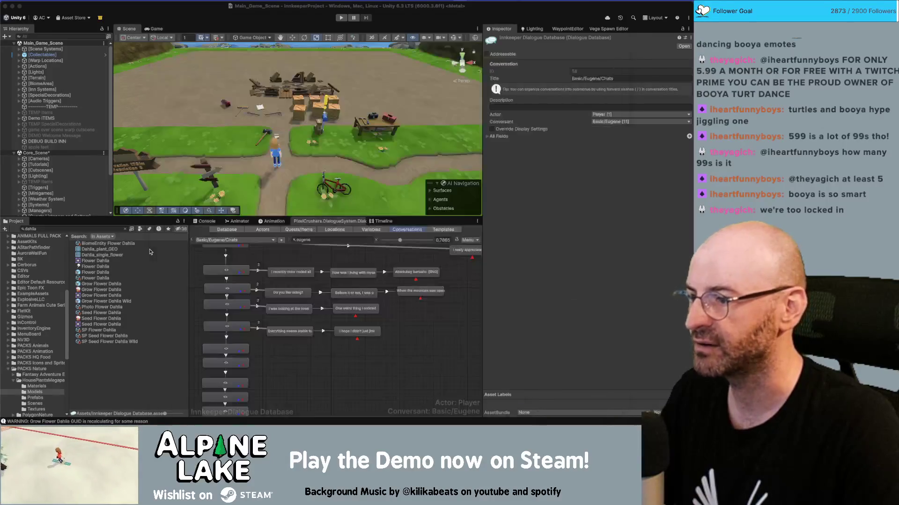
pyautogui.scroll(5, 301, 334)
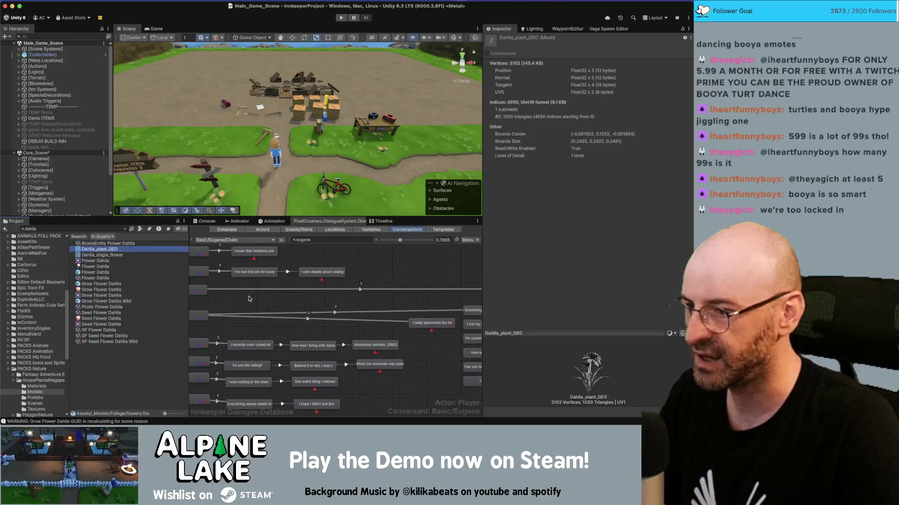
pyautogui.press('super+Tab')
pyautogui.scroll(-5, 358, 317)
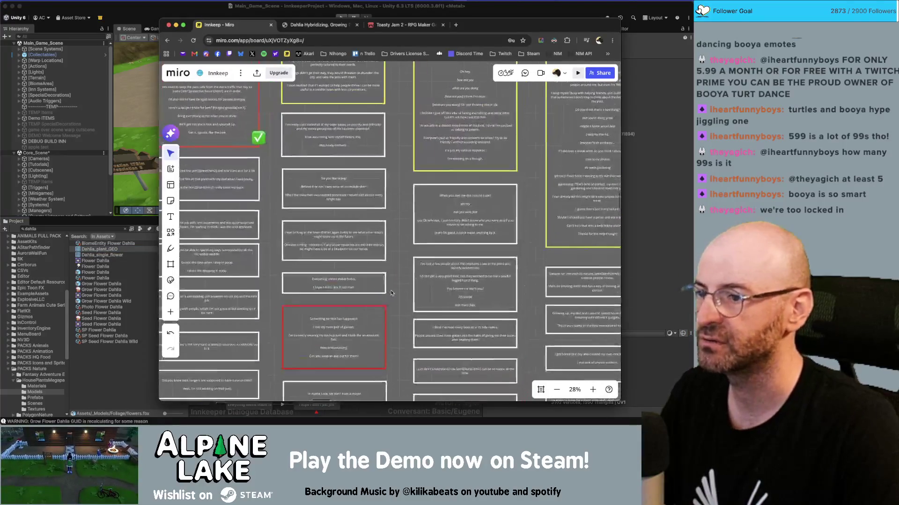
# Step: Move the red card just below the yellow card and copy the 'In Alpine Lake' card text
pyautogui.moveTo(358, 318); pyautogui.dragTo(358, 165)
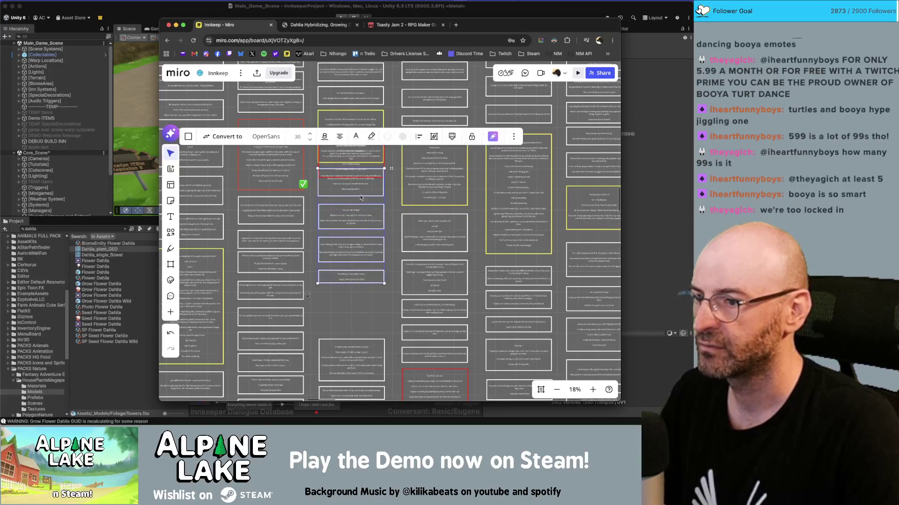
pyautogui.click(358, 165)
pyautogui.moveTo(358, 164); pyautogui.dragTo(358, 195)
pyautogui.click(391, 221)
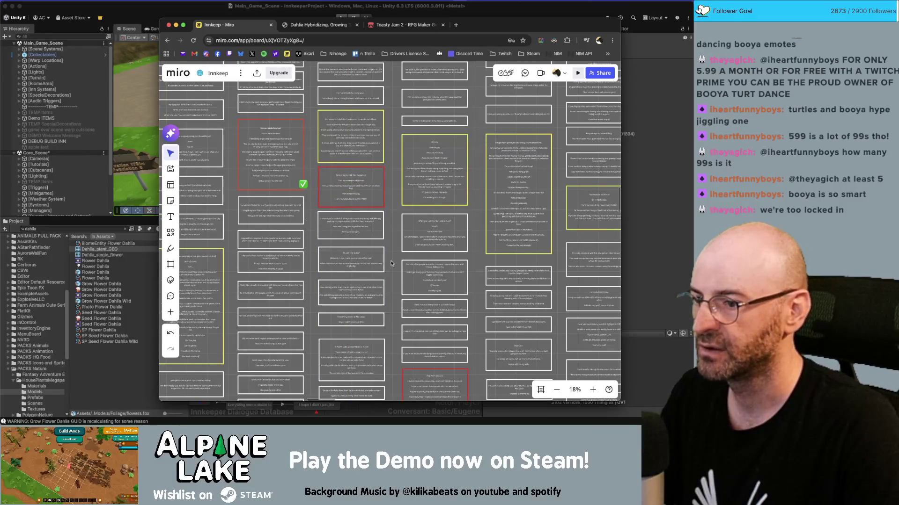
pyautogui.scroll(5, 374, 215)
pyautogui.doubleClick(359, 210)
pyautogui.press('super+c')
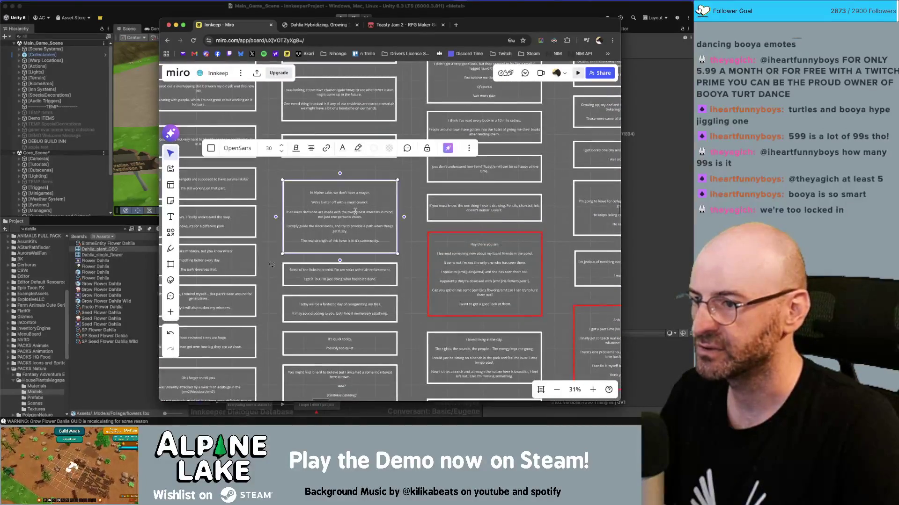
pyautogui.press('super+Tab')
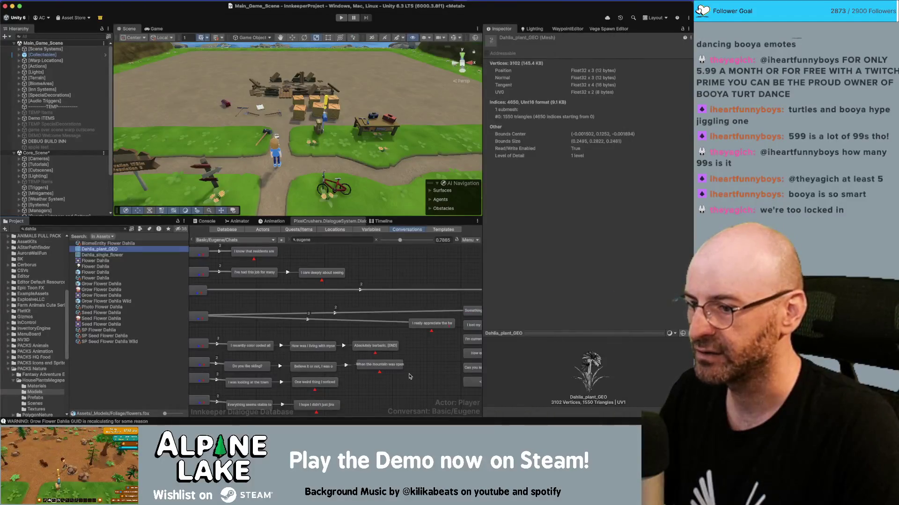
# Step: Add a child node after the last dialogue node and change its link priority
pyautogui.click(409, 376)
pyautogui.scroll(-5, 228, 295)
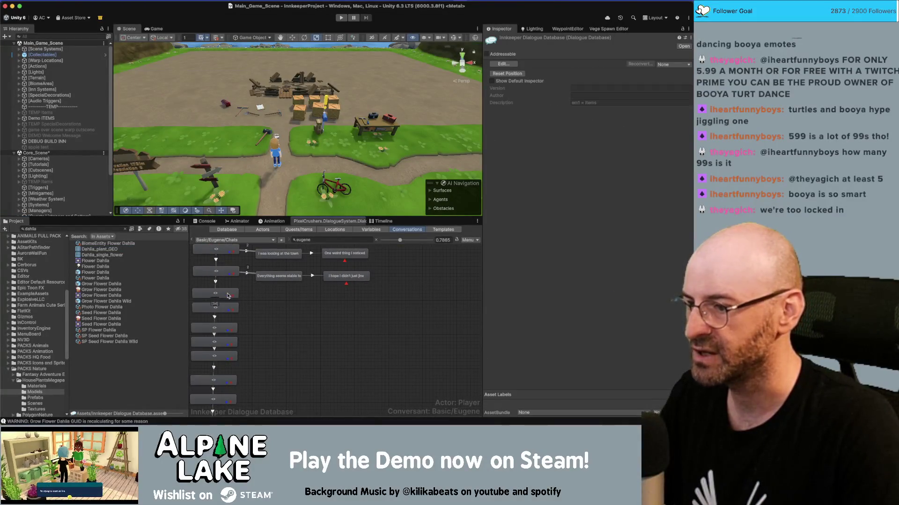
pyautogui.rightClick(228, 295)
pyautogui.click(239, 302)
pyautogui.moveTo(226, 308); pyautogui.dragTo(288, 299)
pyautogui.click(245, 296)
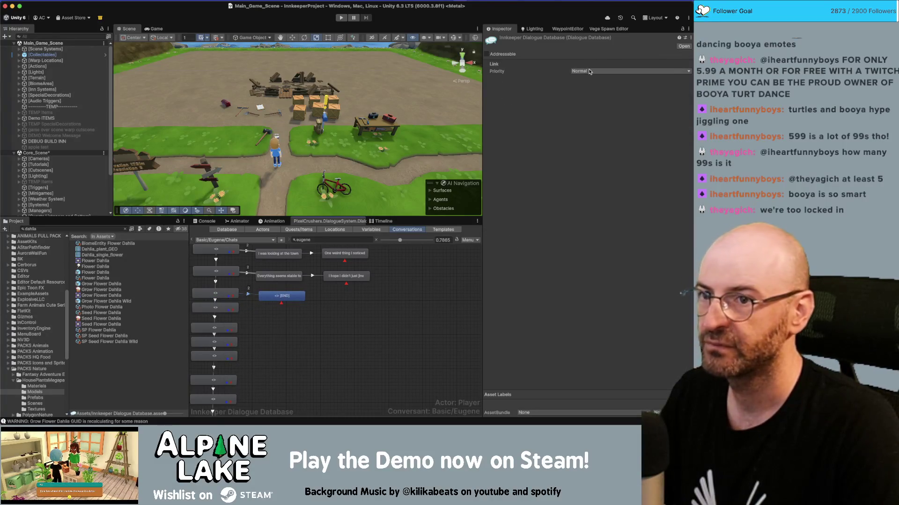
pyautogui.click(589, 71)
pyautogui.click(591, 89)
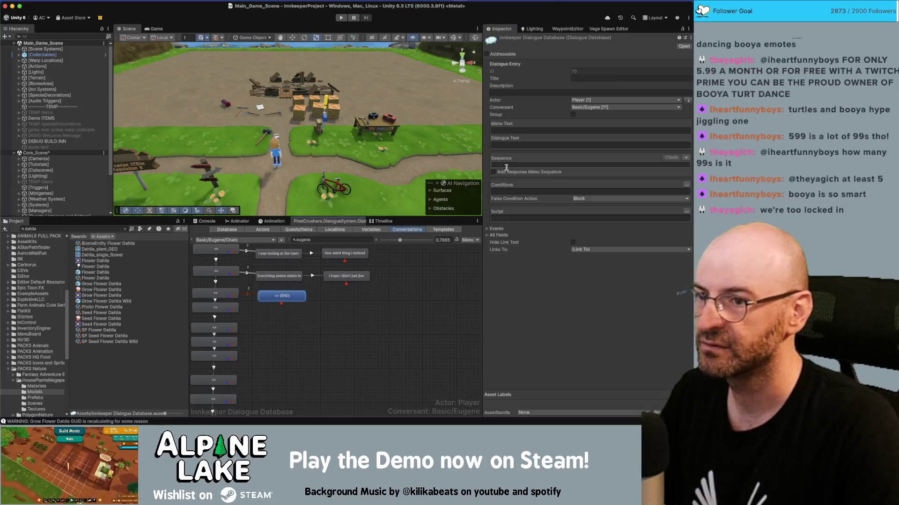
# Step: Set the new node's text to 'In Alpine Lake, we don't have a mayor.'
pyautogui.click(547, 146)
pyautogui.press('super+v')
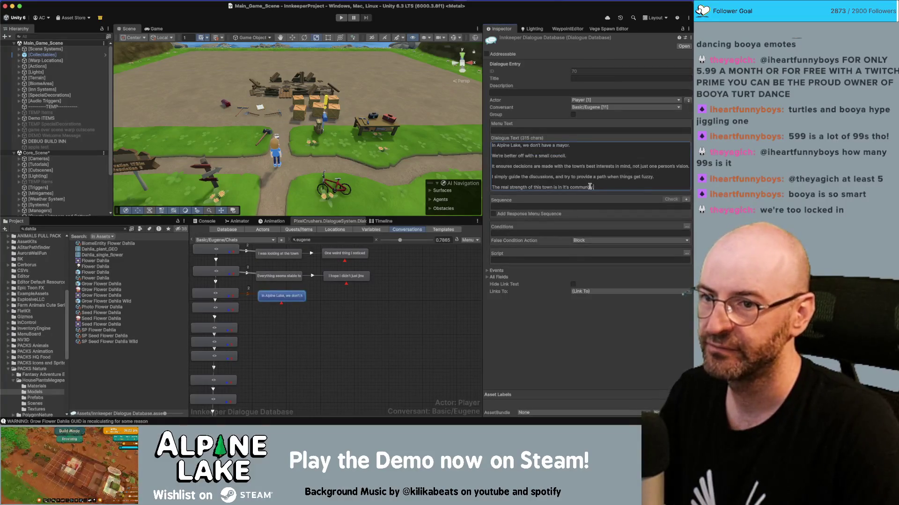
pyautogui.moveTo(583, 184)
pyautogui.mouseDown()
pyautogui.moveTo(539, 162)
pyautogui.moveTo(492, 156)
pyautogui.mouseUp()
pyautogui.press('BackSpace')
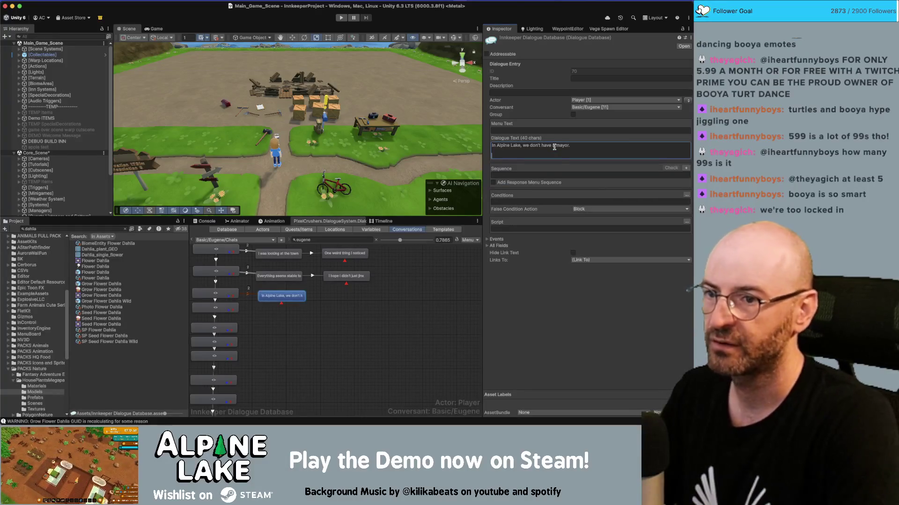
pyautogui.press('BackSpace')
pyautogui.press('BackSpace')
# Step: Add a child node reading 'We're better off with a small council.'
pyautogui.rightClick(296, 294)
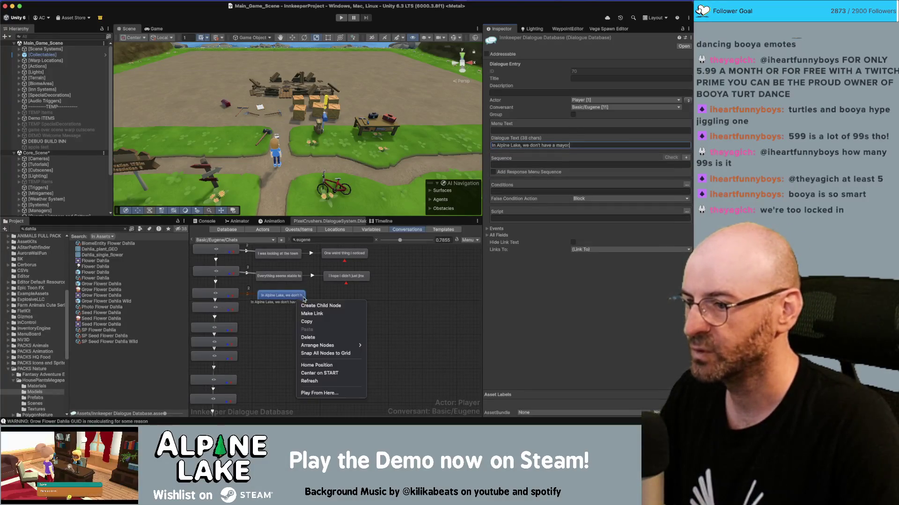
pyautogui.click(311, 302)
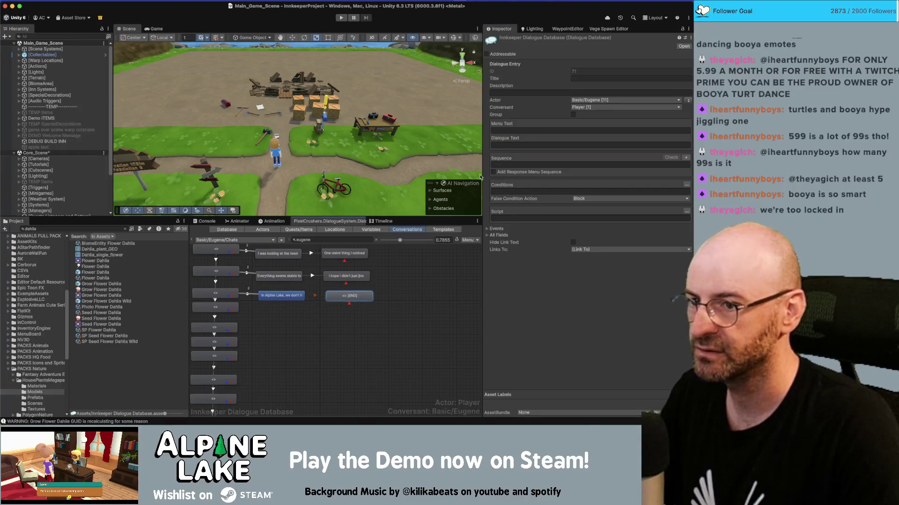
pyautogui.click(498, 147)
pyautogui.press('super+v')
pyautogui.moveTo(609, 178); pyautogui.dragTo(490, 158)
pyautogui.hotkey('ctrl', 'c')
pyautogui.press('BackSpace')
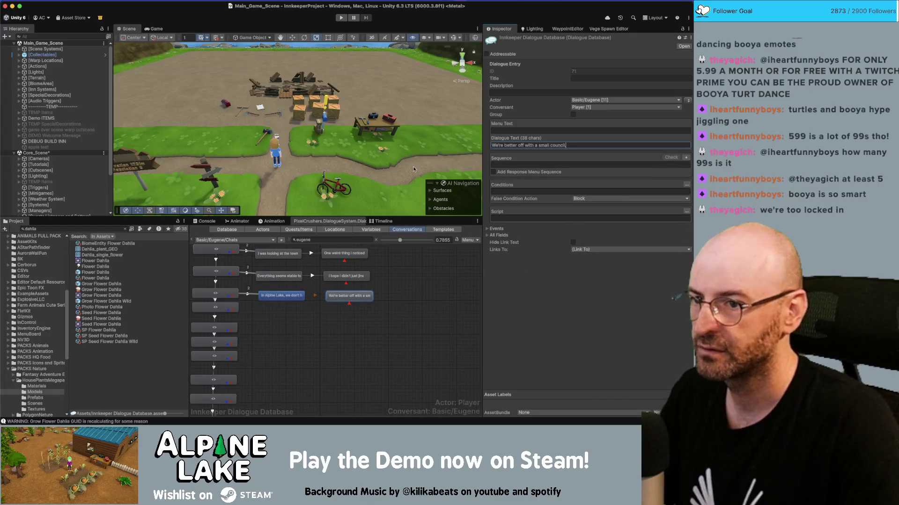
# Step: Paste the copied card text into the newest node's dialogue text
pyautogui.rightClick(349, 301)
pyautogui.press('Escape')
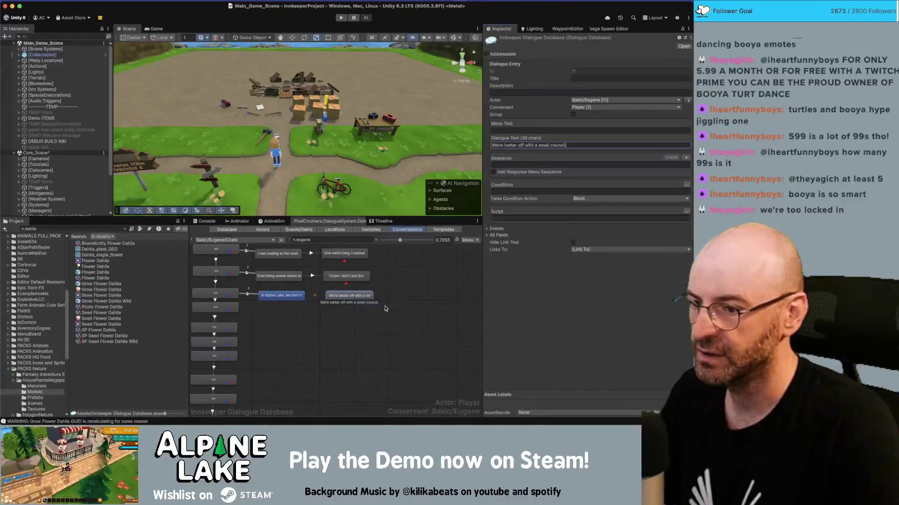
pyautogui.click(515, 147)
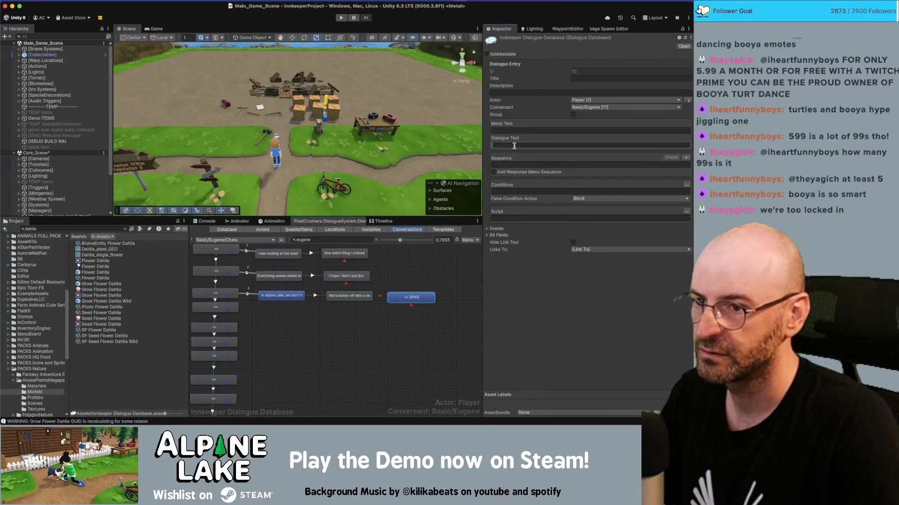
pyautogui.hotkey('ctrl', 'v')
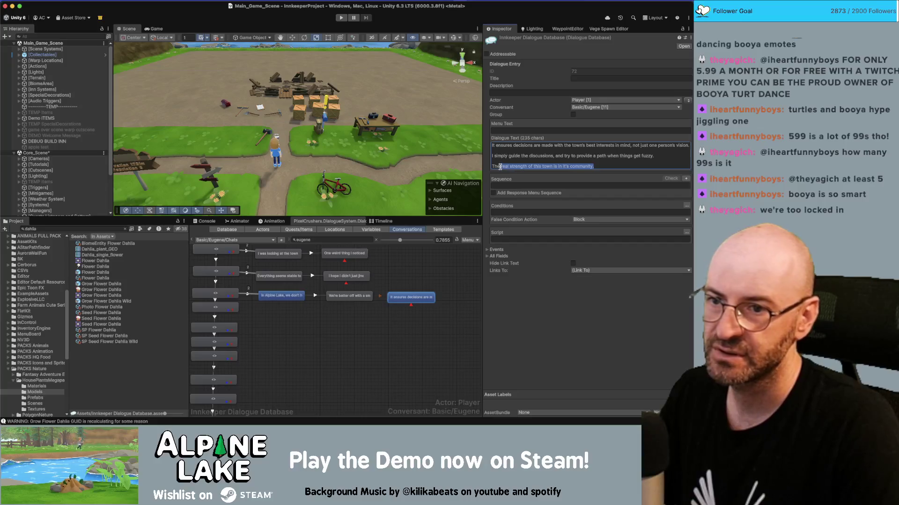
# Step: Trim 'It ensures decisions' to one sentence and add the 'I simply guide' reply after it
pyautogui.moveTo(500, 166); pyautogui.dragTo(490, 157)
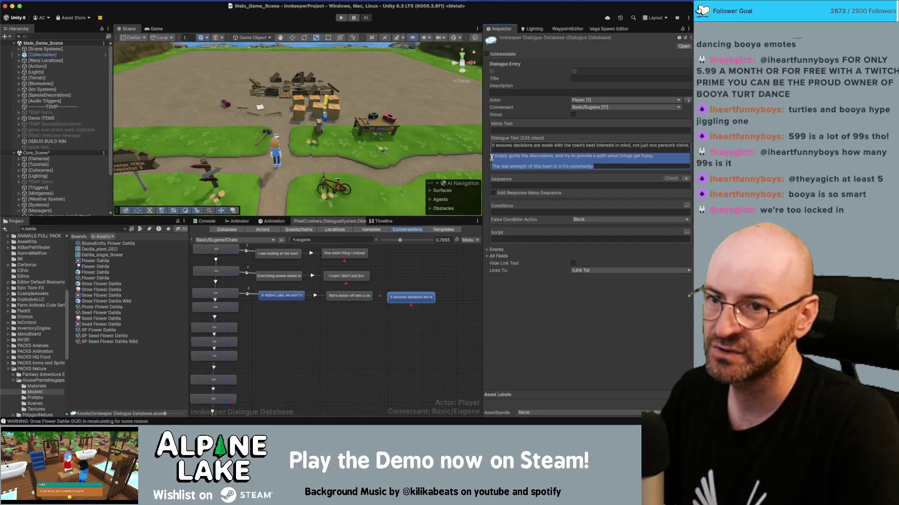
pyautogui.press('BackSpace')
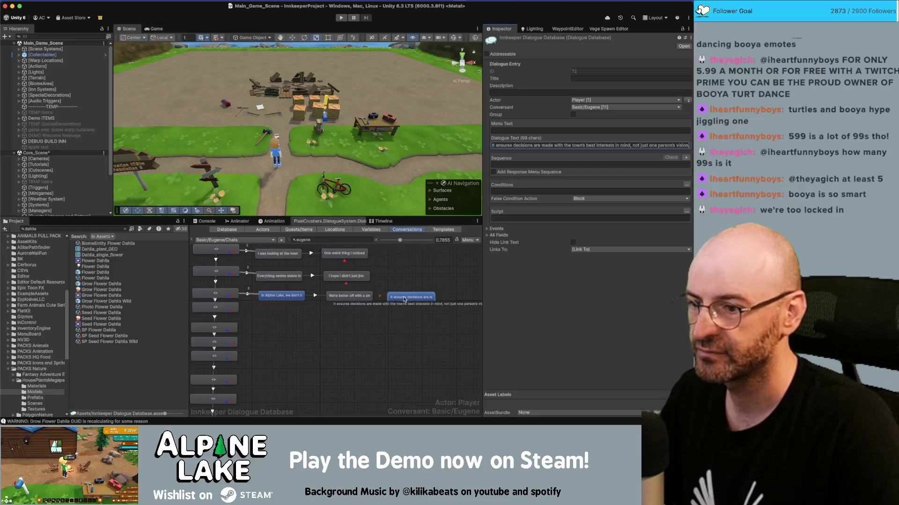
pyautogui.rightClick(405, 300)
pyautogui.click(380, 329)
pyautogui.click(470, 309)
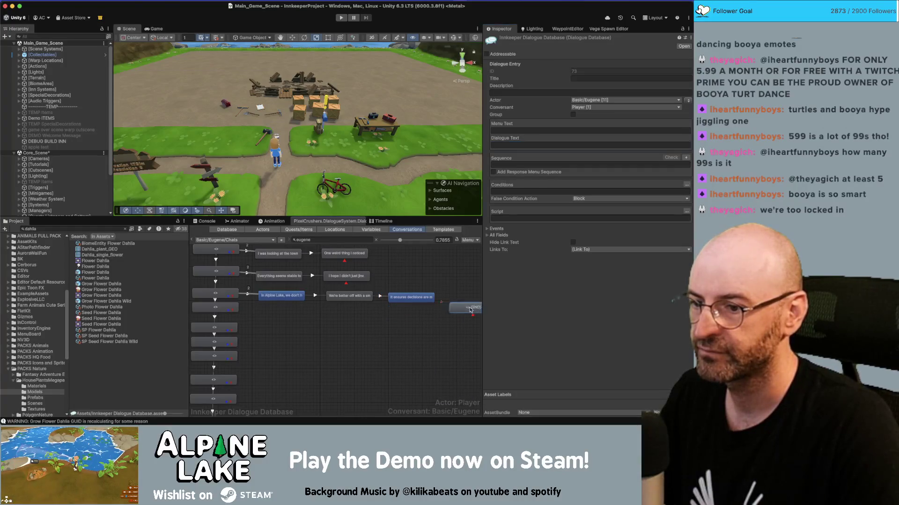
pyautogui.press('super+v')
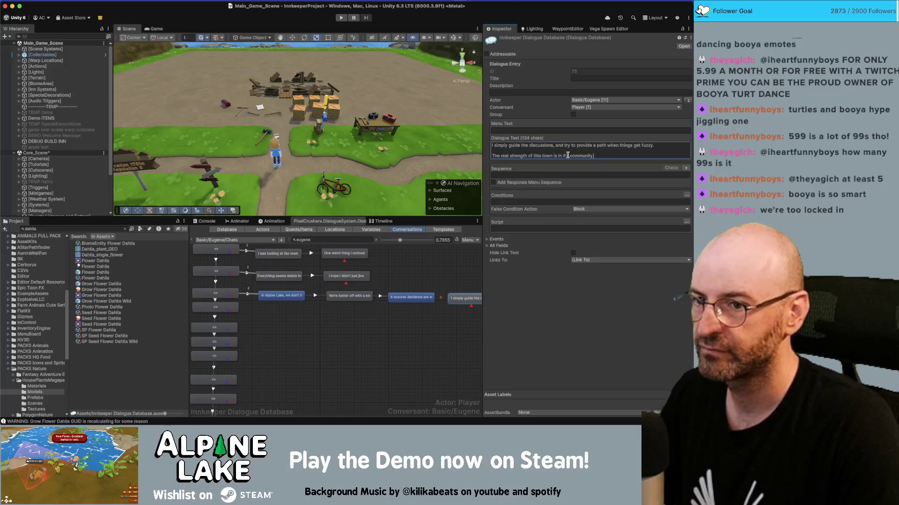
pyautogui.press('BackSpace')
pyautogui.press('BackSpace')
pyautogui.press('BackSpace')
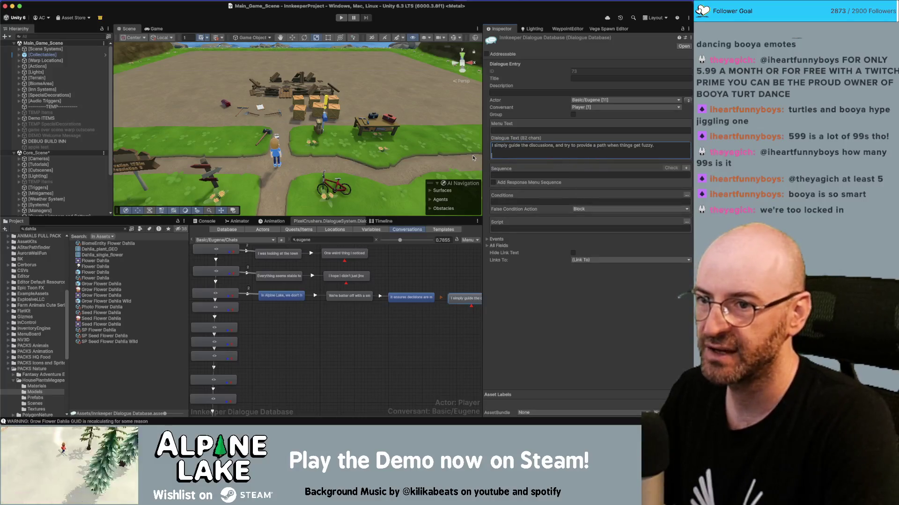
pyautogui.hscroll(2, 414, 318)
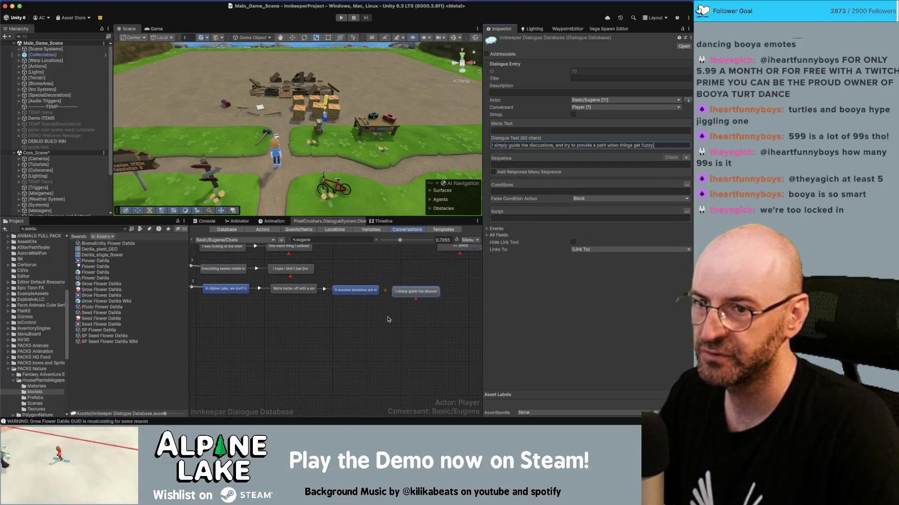
# Step: Chain a further child node after the 'I simply guide' line
pyautogui.rightClick(426, 295)
pyautogui.click(433, 303)
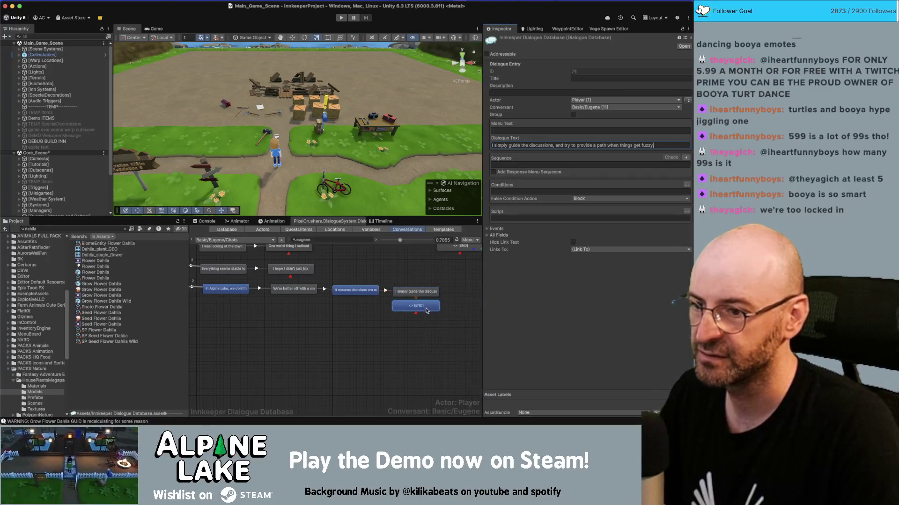
pyautogui.hscroll(1, 467, 311)
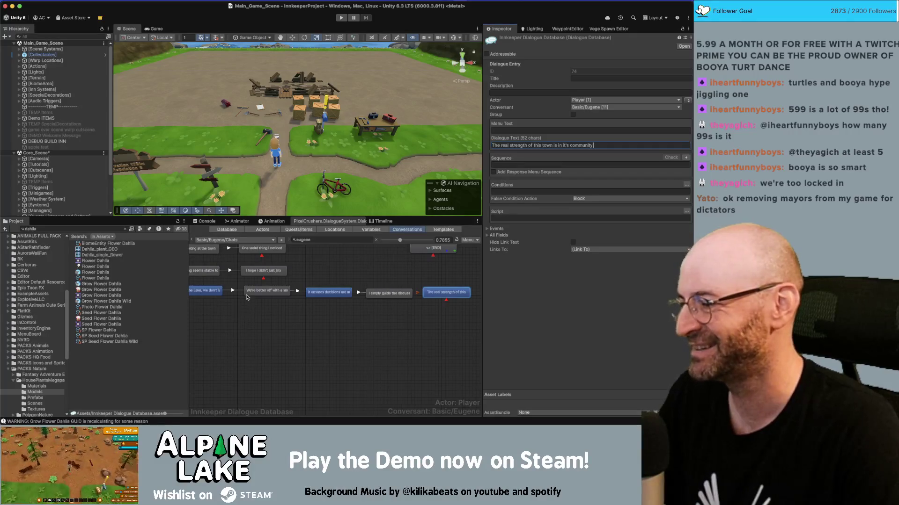
# Step: Select the new chain nodes and swap Actor/Conversant so Eugene speaks to Player
pyautogui.scroll(2, 323, 313)
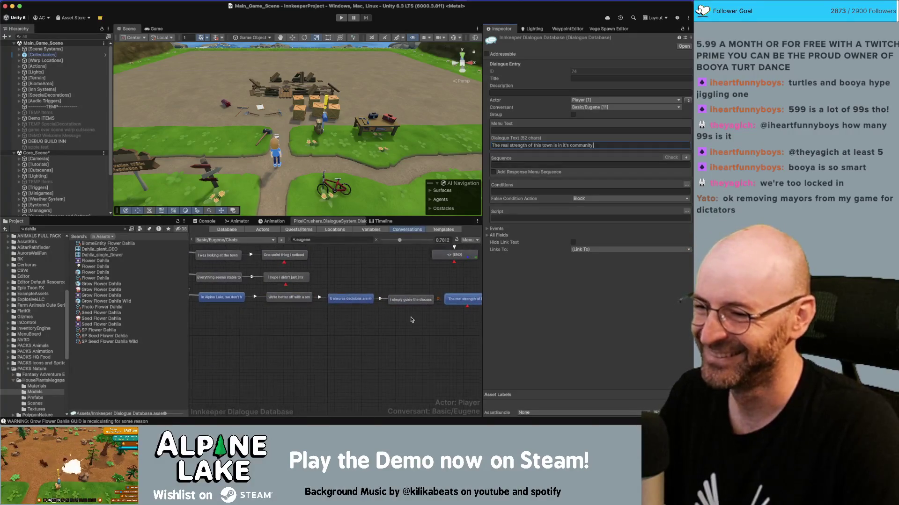
pyautogui.scroll(-1, 411, 320)
pyautogui.keyDown('shift'); pyautogui.click(234, 300); pyautogui.keyUp('shift')
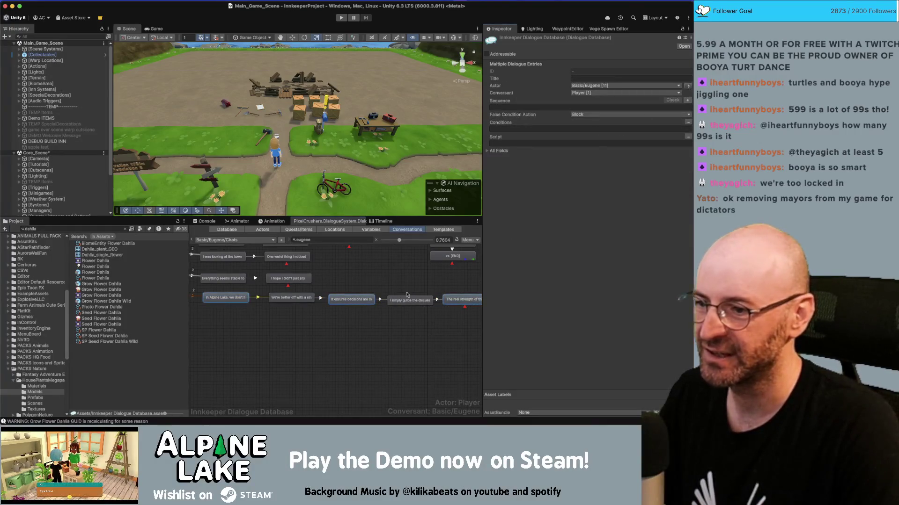
pyautogui.click(688, 87)
# Step: Check the speaker on the 'I simply guide', 'In Alpine Lake' and entry nodes
pyautogui.hscroll(2, 374, 309)
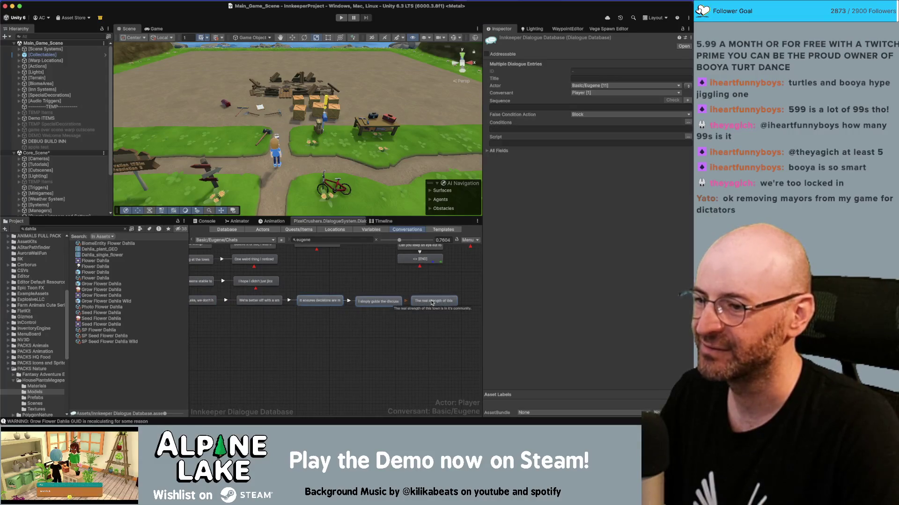
pyautogui.click(382, 322)
pyautogui.hscroll(-3, 382, 323)
pyautogui.hscroll(2, 425, 312)
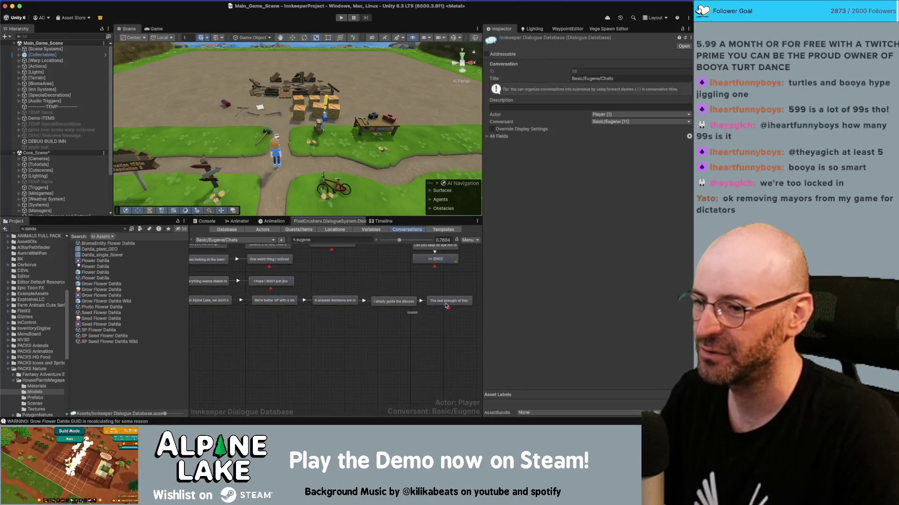
pyautogui.click(395, 301)
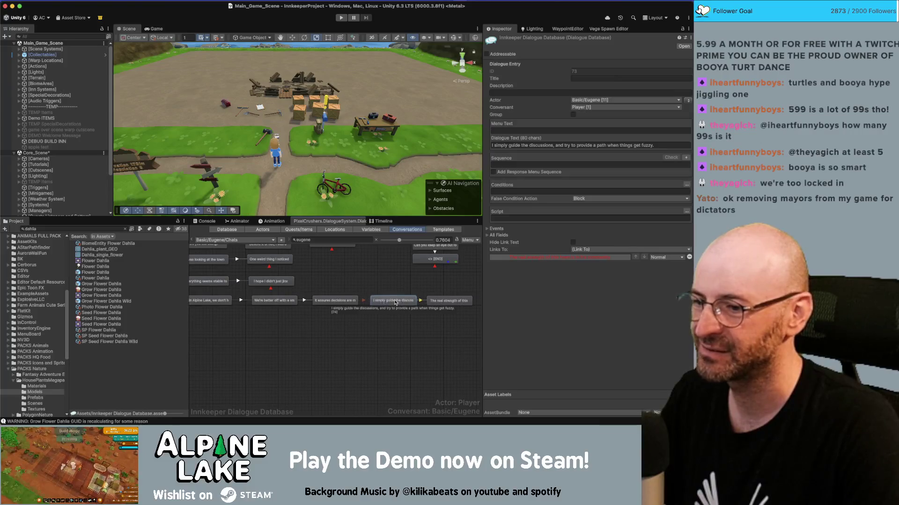
pyautogui.click(379, 318)
pyautogui.click(450, 300)
pyautogui.click(336, 332)
pyautogui.hscroll(-3, 336, 332)
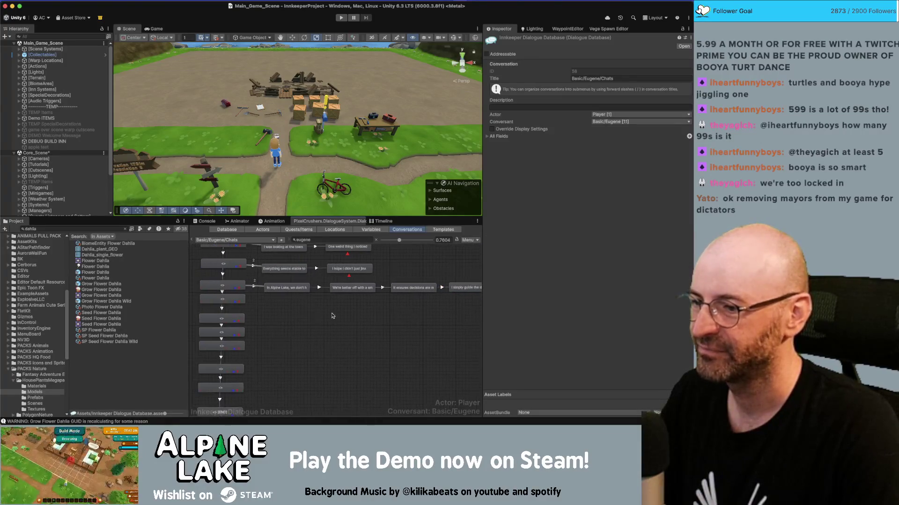
pyautogui.click(275, 289)
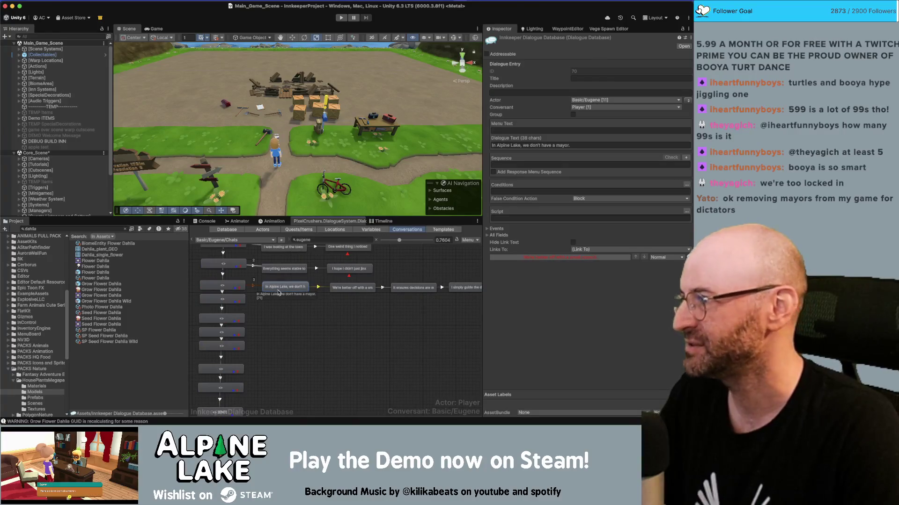
pyautogui.click(227, 302)
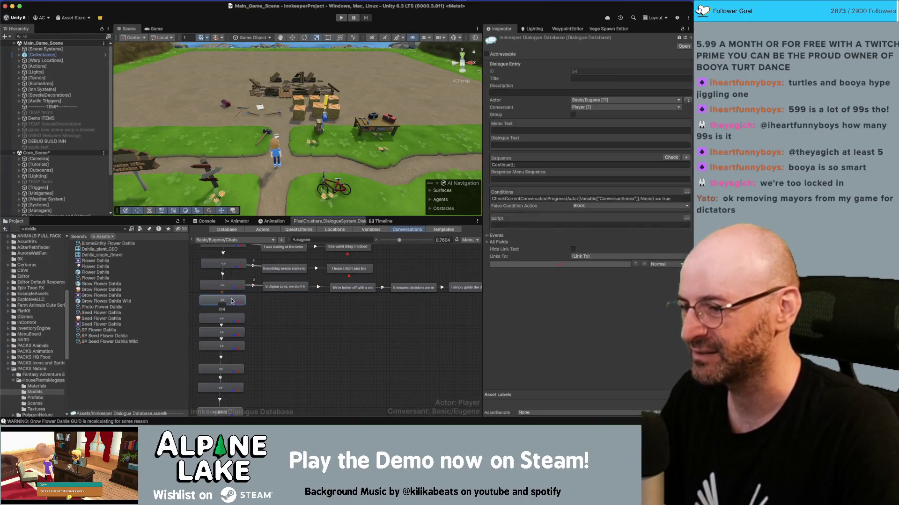
pyautogui.click(265, 320)
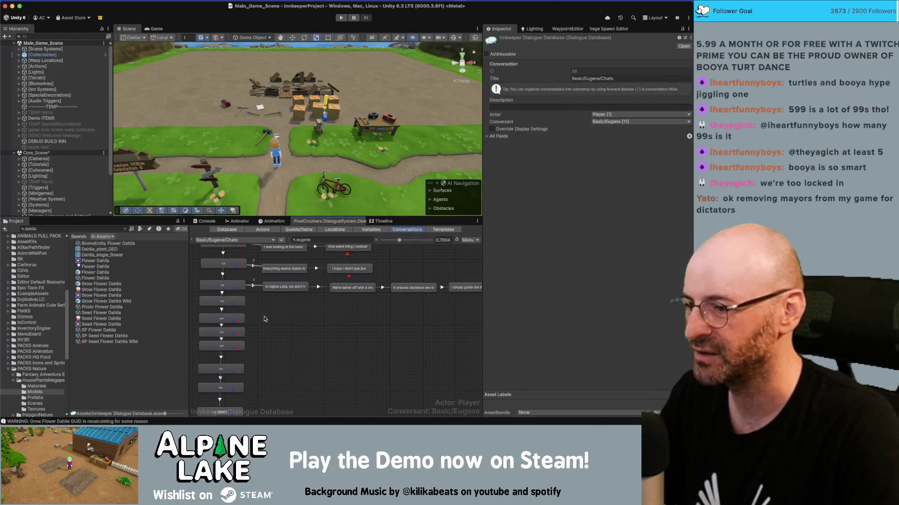
# Step: Copy the 'Some of the folks' lines from the Miro board
pyautogui.press('super+Tab')
pyautogui.click(358, 274)
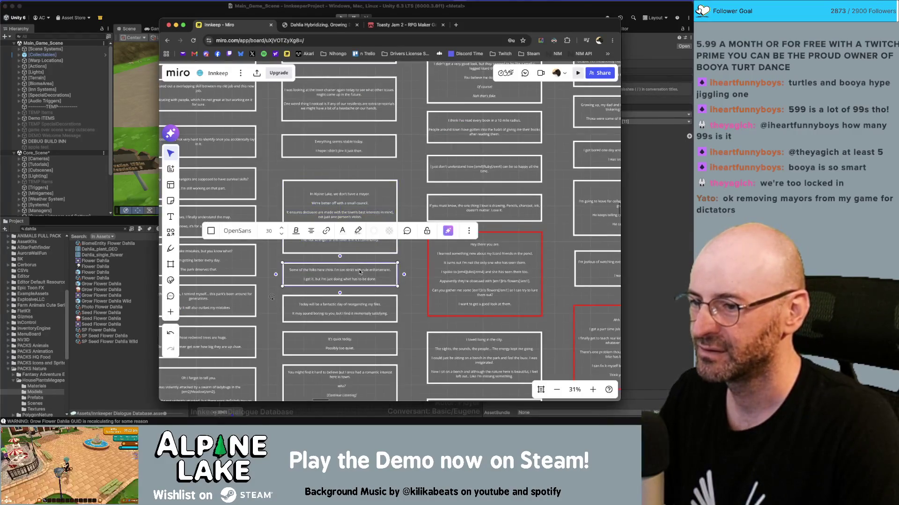
pyautogui.press('super+Tab')
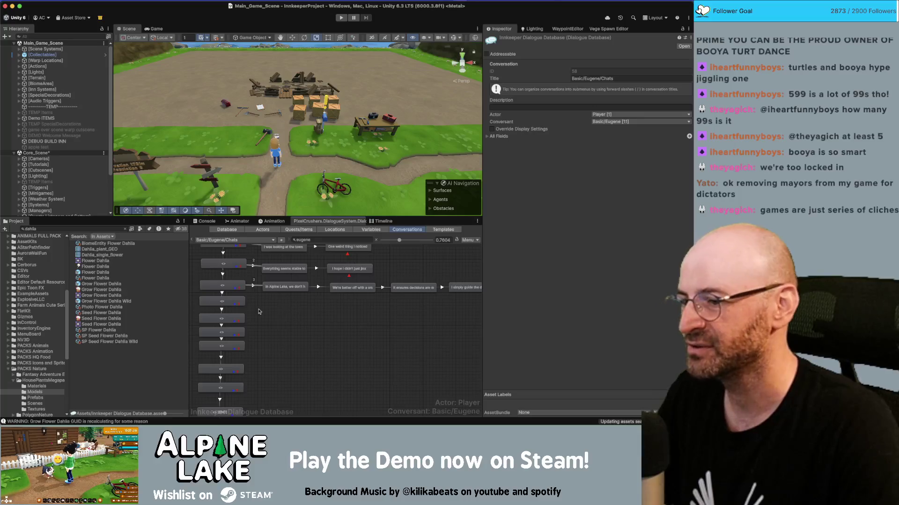
# Step: Add a child node under the empty entry node and change its link priority
pyautogui.rightClick(229, 303)
pyautogui.click(236, 310)
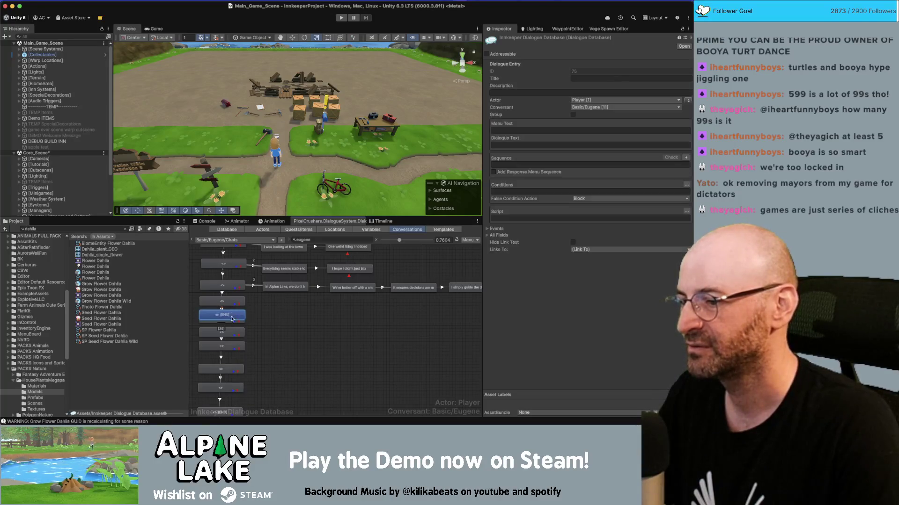
pyautogui.moveTo(291, 306); pyautogui.dragTo(287, 306)
pyautogui.click(258, 304)
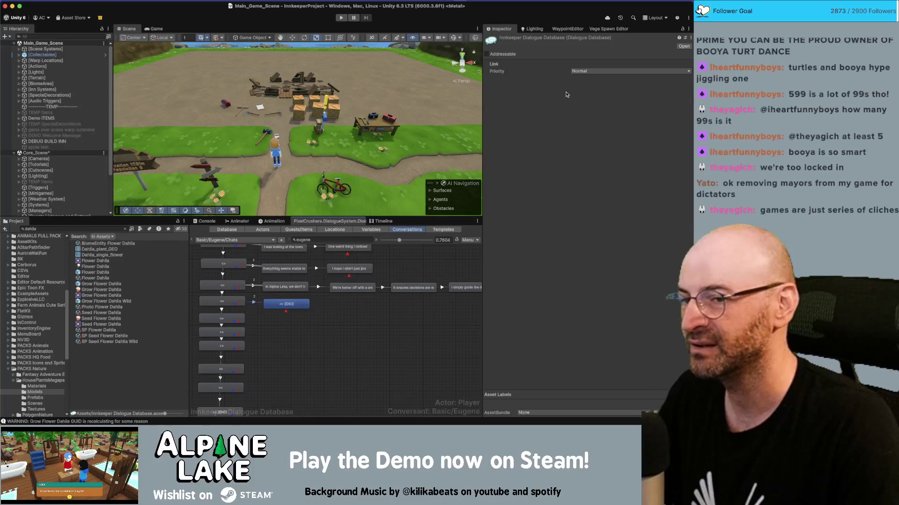
pyautogui.click(612, 71)
pyautogui.click(498, 195)
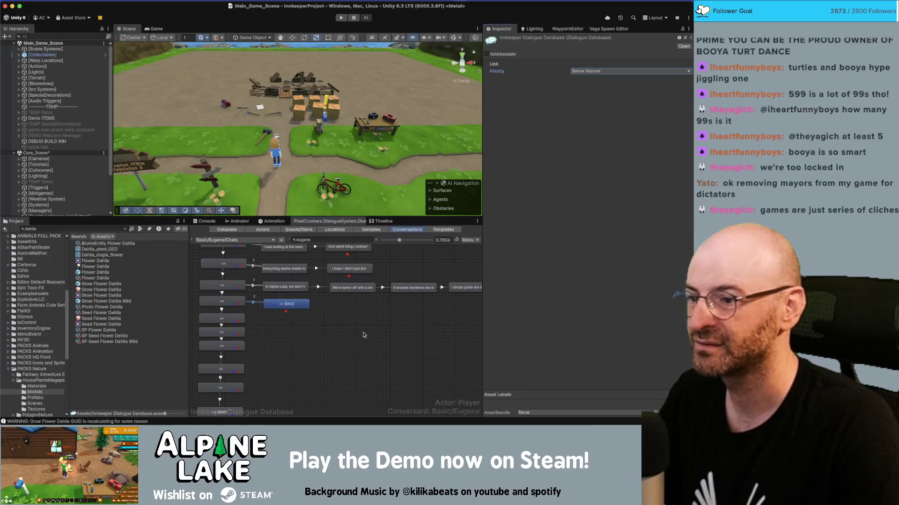
pyautogui.click(309, 320)
pyautogui.click(296, 309)
# Step: Give the node the 'Some of the folks' rule-enforcement line and make Eugene the speaker
pyautogui.click(528, 142)
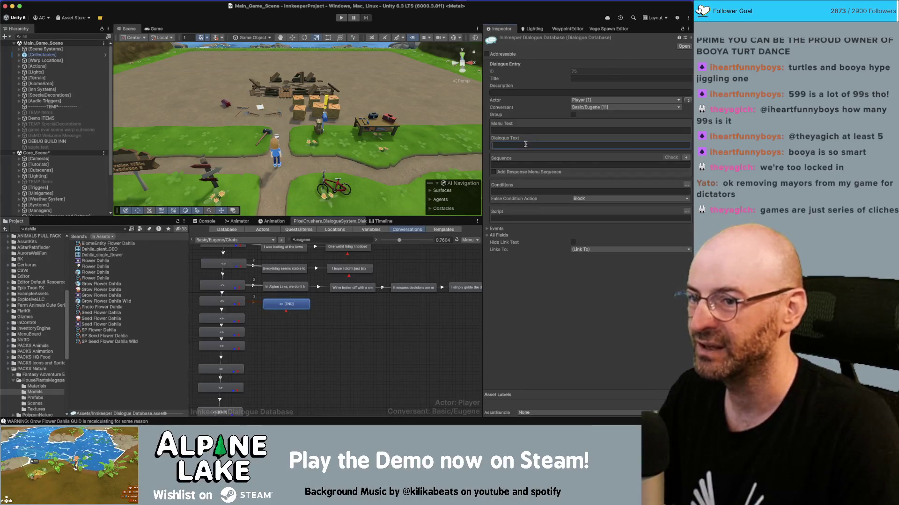
pyautogui.write("Some of the folks here think I'm too strict with rule enforcement.  I get it, but I'm just doing what has to be done.")
pyautogui.moveTo(585, 156); pyautogui.dragTo(484, 160)
pyautogui.press('BackSpace')
pyautogui.press('BackSpace')
pyautogui.press('BackSpace')
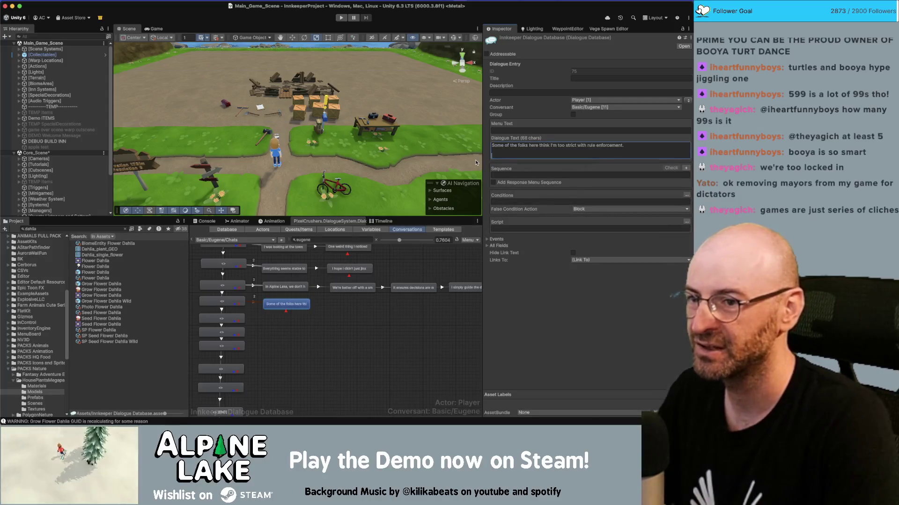
pyautogui.click(359, 288)
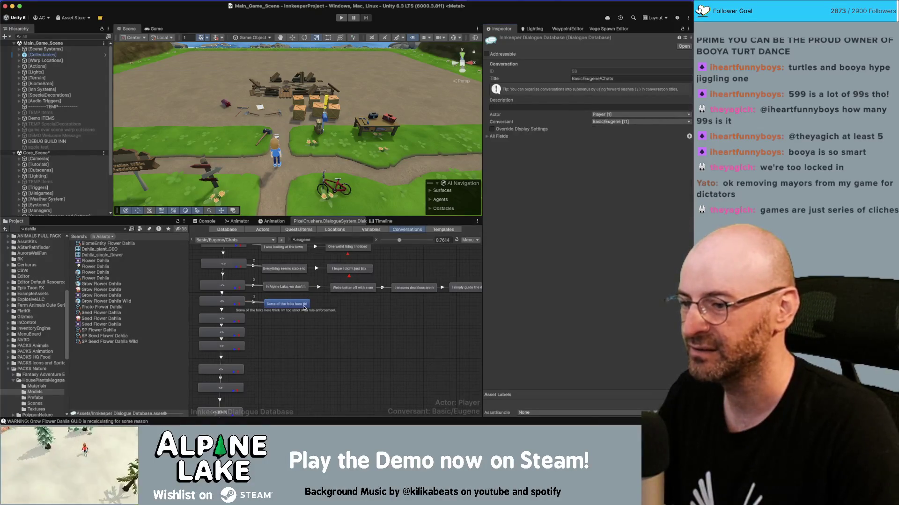
pyautogui.click(291, 305)
pyautogui.click(687, 101)
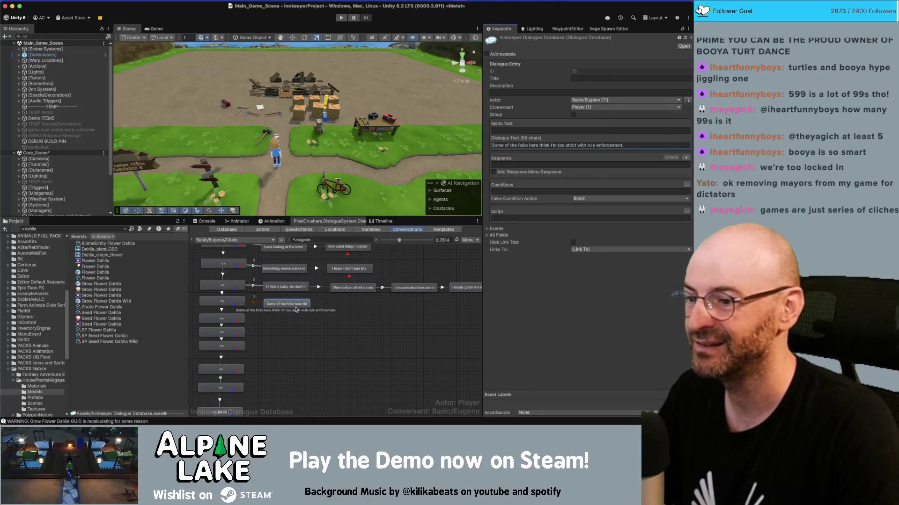
# Step: Add a reply node reading 'I get it, but I'm just doing what has to be done.'
pyautogui.rightClick(314, 304)
pyautogui.click(318, 313)
pyautogui.moveTo(302, 318); pyautogui.dragTo(360, 309)
pyautogui.click(528, 145)
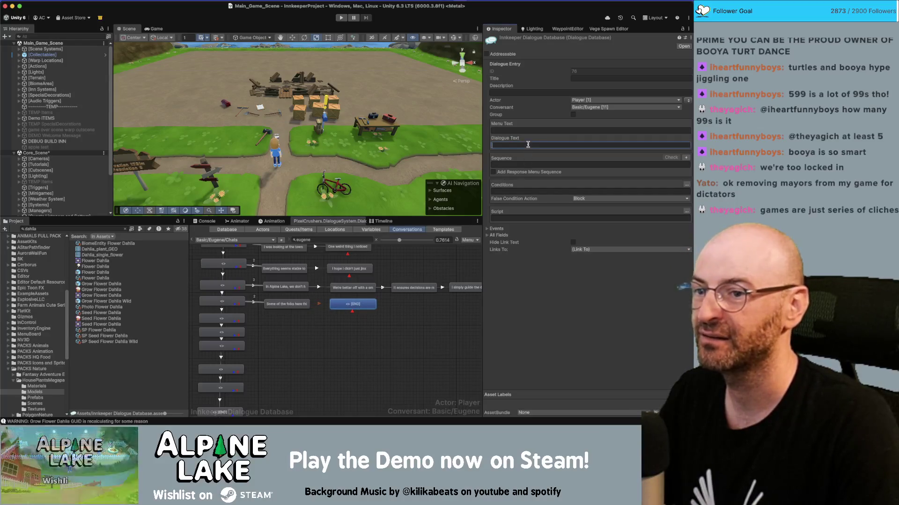
pyautogui.write("I get it, but I'm just doing what has to be done.")
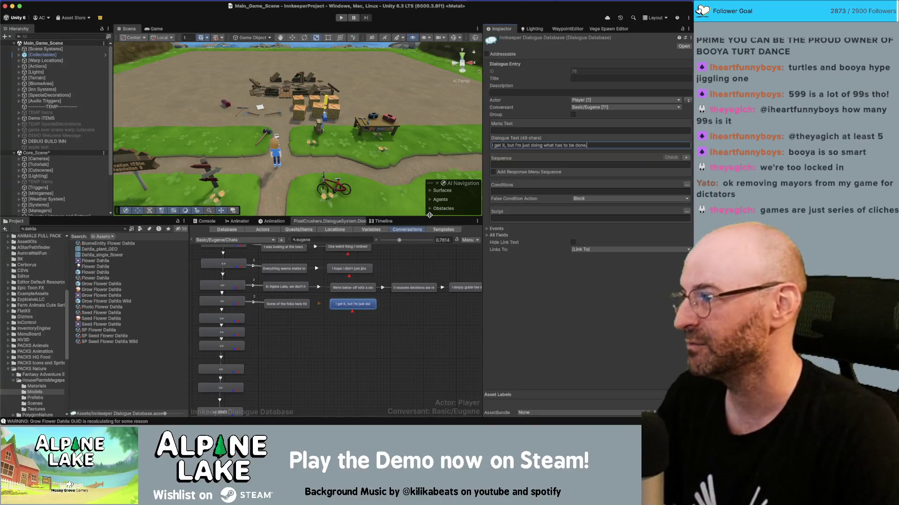
pyautogui.press('Return')
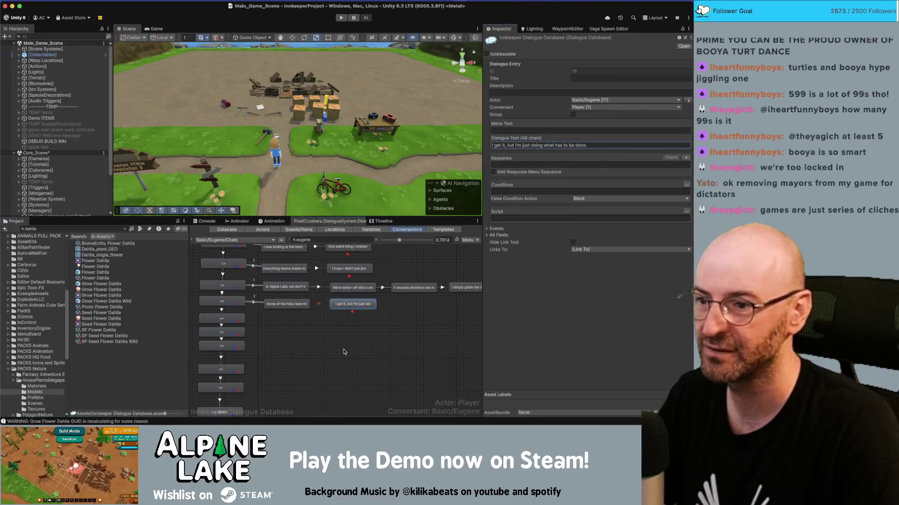
pyautogui.click(329, 345)
pyautogui.scroll(-1, 265, 333)
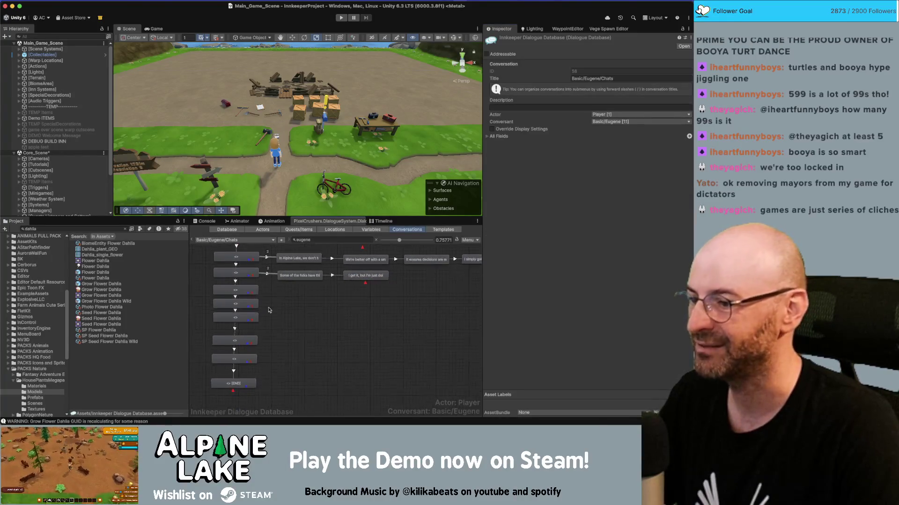
pyautogui.moveTo(264, 385)
pyautogui.mouseDown()
pyautogui.moveTo(238, 313)
pyautogui.moveTo(238, 332)
pyautogui.mouseUp()
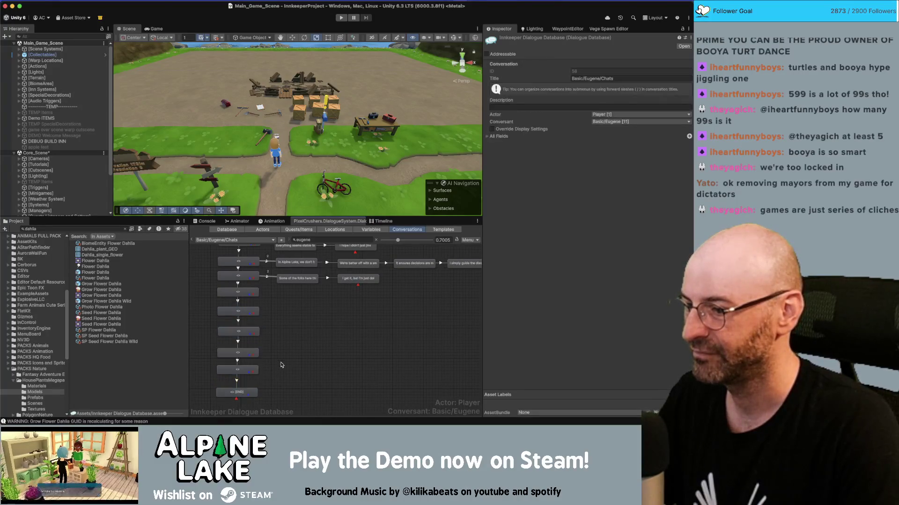
pyautogui.moveTo(243, 371); pyautogui.dragTo(244, 375)
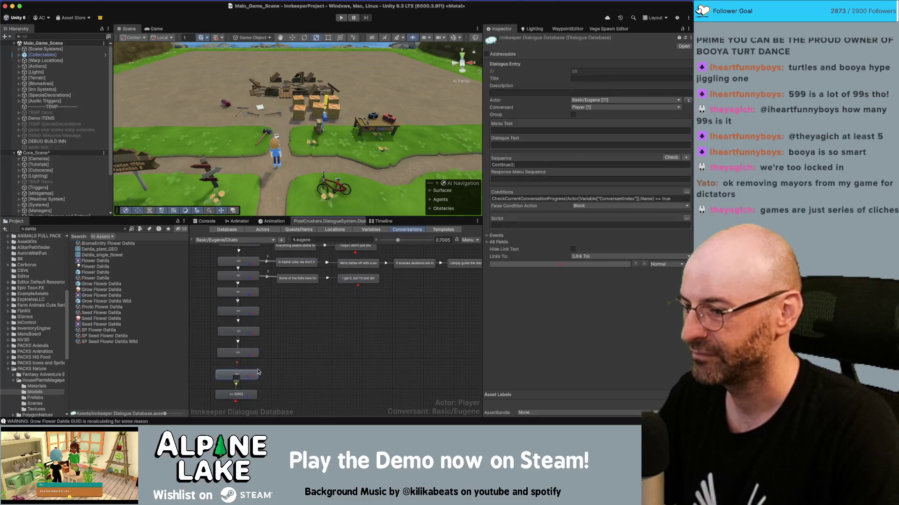
pyautogui.click(279, 372)
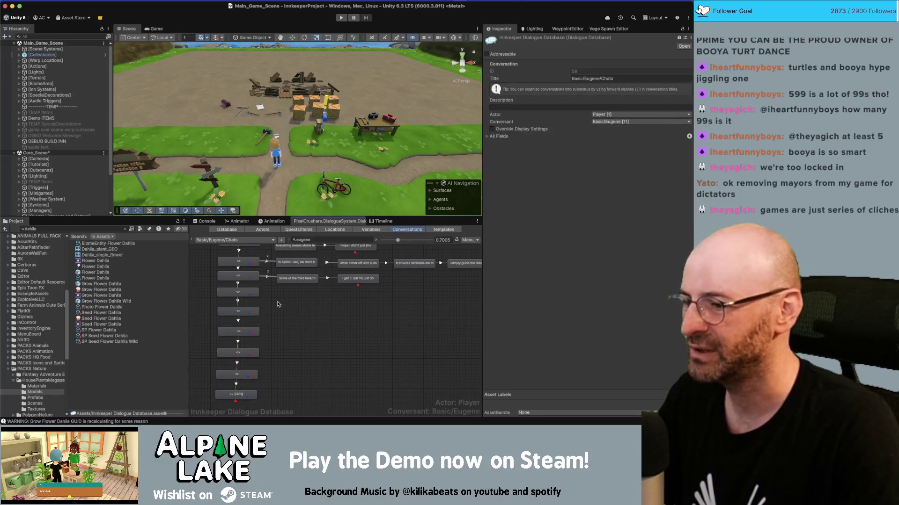
pyautogui.scroll(3, 285, 296)
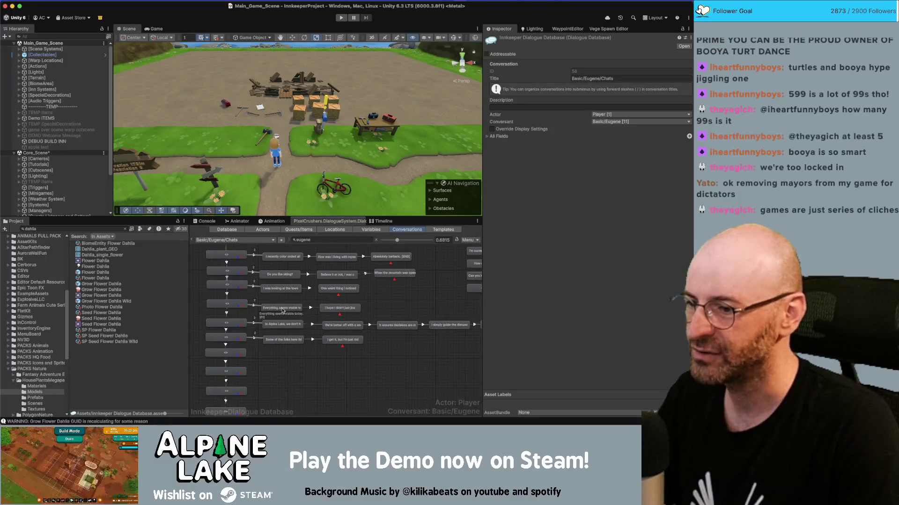
pyautogui.moveTo(373, 305)
pyautogui.mouseDown()
pyautogui.moveTo(281, 318)
pyautogui.moveTo(284, 307)
pyautogui.mouseUp()
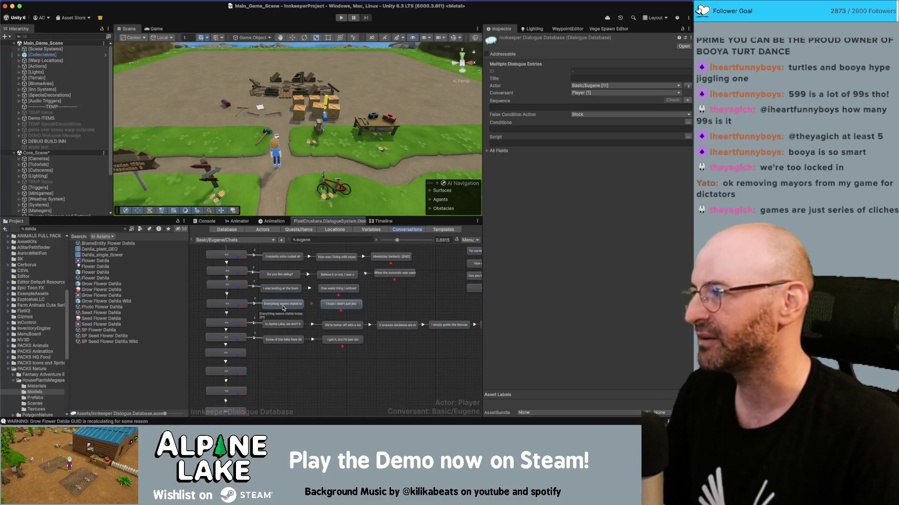
pyautogui.hscroll(5, 283, 308)
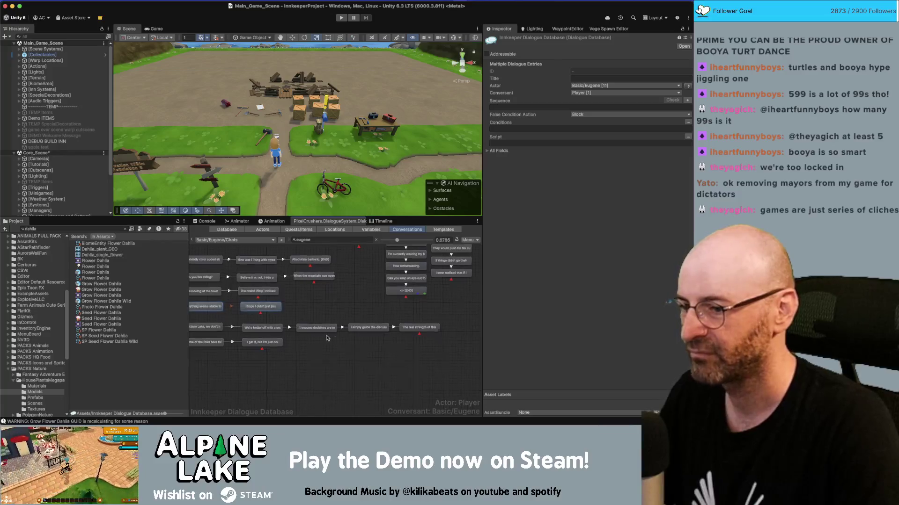
pyautogui.hscroll(-2, 398, 327)
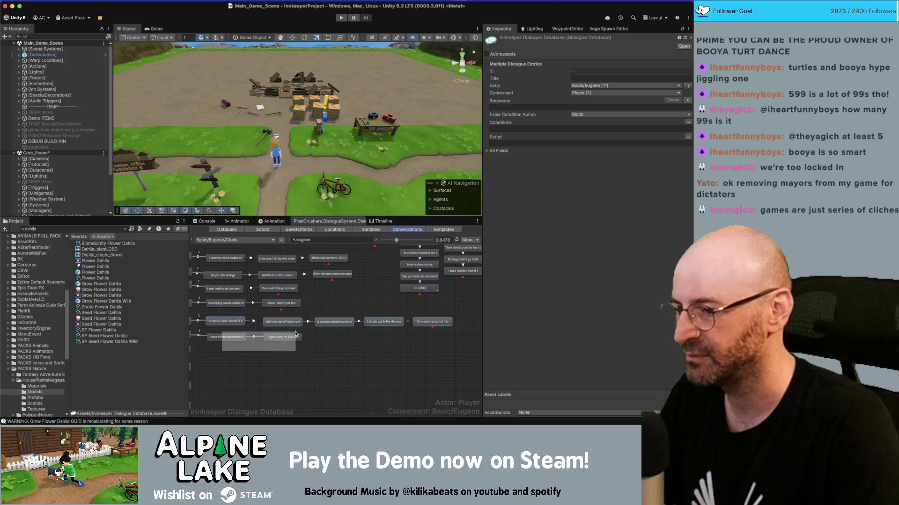
pyautogui.click(231, 350)
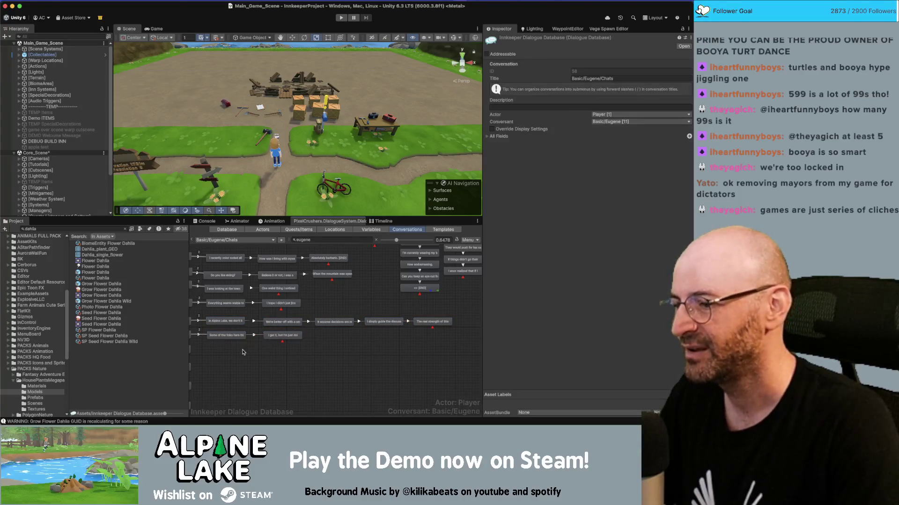
pyautogui.scroll(5, 243, 349)
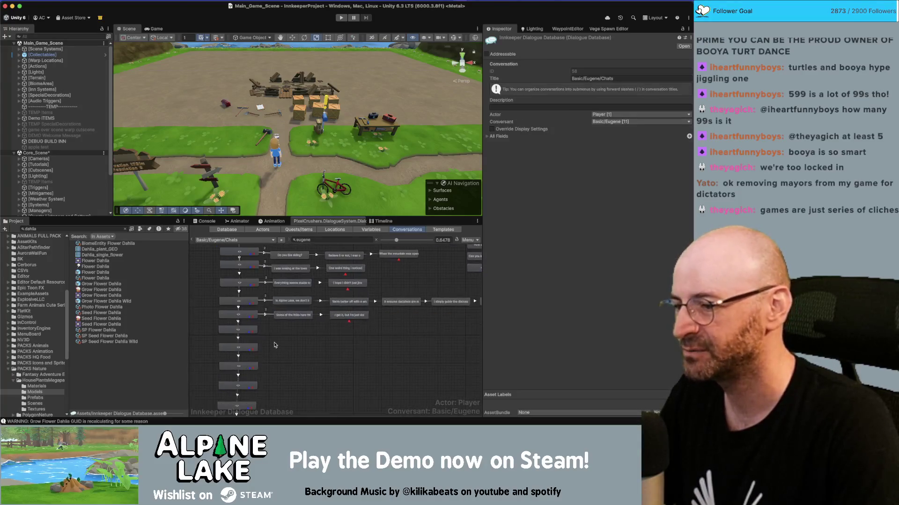
pyautogui.rightClick(240, 327)
# Step: Add a child node and copy the 'Today will be a fantastic day' card text from Miro
pyautogui.click(300, 331)
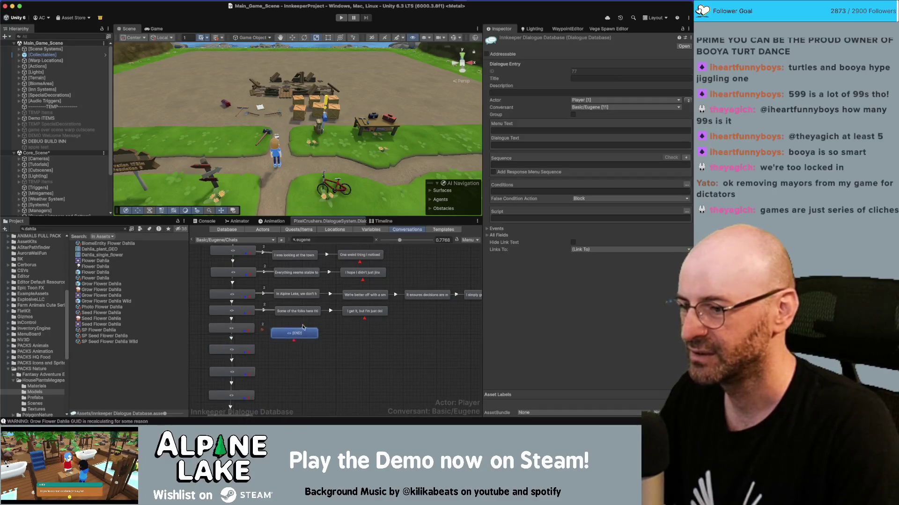
pyautogui.moveTo(302, 327); pyautogui.dragTo(305, 322)
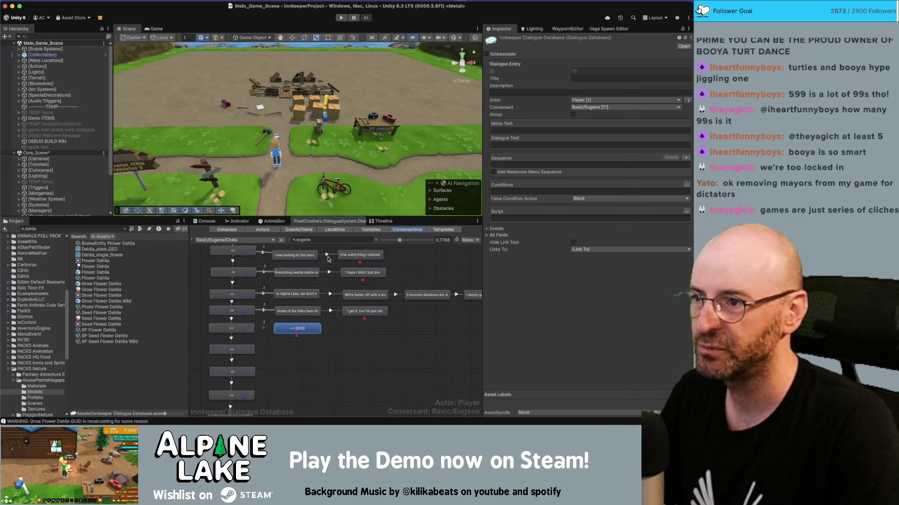
pyautogui.press('super+Tab')
pyautogui.scroll(-2, 359, 270)
pyautogui.tripleClick(359, 270)
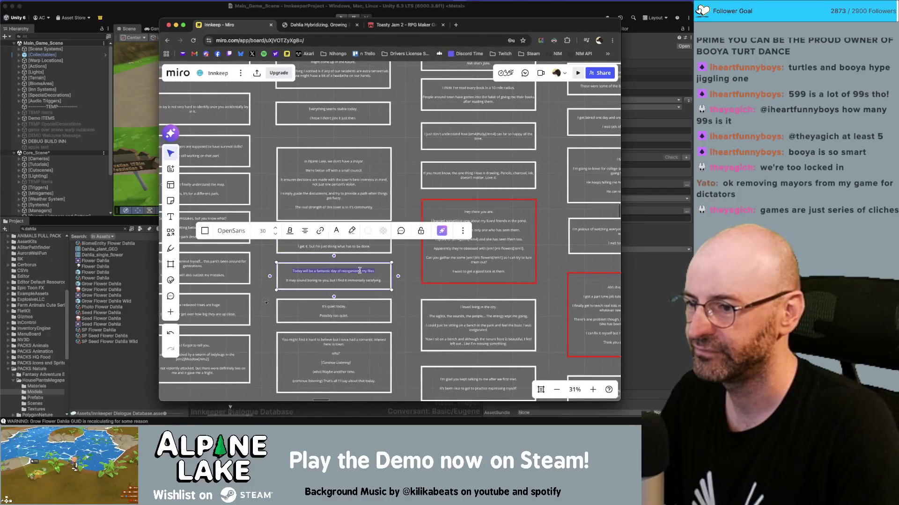
pyautogui.press('super+Tab')
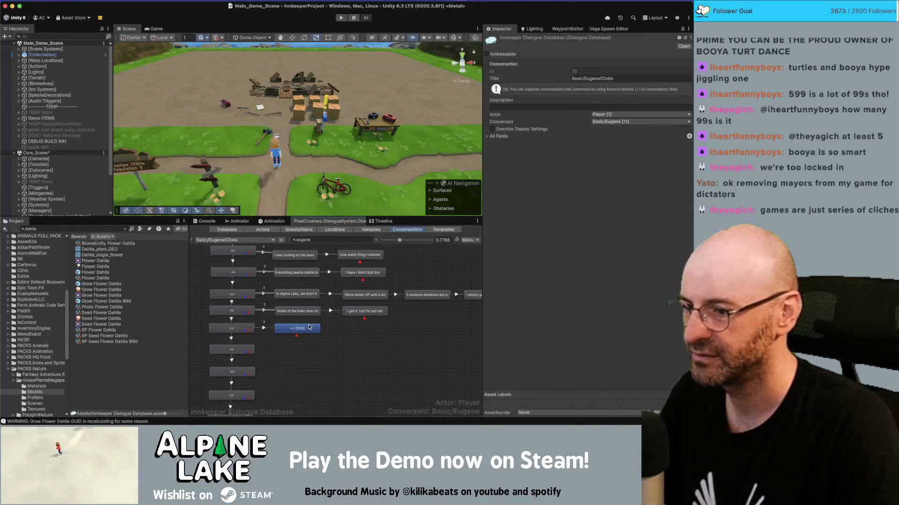
# Step: Set the node's text to 'Today will be a fantastic day of reorganizing my files.'
pyautogui.click(309, 327)
pyautogui.click(601, 145)
pyautogui.write('Today will be a fantastic day of reorganizing my files.  It may sound boring to you, but I find it immensely satisfying.')
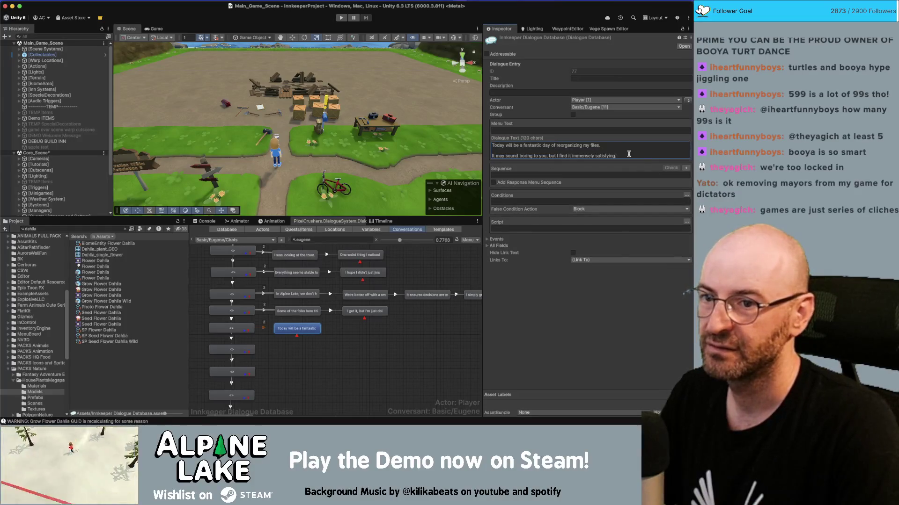
pyautogui.moveTo(628, 154); pyautogui.dragTo(510, 166)
pyautogui.press('BackSpace')
pyautogui.press('BackSpace')
pyautogui.press('BackSpace')
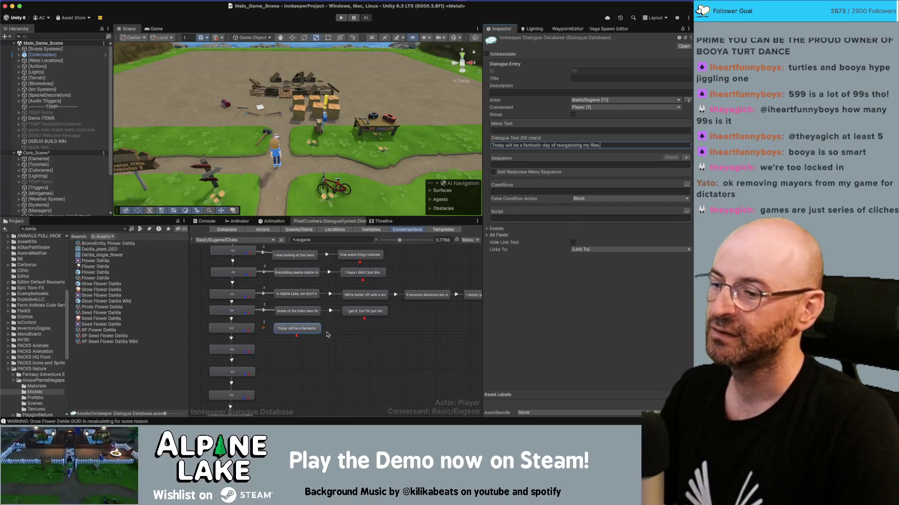
# Step: Add an 'immensely satisfying' reply node with link priority Below Normal
pyautogui.rightClick(310, 329)
pyautogui.click(315, 331)
pyautogui.moveTo(312, 342); pyautogui.dragTo(379, 329)
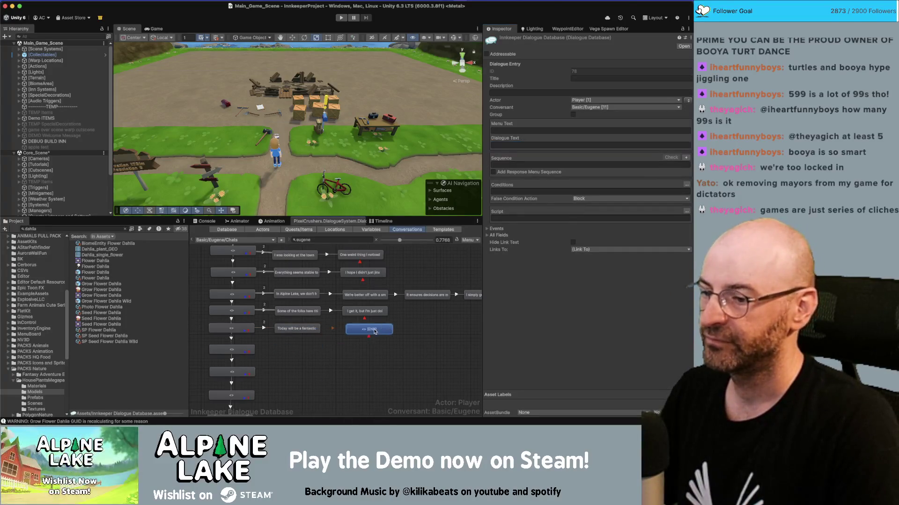
pyautogui.click(513, 143)
pyautogui.press('super+v')
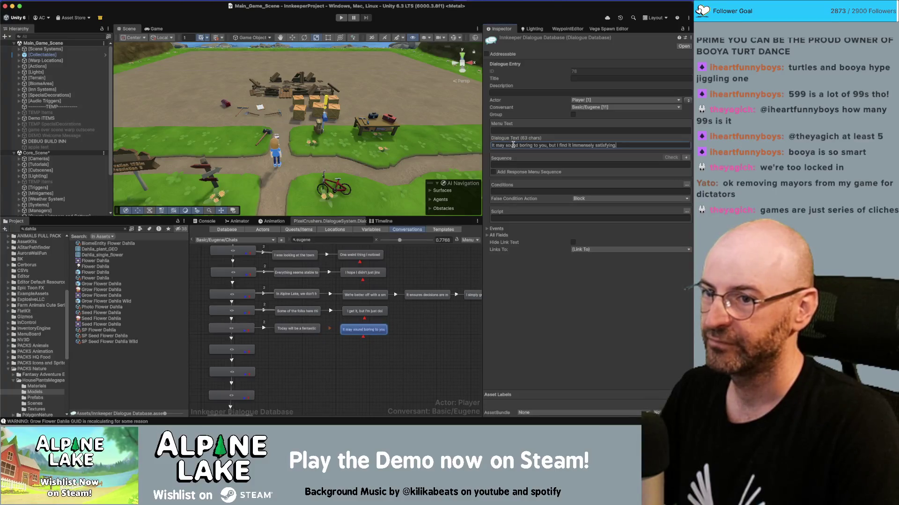
pyautogui.click(270, 330)
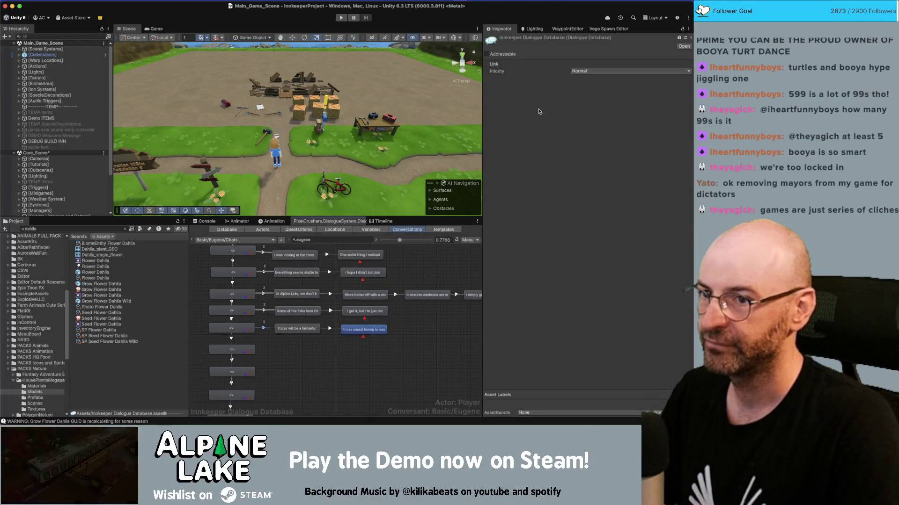
pyautogui.click(592, 71)
pyautogui.click(588, 86)
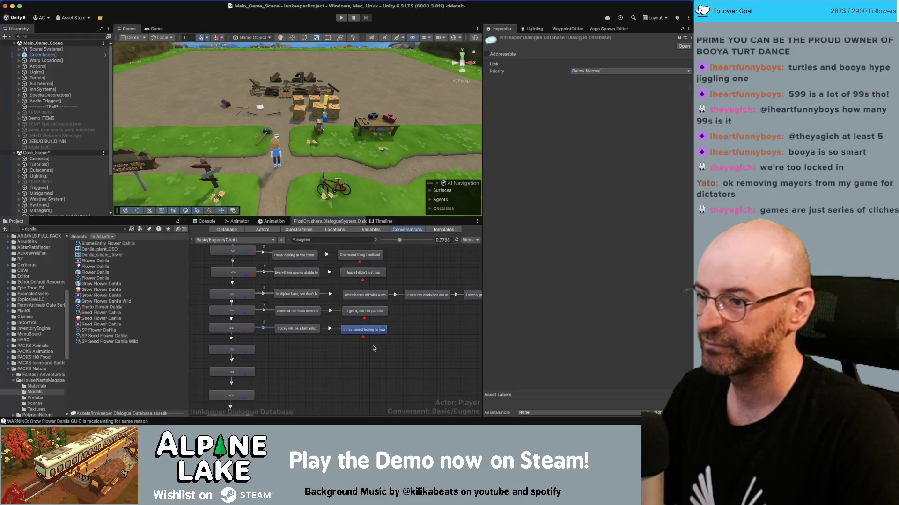
# Step: Return to the Miro board and look at the 'It's quiet today' card
pyautogui.press('super+Tab')
pyautogui.click(341, 318)
pyautogui.press('Escape')
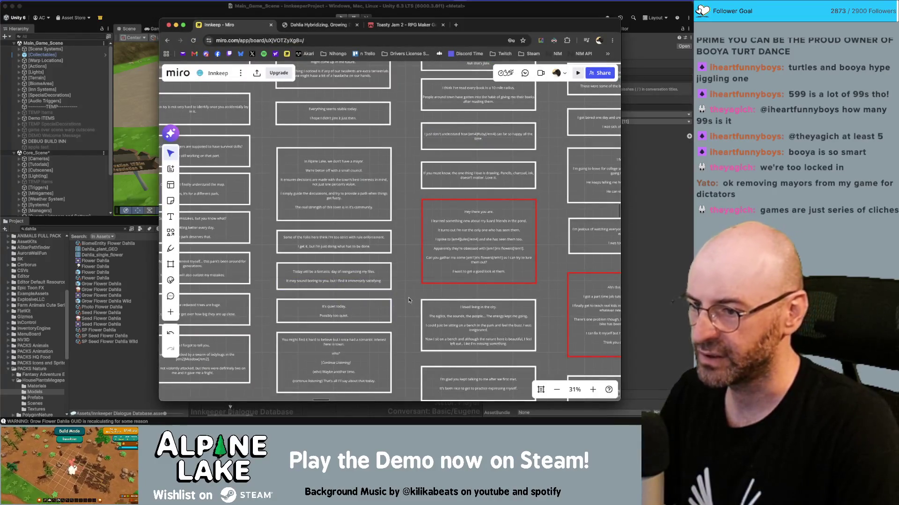
# Step: Copy the 'It's quiet today' card text and make Eugene the speaker of the 'It may sound boring' node
pyautogui.scroll(5, 295, 263)
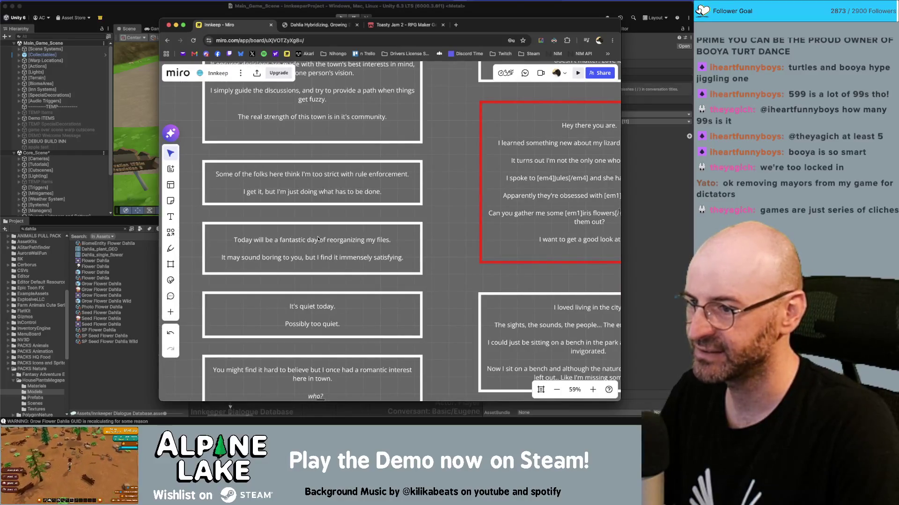
pyautogui.scroll(-1, 411, 277)
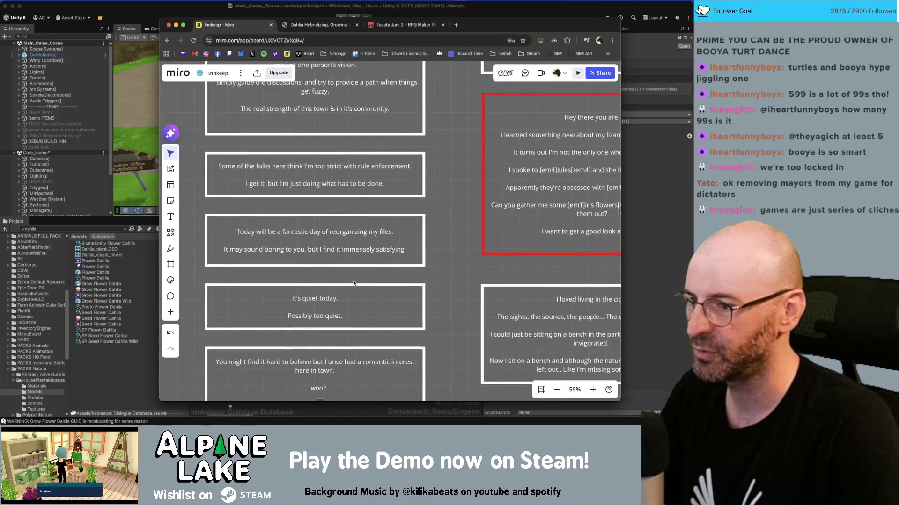
pyautogui.click(326, 296)
pyautogui.press('super+a')
pyautogui.press('super+c')
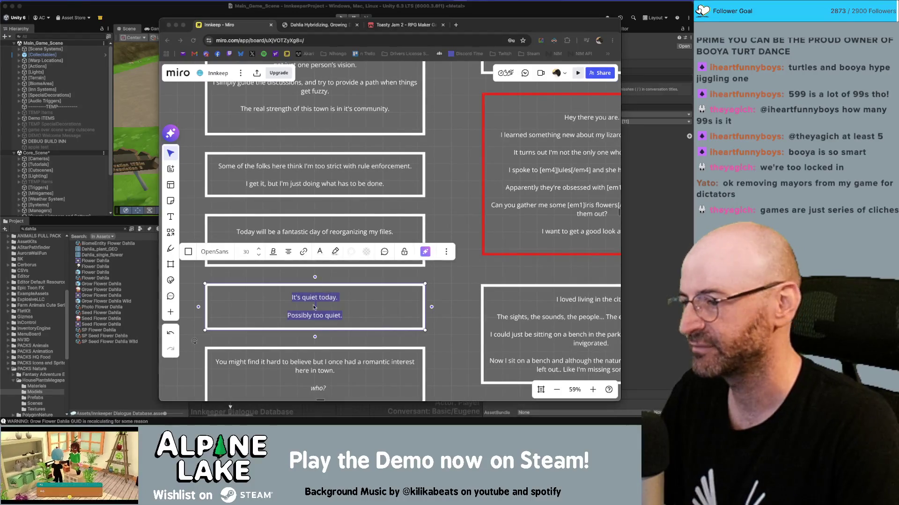
pyautogui.press('super+Tab')
pyautogui.click(363, 329)
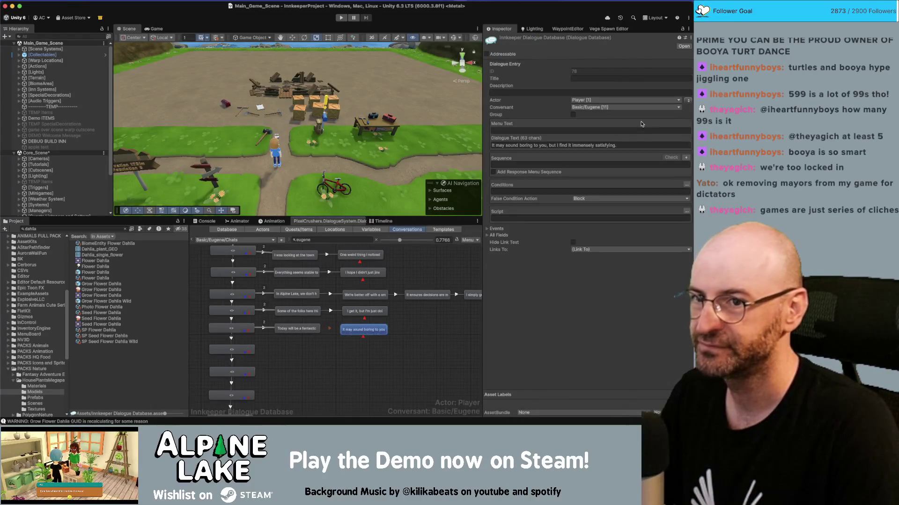
pyautogui.click(687, 102)
# Step: Add a Below Normal priority node reading 'It's quiet today.' after the empty node
pyautogui.click(243, 348)
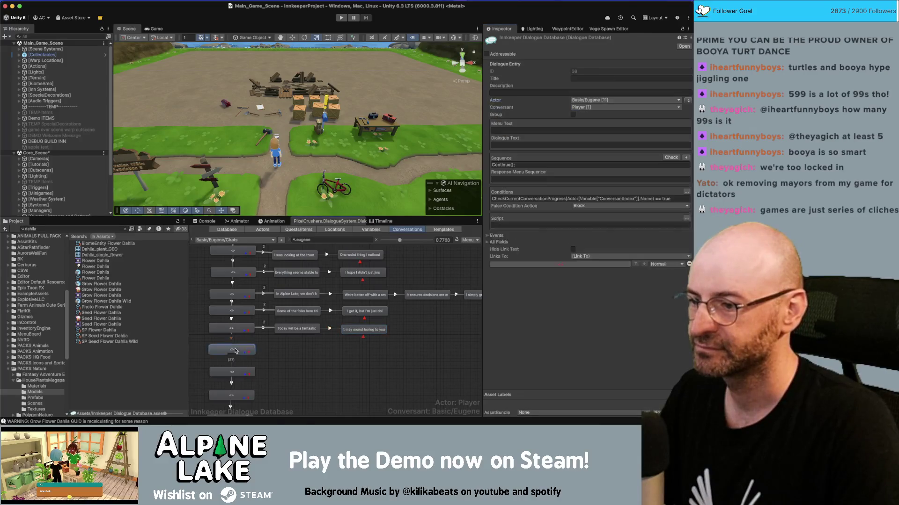
pyautogui.rightClick(239, 350)
pyautogui.click(252, 332)
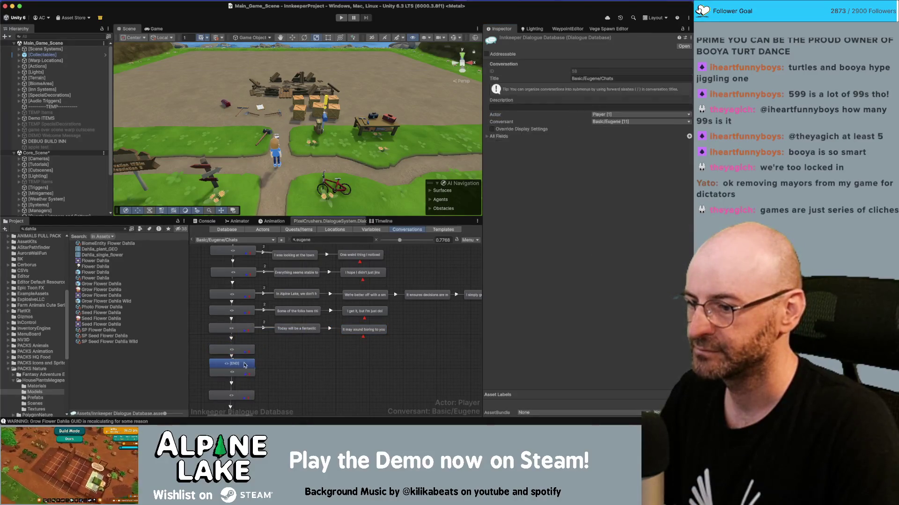
pyautogui.moveTo(236, 361); pyautogui.dragTo(308, 352)
pyautogui.click(260, 351)
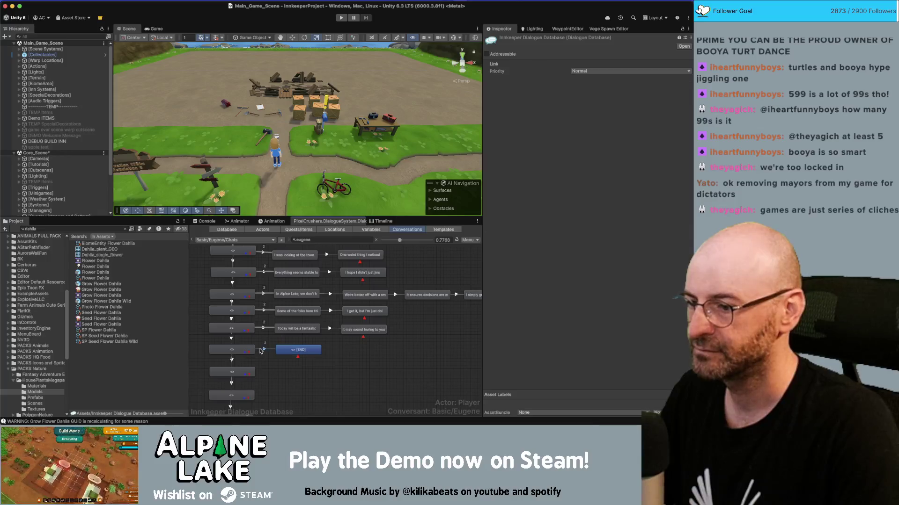
pyautogui.click(580, 71)
pyautogui.click(590, 92)
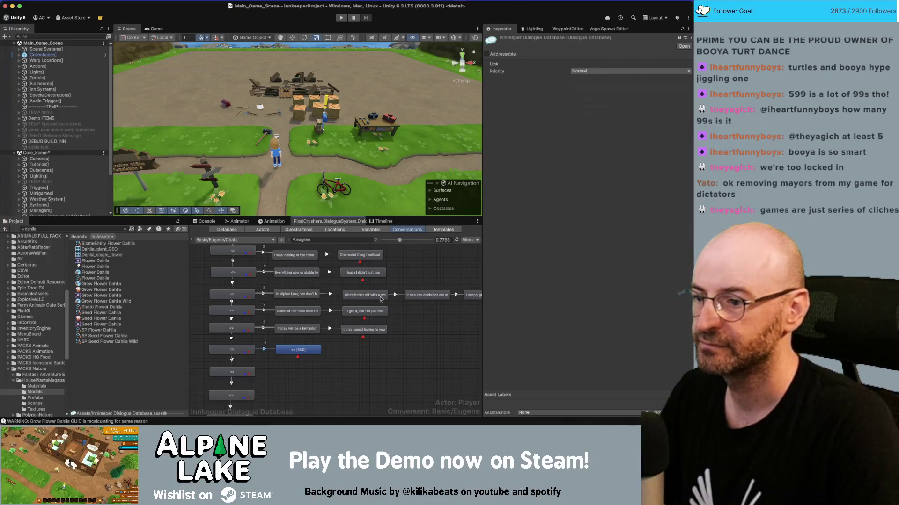
pyautogui.click(308, 353)
pyautogui.click(585, 145)
pyautogui.press('super+v')
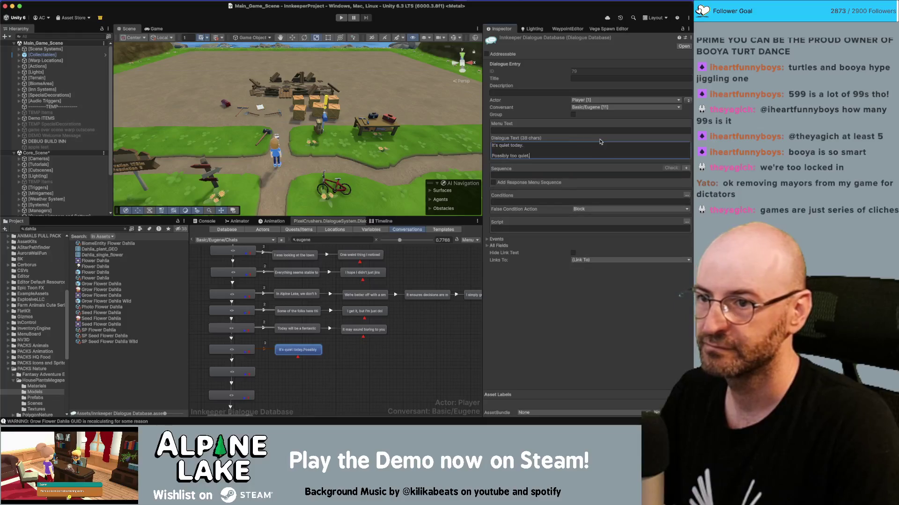
pyautogui.press('BackSpace')
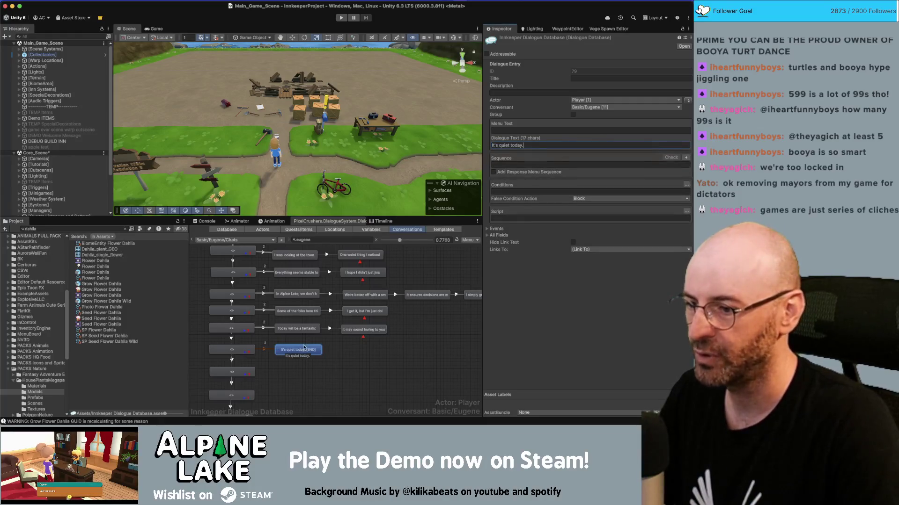
# Step: Add Eugene's reply 'Possibly too quiet.' after the 'It's quiet today.' node
pyautogui.rightClick(305, 350)
pyautogui.click(329, 333)
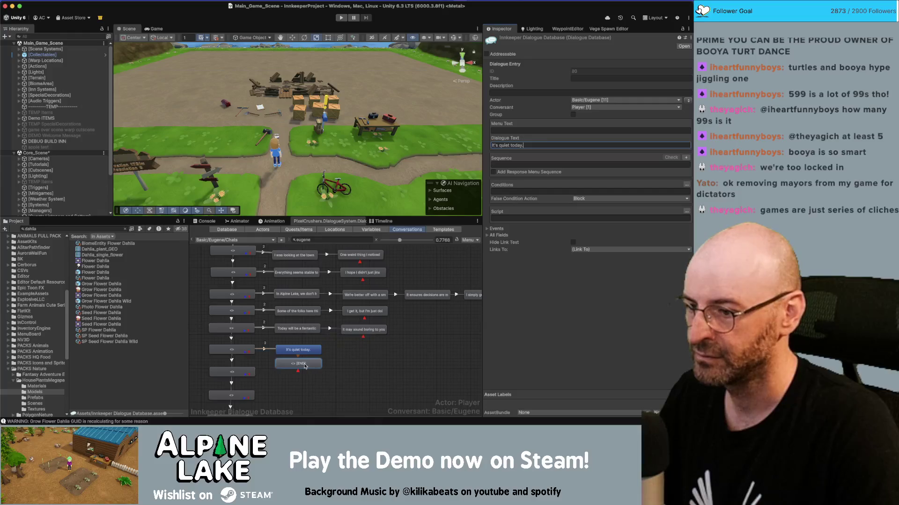
pyautogui.moveTo(370, 355); pyautogui.dragTo(361, 353)
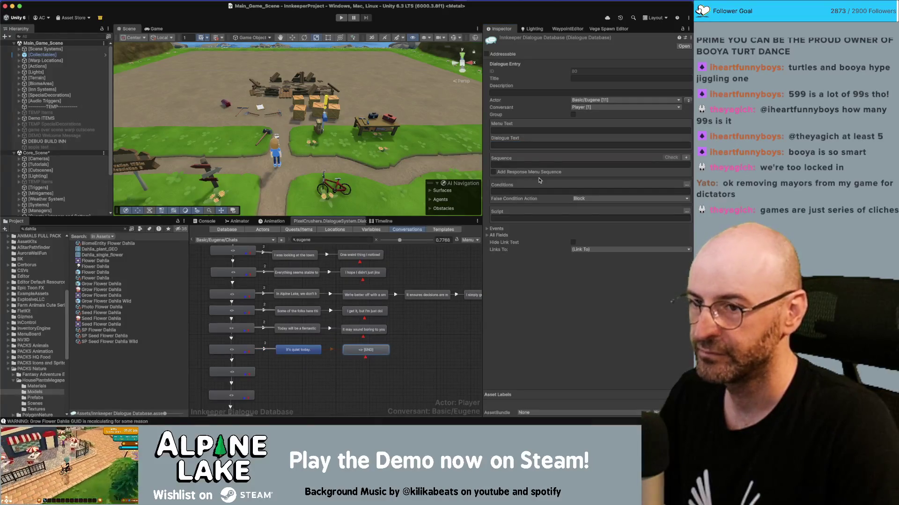
pyautogui.click(539, 145)
pyautogui.write('Possibly too quiet.')
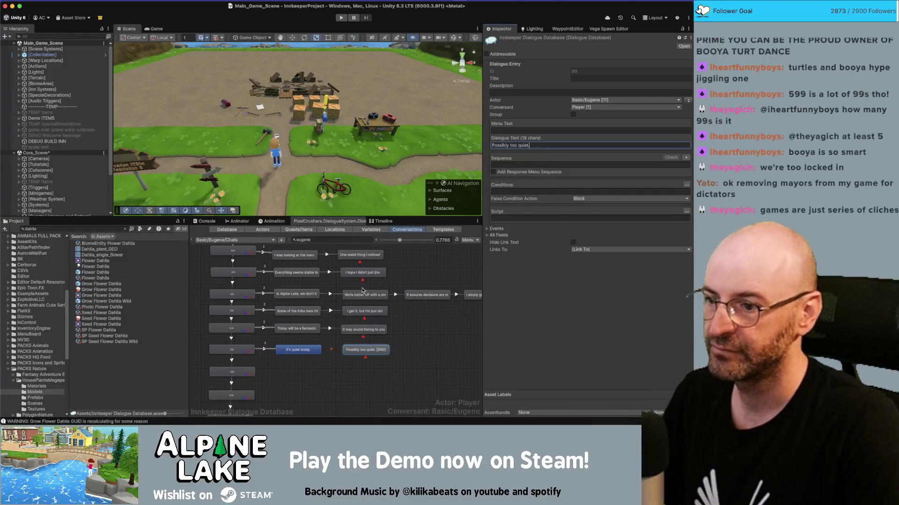
pyautogui.click(307, 347)
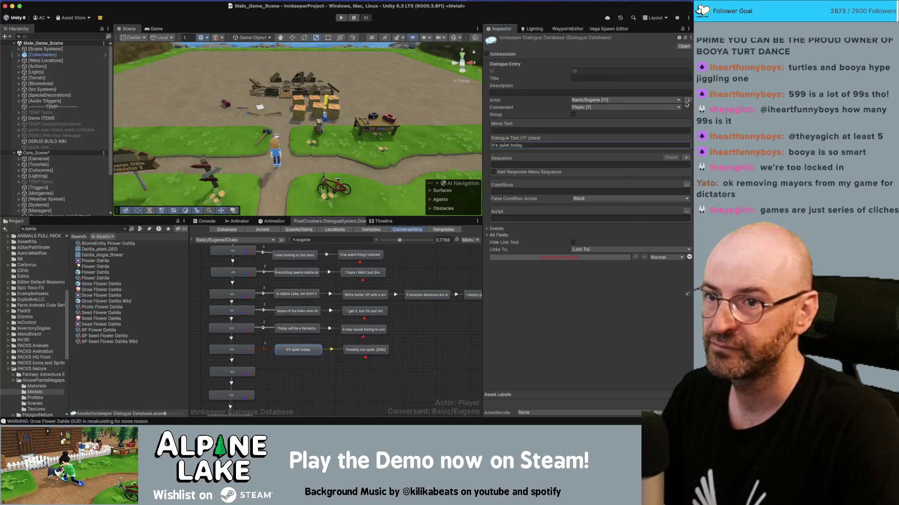
# Step: Copy the romantic-interest card's text from Miro and select the empty line below 'It's quiet today.'
pyautogui.press('super+Tab')
pyautogui.scroll(-5, 446, 153)
pyautogui.scroll(-3, 410, 180)
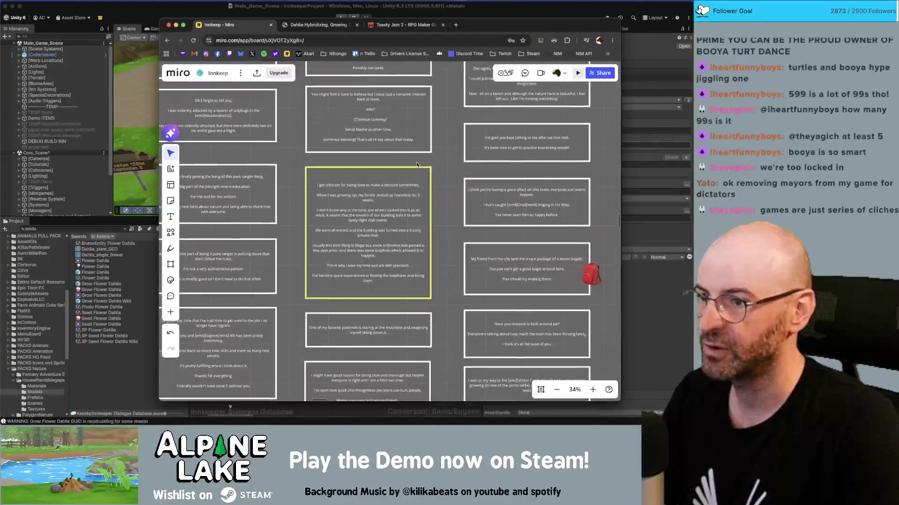
pyautogui.click(395, 201)
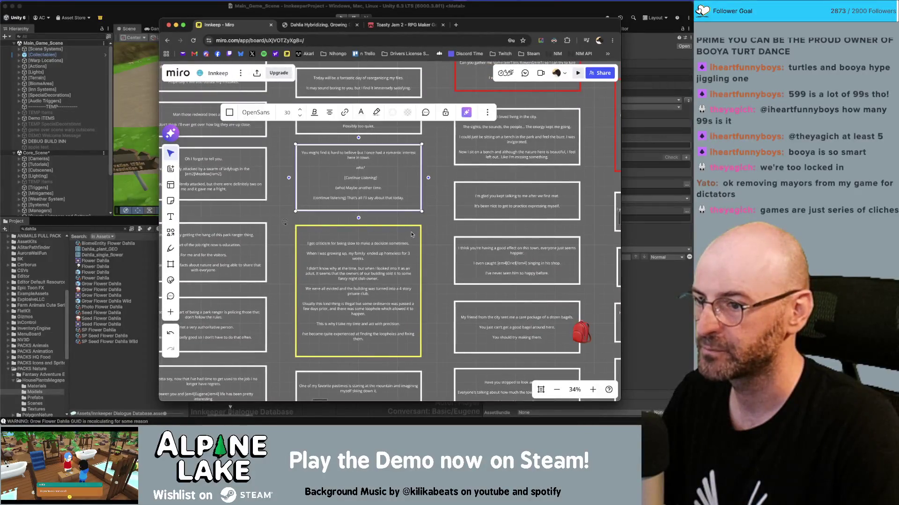
pyautogui.scroll(2, 397, 190)
pyautogui.doubleClick(367, 194)
pyautogui.press('super+c')
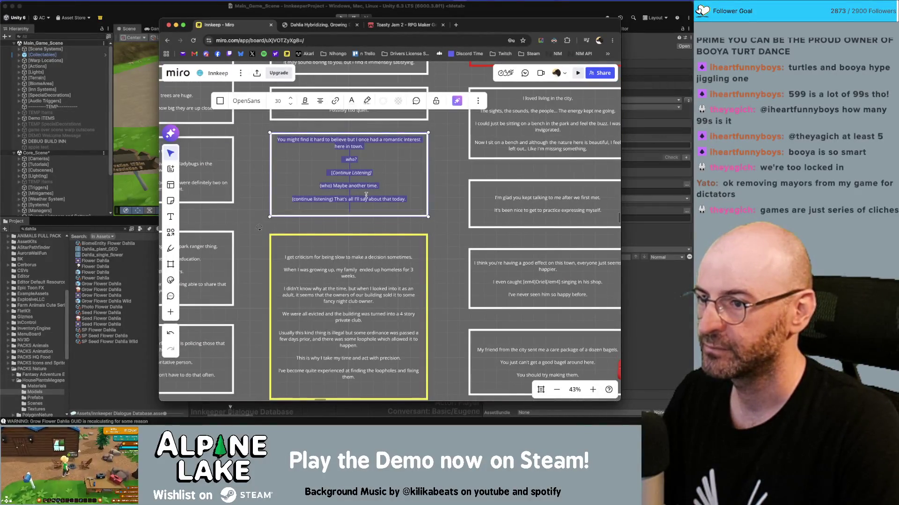
pyautogui.press('Escape')
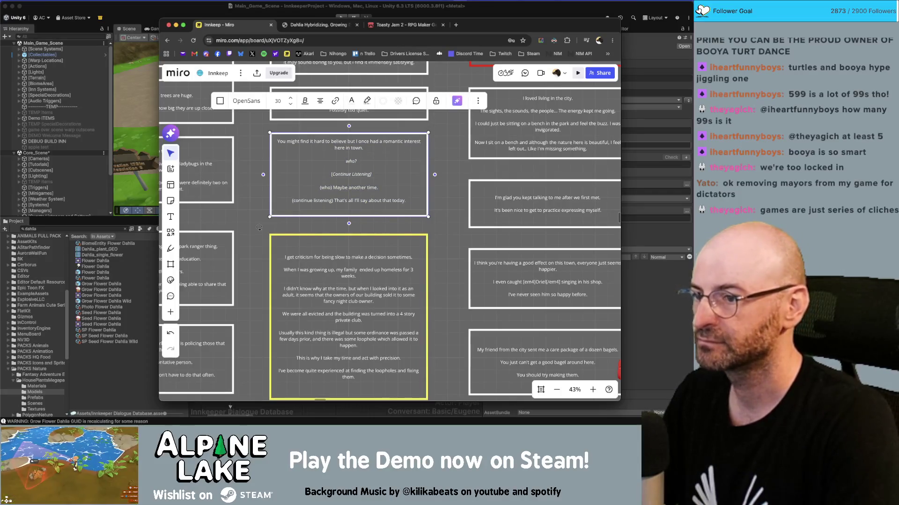
pyautogui.press('Return')
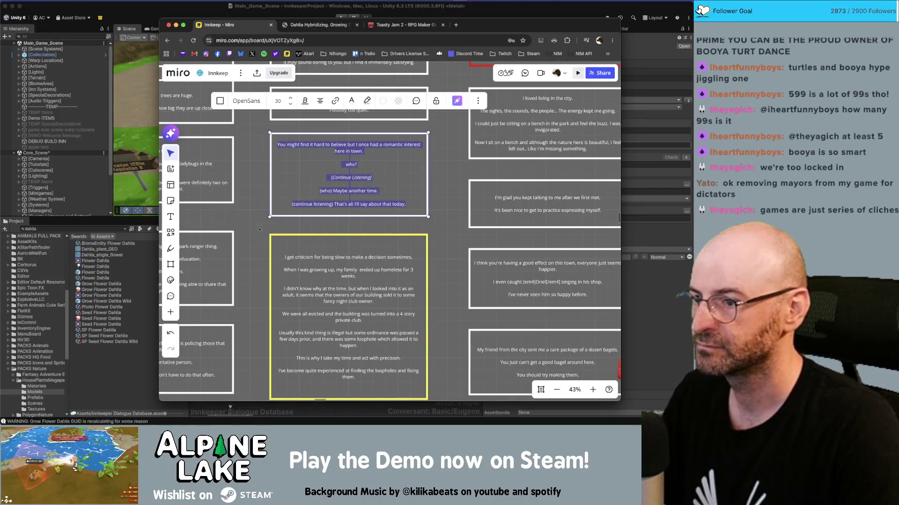
pyautogui.press('super+Tab')
pyautogui.click(235, 373)
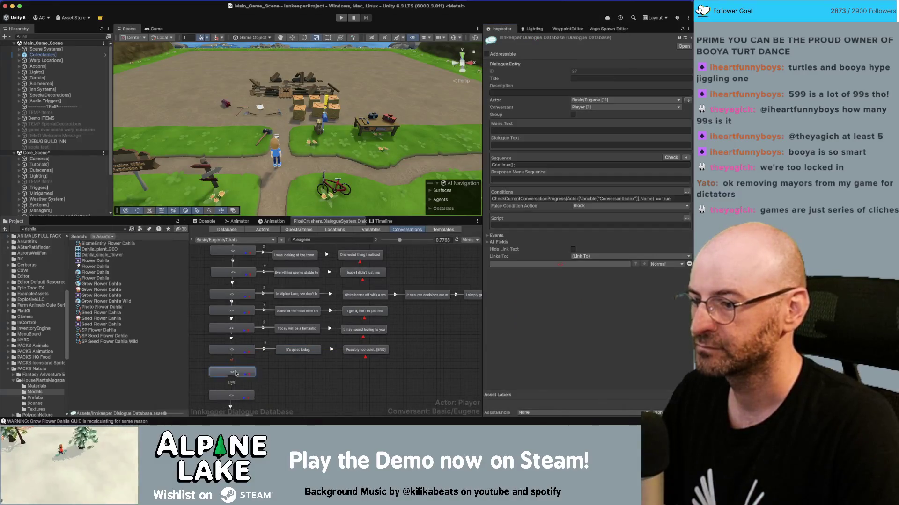
# Step: Add a Eugene line 'You might find it hard to believe…' after the empty line
pyautogui.rightClick(236, 373)
pyautogui.click(262, 332)
pyautogui.moveTo(248, 385); pyautogui.dragTo(304, 372)
pyautogui.click(538, 143)
pyautogui.press('super+v')
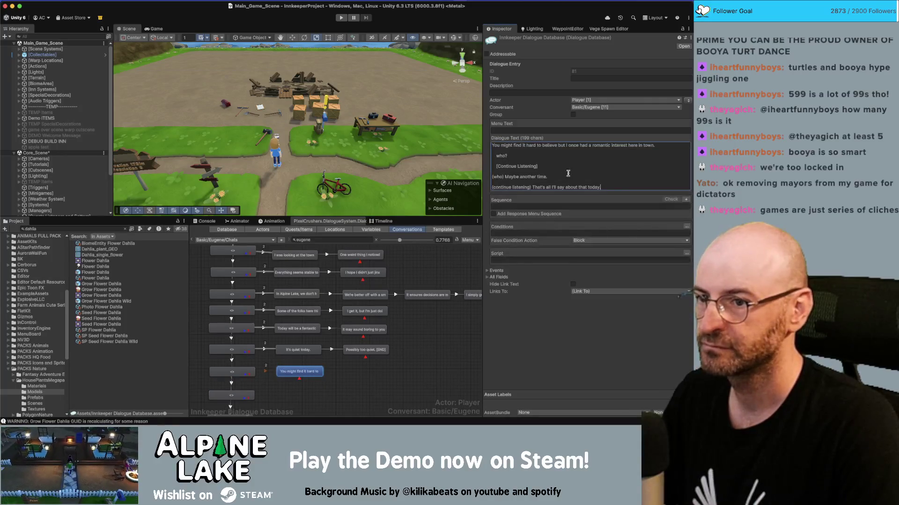
pyautogui.moveTo(611, 186)
pyautogui.mouseDown()
pyautogui.moveTo(483, 184)
pyautogui.moveTo(481, 157)
pyautogui.mouseUp()
pyautogui.press('BackSpace')
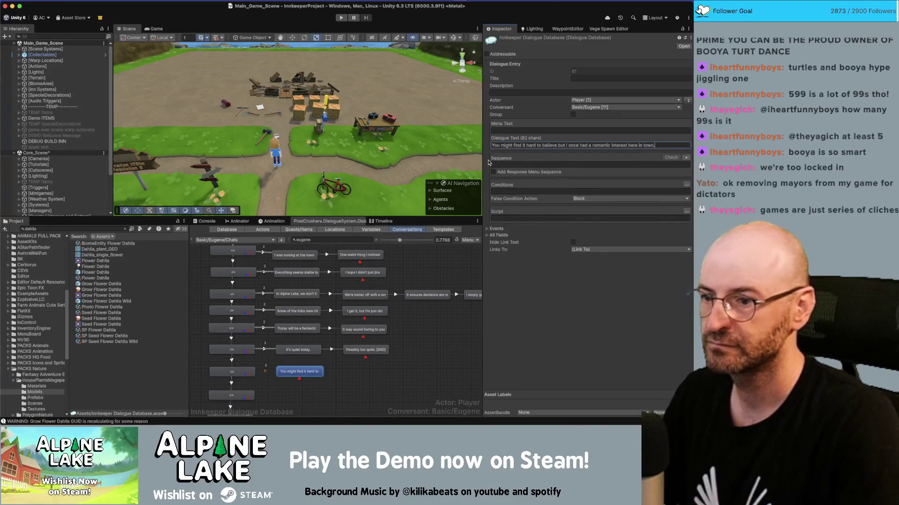
pyautogui.click(688, 100)
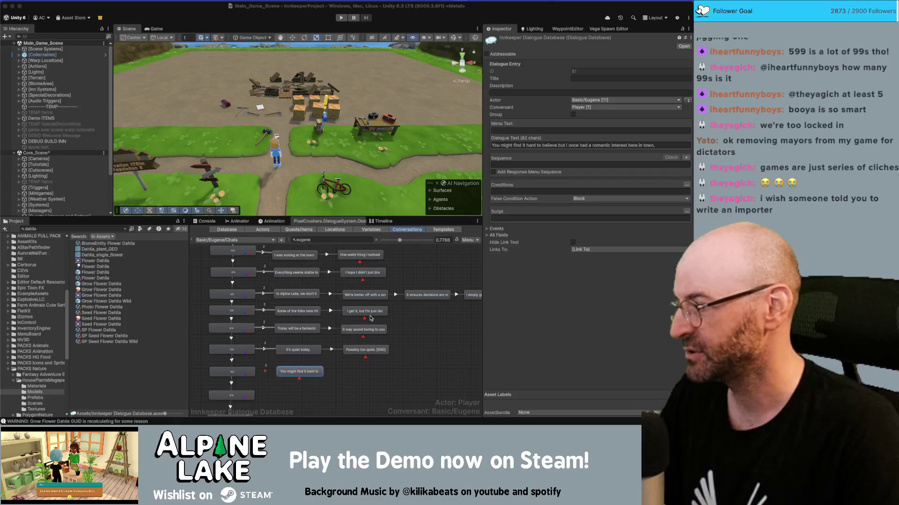
pyautogui.click(299, 375)
# Step: Add the player's reply 'Who?' after the romantic-interest line
pyautogui.scroll(-1, 299, 365)
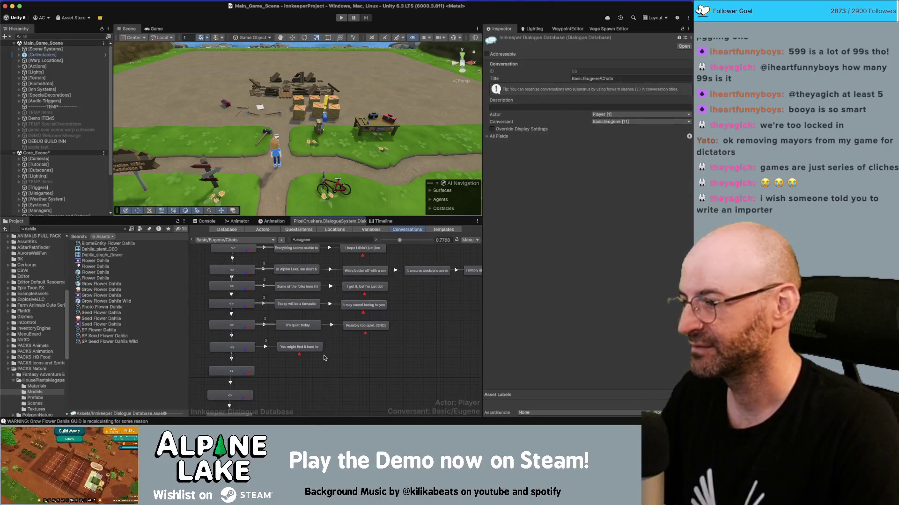
pyautogui.rightClick(300, 349)
pyautogui.click(323, 334)
pyautogui.moveTo(300, 362); pyautogui.dragTo(361, 349)
pyautogui.click(543, 145)
pyautogui.hotkey('ctrl', 'v')
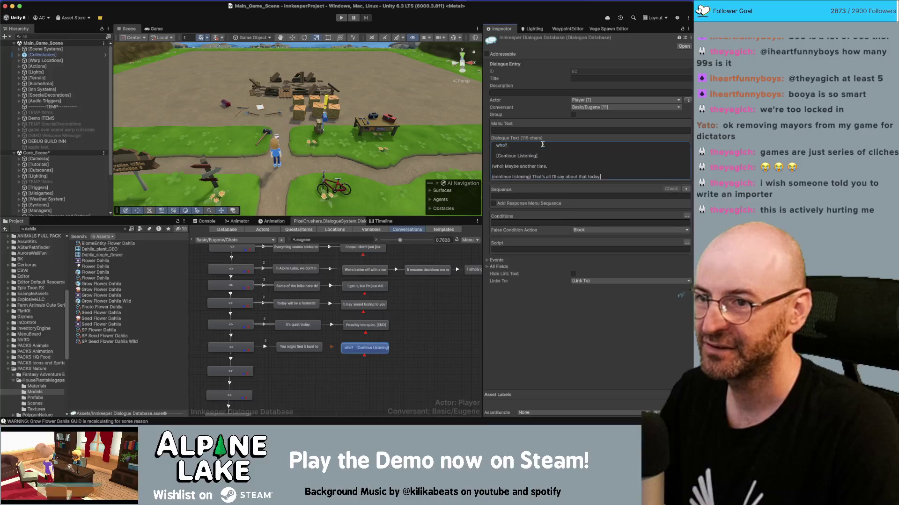
pyautogui.moveTo(606, 176); pyautogui.dragTo(484, 157)
pyautogui.press('super+c')
pyautogui.press('BackSpace')
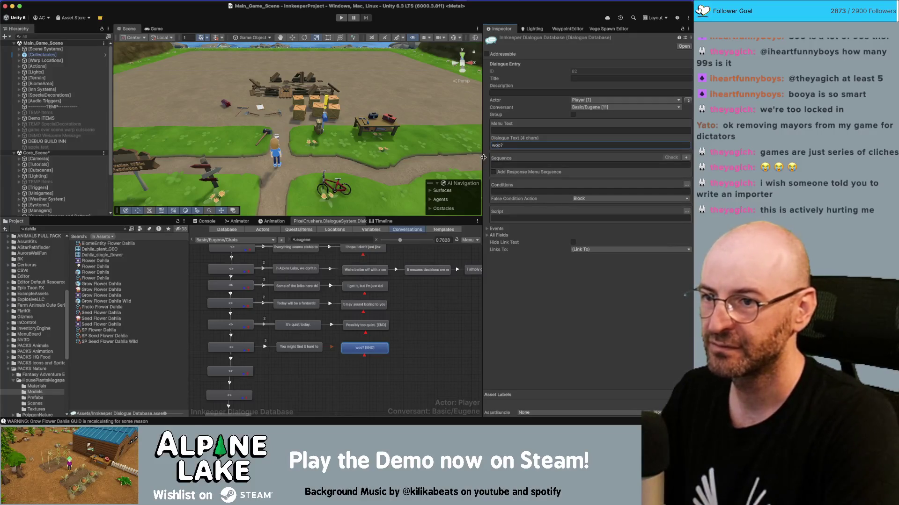
# Step: Bring up the options for the 'Who?' reply, then for the romantic-interest line
pyautogui.rightClick(368, 347)
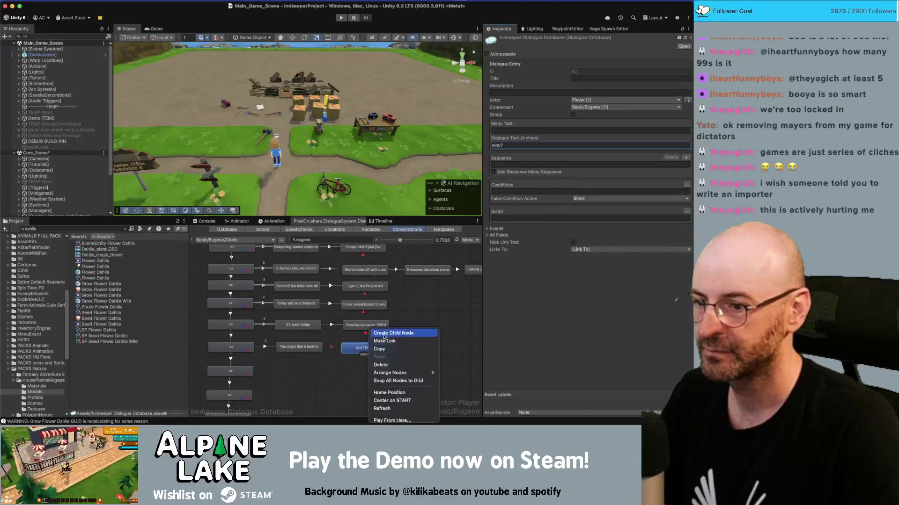
pyautogui.click(534, 145)
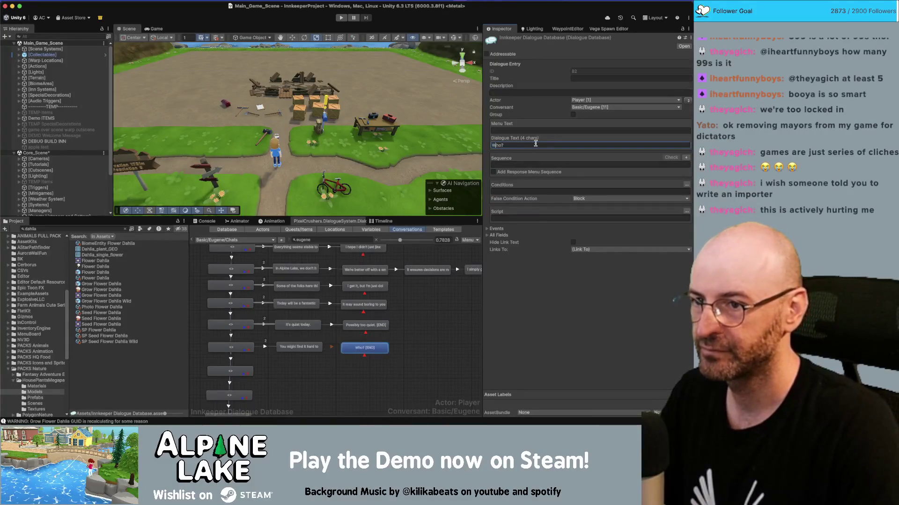
pyautogui.rightClick(368, 348)
pyautogui.click(393, 349)
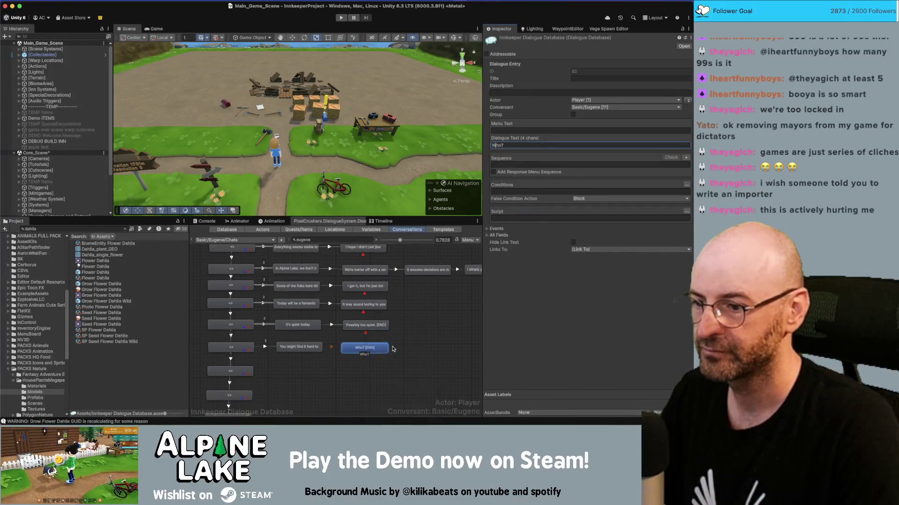
pyautogui.click(313, 347)
pyautogui.rightClick(315, 349)
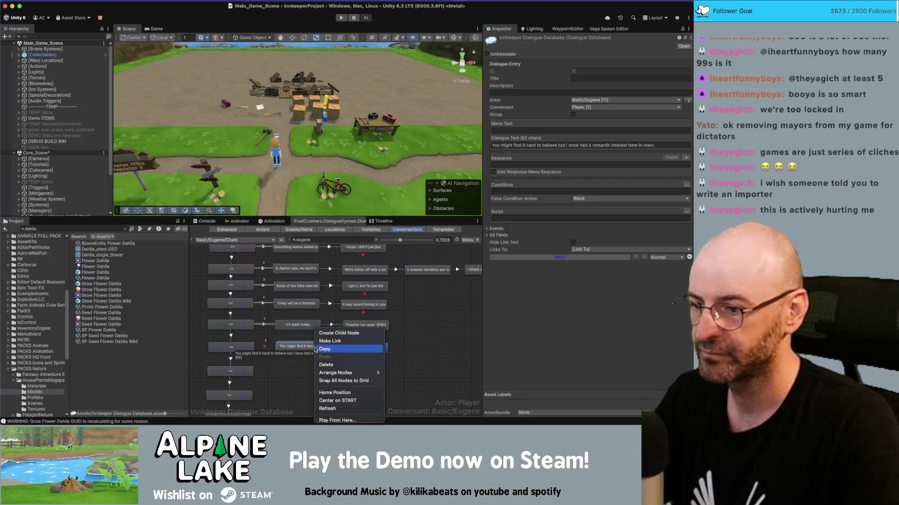
# Step: Link the romantic-interest line to a player node reading '[Continue Listening]'
pyautogui.click(330, 341)
pyautogui.click(363, 364)
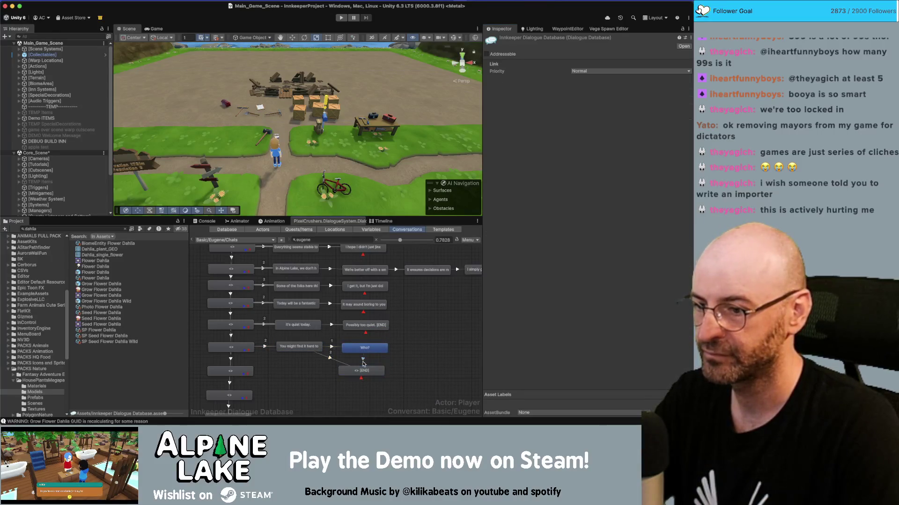
pyautogui.click(366, 365)
pyautogui.moveTo(412, 355); pyautogui.dragTo(408, 362)
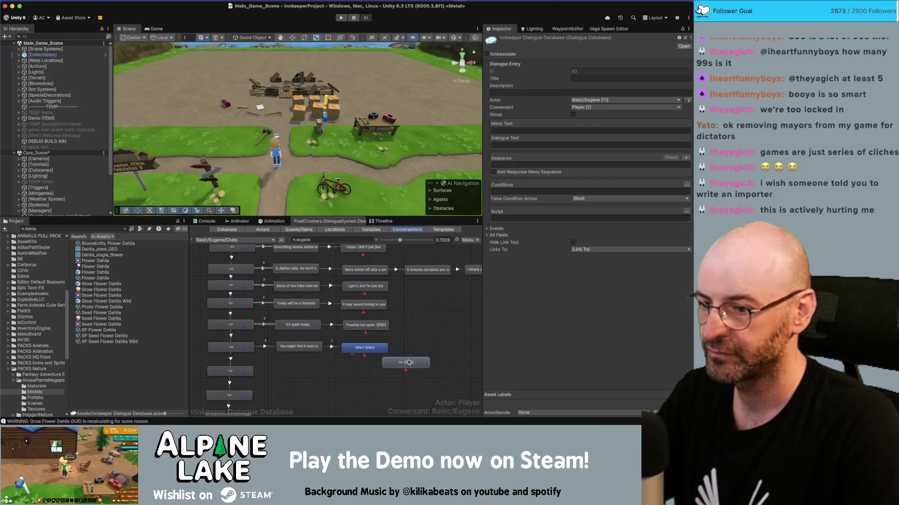
pyautogui.click(686, 102)
pyautogui.click(603, 144)
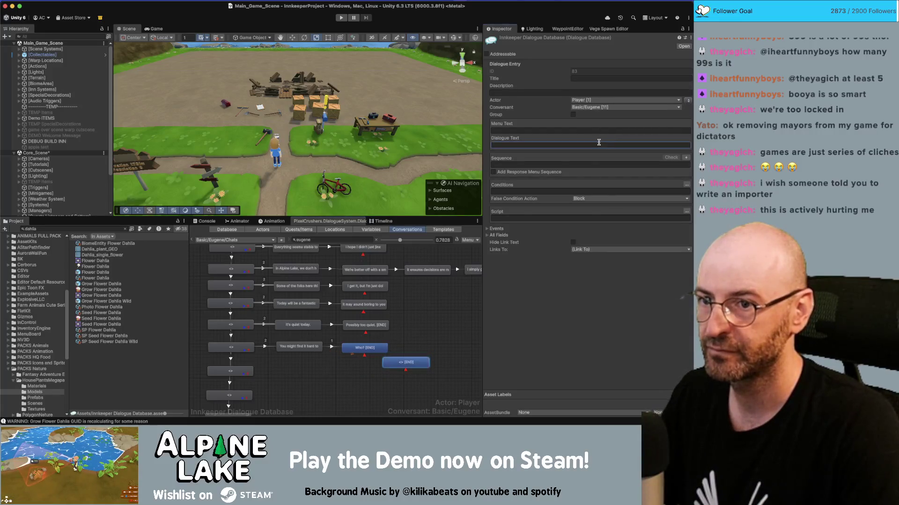
pyautogui.press('super+v')
pyautogui.hotkey('shift', 'Up')
pyautogui.hotkey('shift', 'Up')
pyautogui.press('BackSpace')
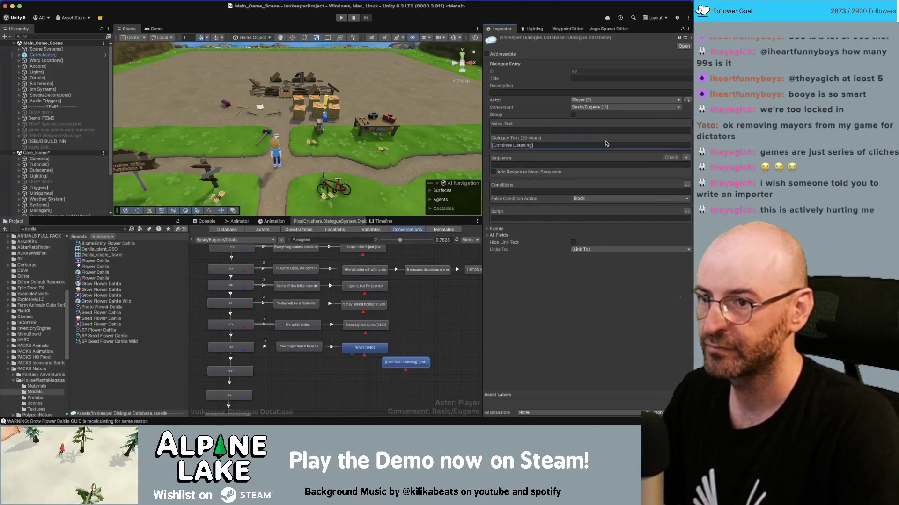
pyautogui.click(364, 348)
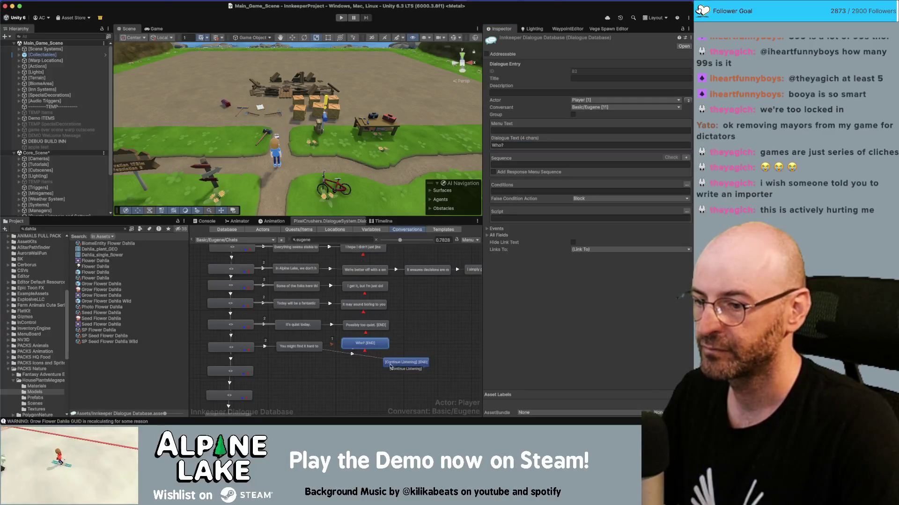
# Step: Add a line 'Maybe another time.' following the 'Who?' reply
pyautogui.press('super+Tab')
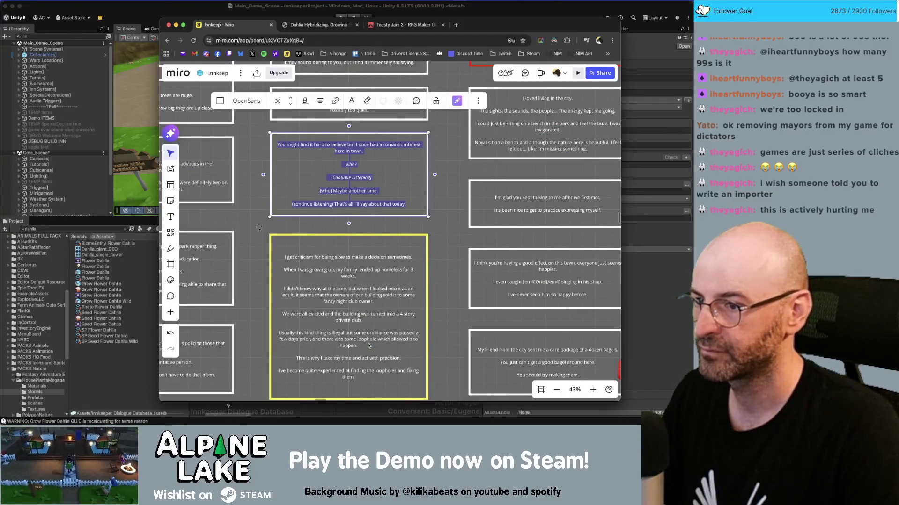
pyautogui.press('super+Tab')
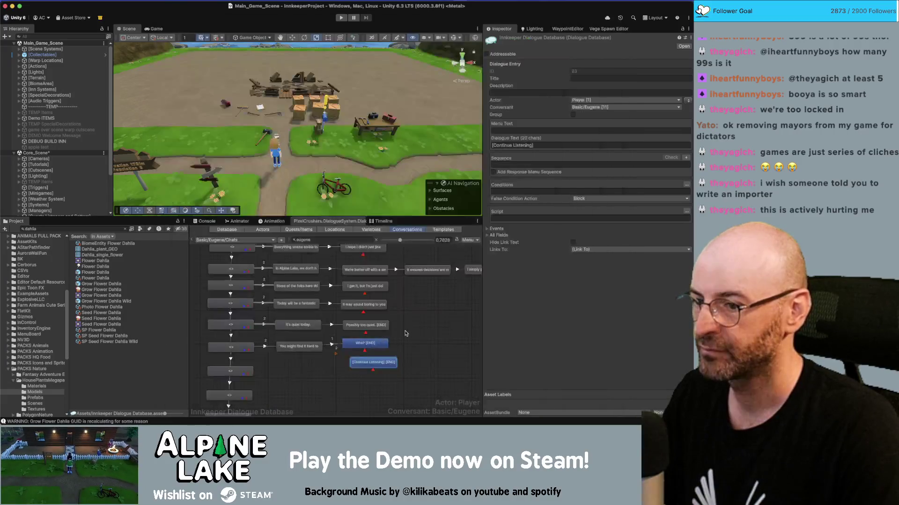
pyautogui.rightClick(371, 344)
pyautogui.click(381, 332)
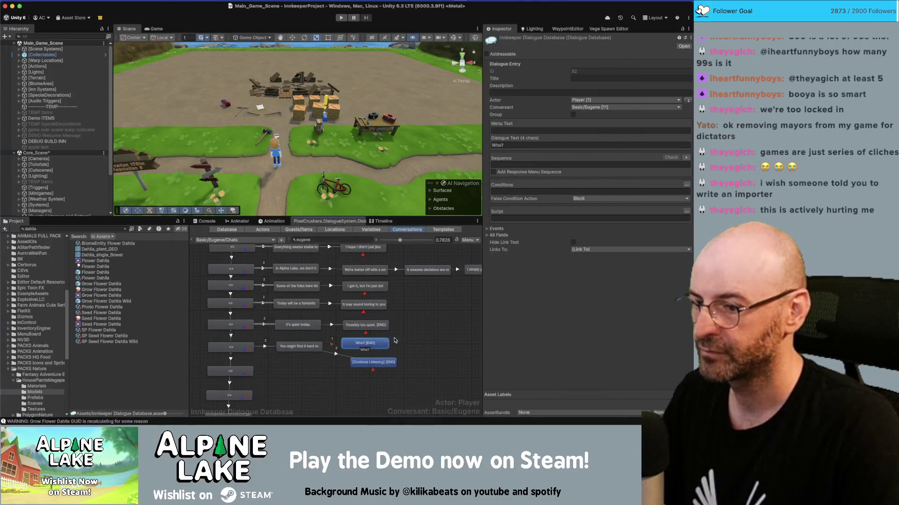
pyautogui.moveTo(373, 359)
pyautogui.mouseDown()
pyautogui.moveTo(421, 360)
pyautogui.moveTo(418, 344)
pyautogui.mouseUp()
pyautogui.click(539, 146)
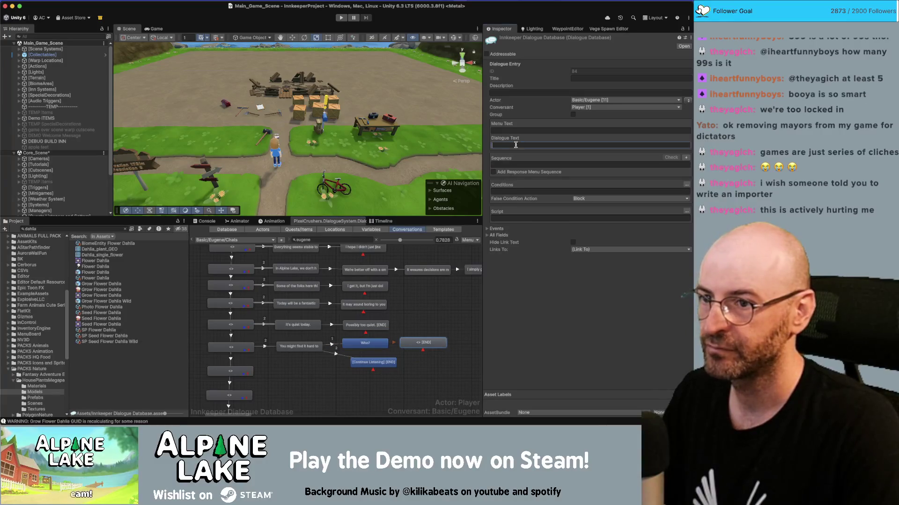
pyautogui.press('super+v')
pyautogui.press('BackSpace')
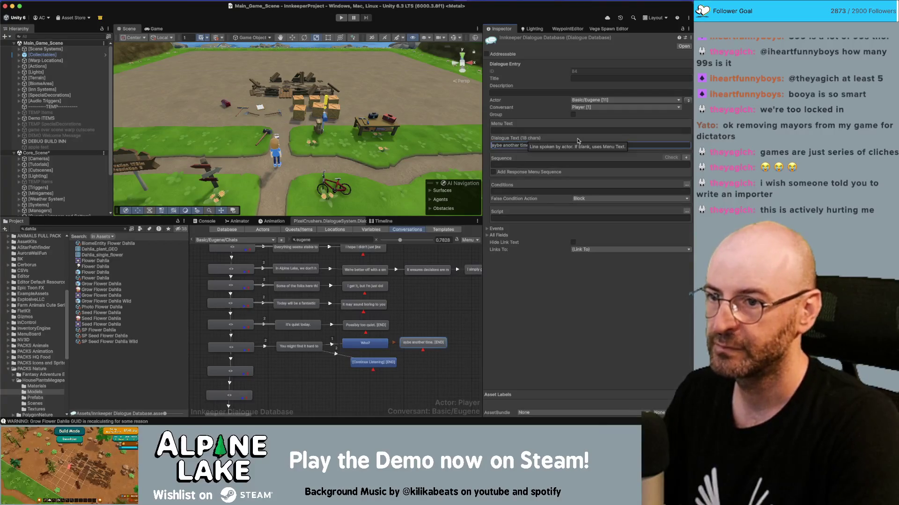
pyautogui.write('M')
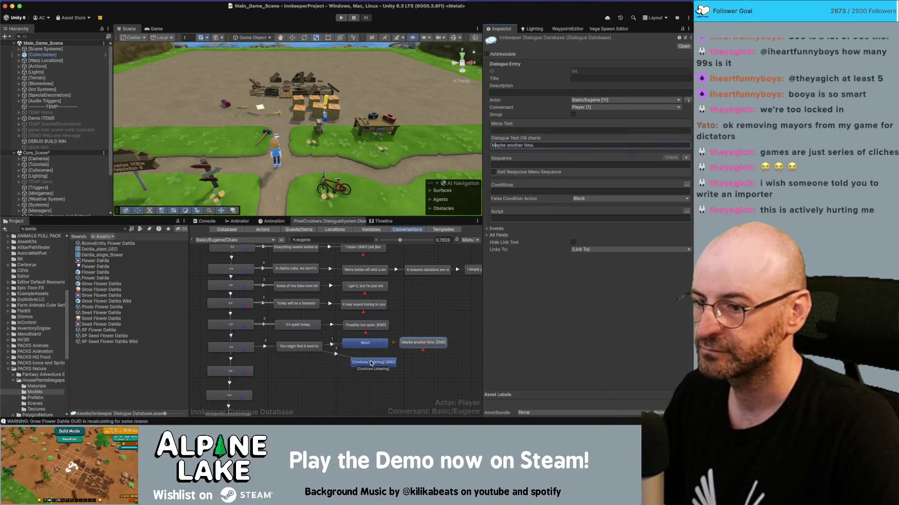
# Step: Add 'That's all I'll say about that today.' after '[Continue Listening]' and move both continuation nodes up-right
pyautogui.rightClick(372, 364)
pyautogui.click(383, 333)
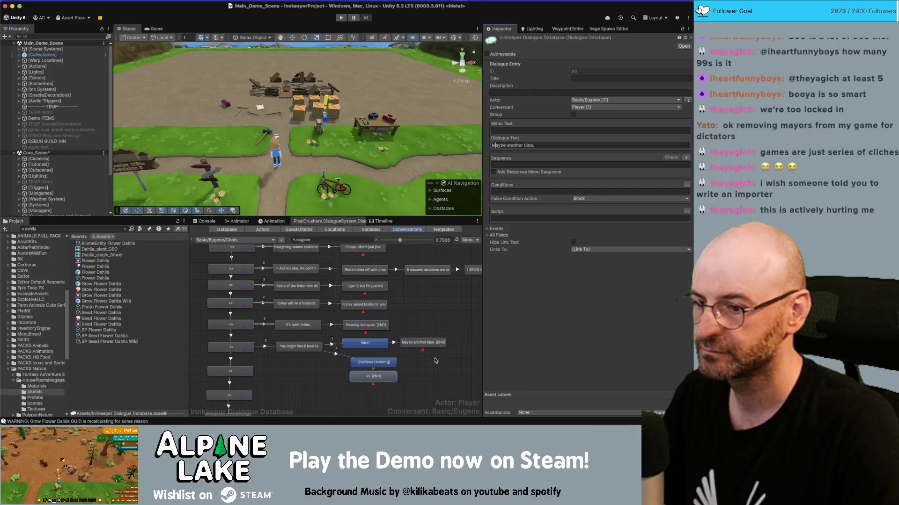
pyautogui.moveTo(374, 377); pyautogui.dragTo(433, 363)
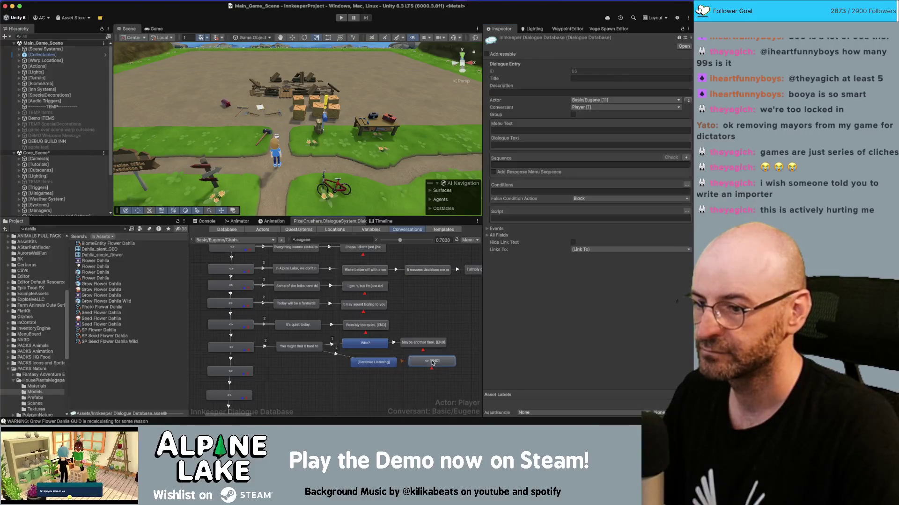
pyautogui.click(538, 145)
pyautogui.write("(continue listening) That's all I'll say about that today.")
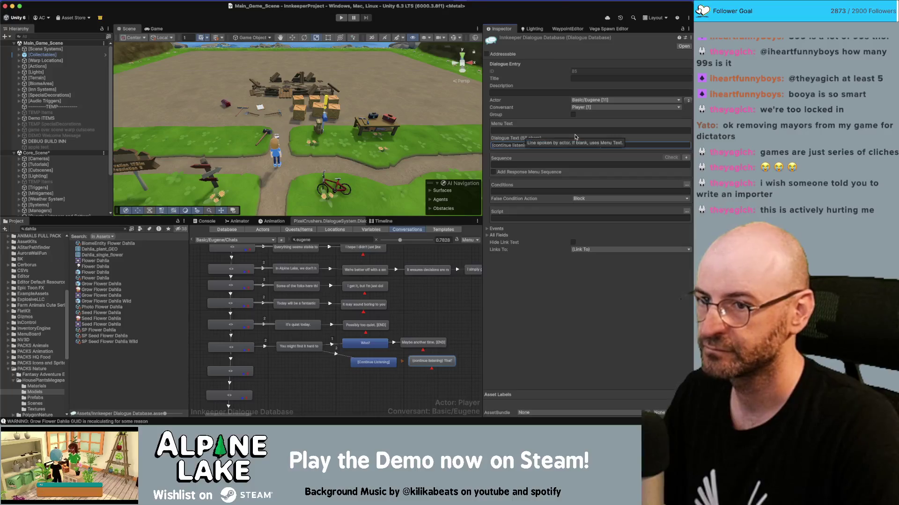
pyautogui.hotkey('alt', 'shift', 'Right')
pyautogui.hotkey('alt', 'shift', 'Right')
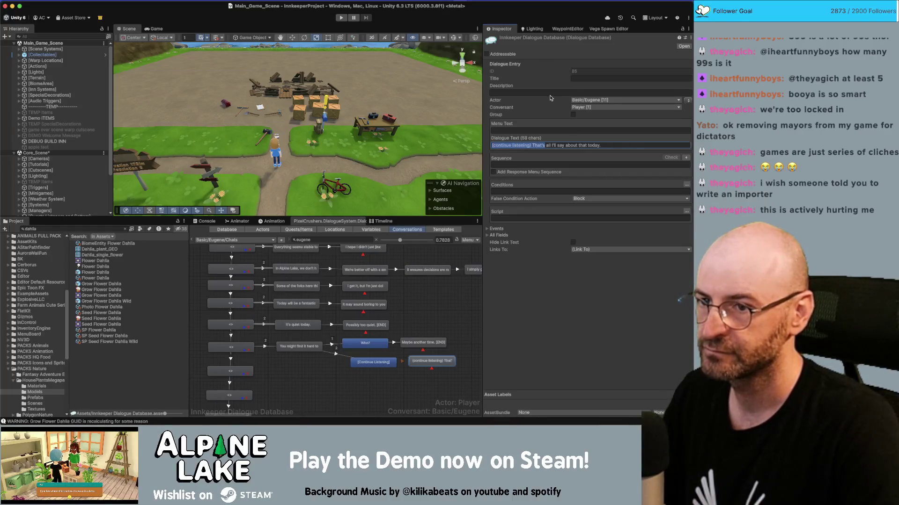
pyautogui.press('BackSpace')
pyautogui.keyDown('shift'); pyautogui.click(373, 362); pyautogui.keyUp('shift')
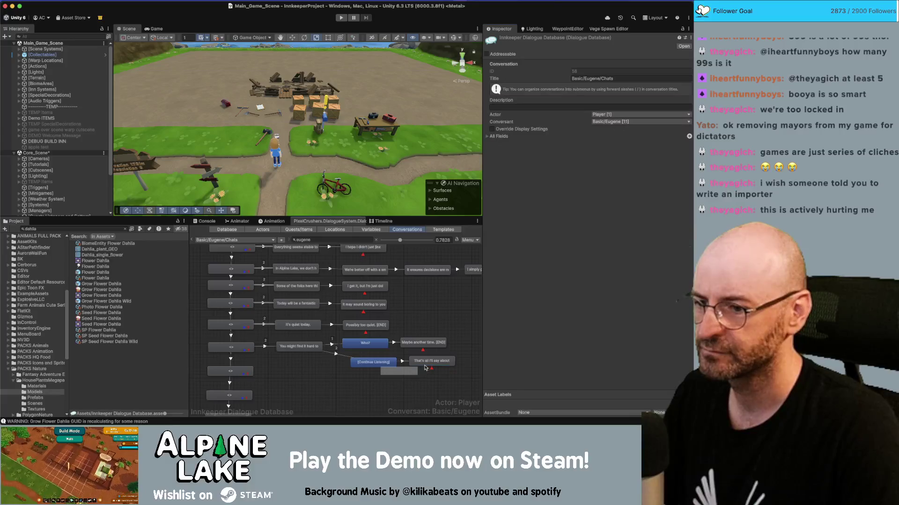
pyautogui.moveTo(431, 365); pyautogui.dragTo(453, 361)
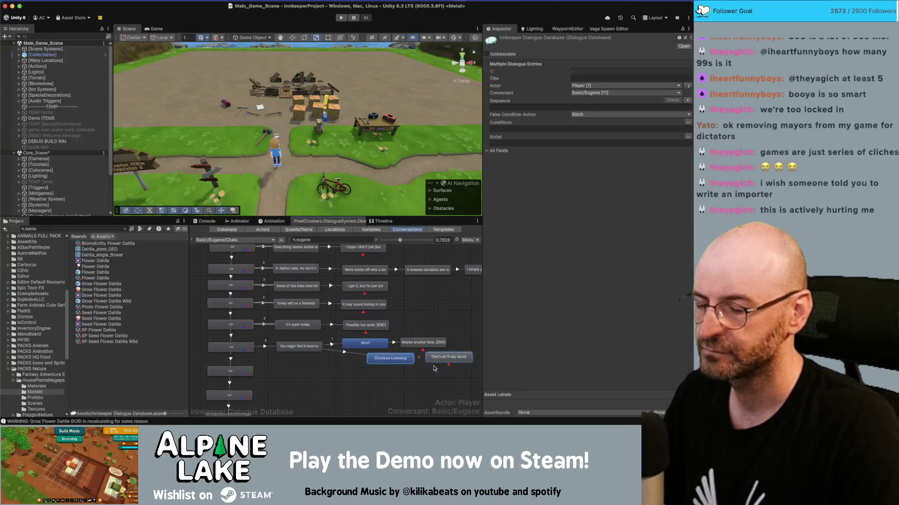
pyautogui.press('super+Tab')
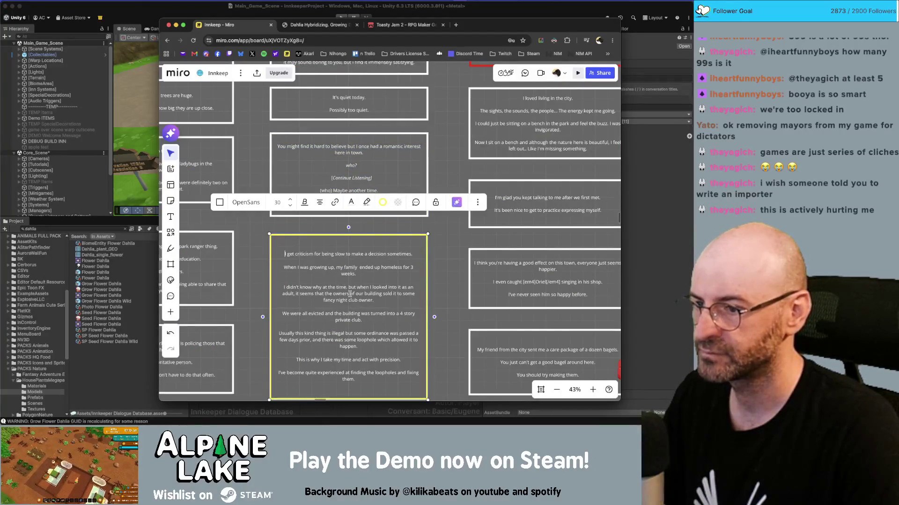
# Step: Copy the yellow-box backstory and add a node under the empty player node keeping only 'I get criticism for being…'
pyautogui.scroll(-2, 351, 280)
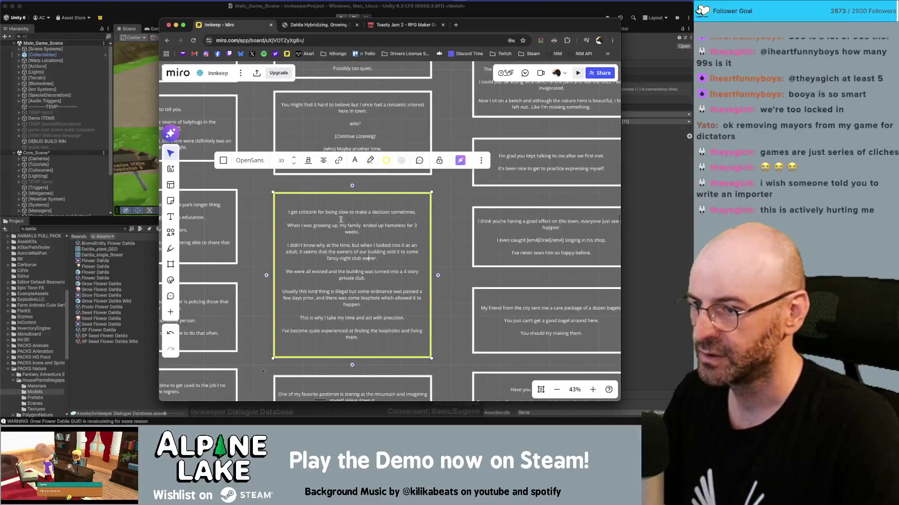
pyautogui.doubleClick(348, 237)
pyautogui.press('super+c')
pyautogui.press('super+Tab')
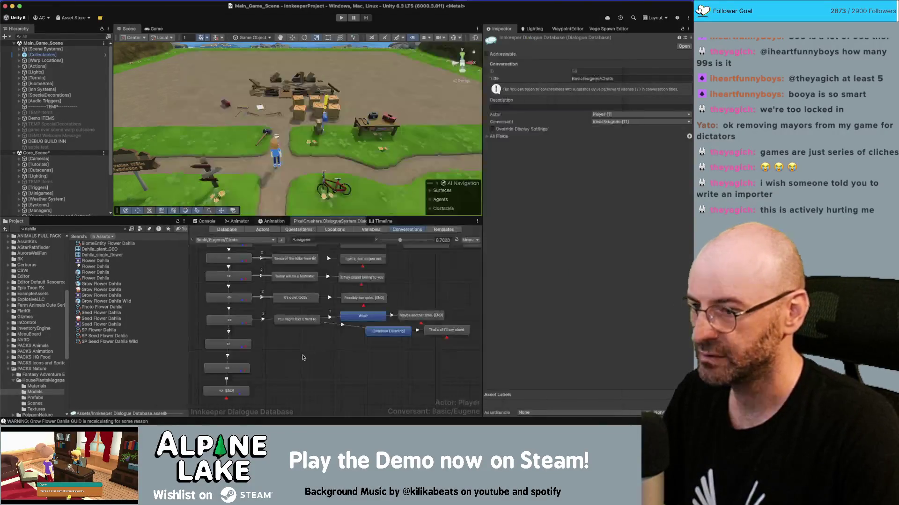
pyautogui.rightClick(256, 340)
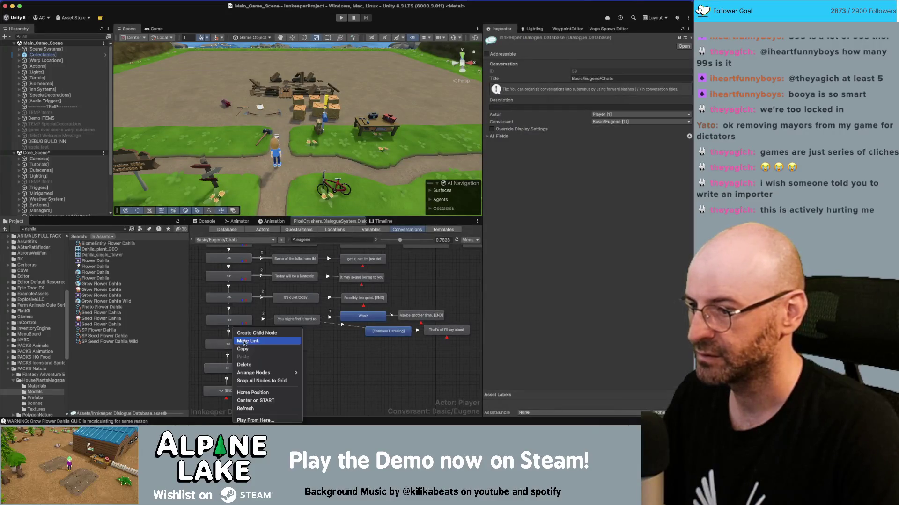
pyautogui.click(260, 329)
pyautogui.rightClick(233, 345)
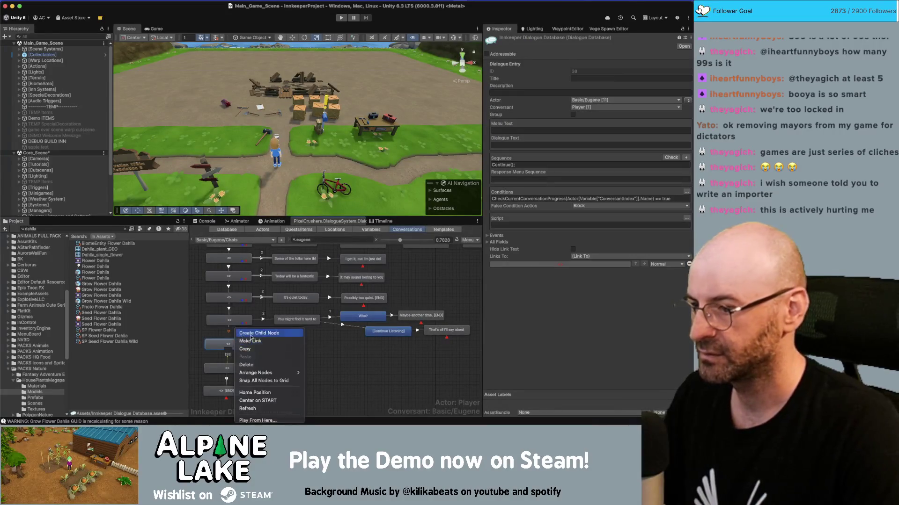
pyautogui.click(262, 329)
pyautogui.click(264, 321)
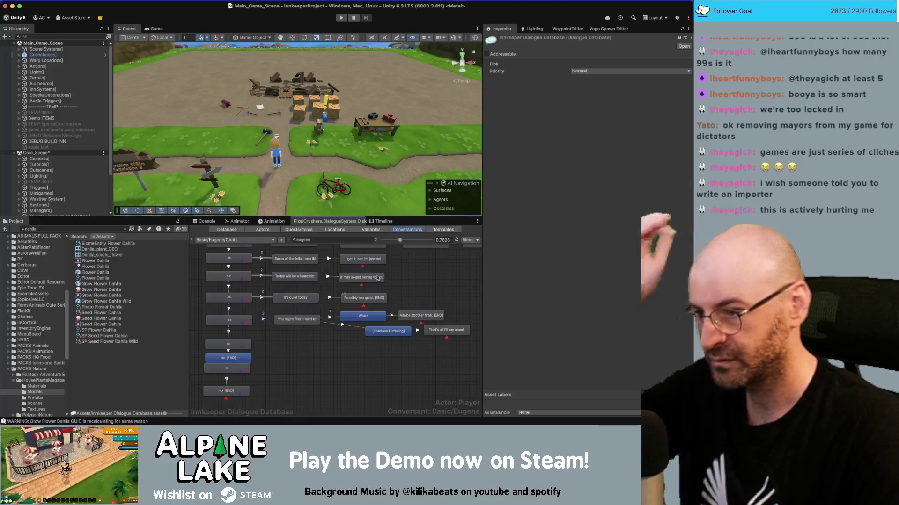
pyautogui.click(604, 71)
pyautogui.click(596, 90)
pyautogui.moveTo(232, 361)
pyautogui.mouseDown()
pyautogui.moveTo(288, 347)
pyautogui.moveTo(333, 350)
pyautogui.mouseUp()
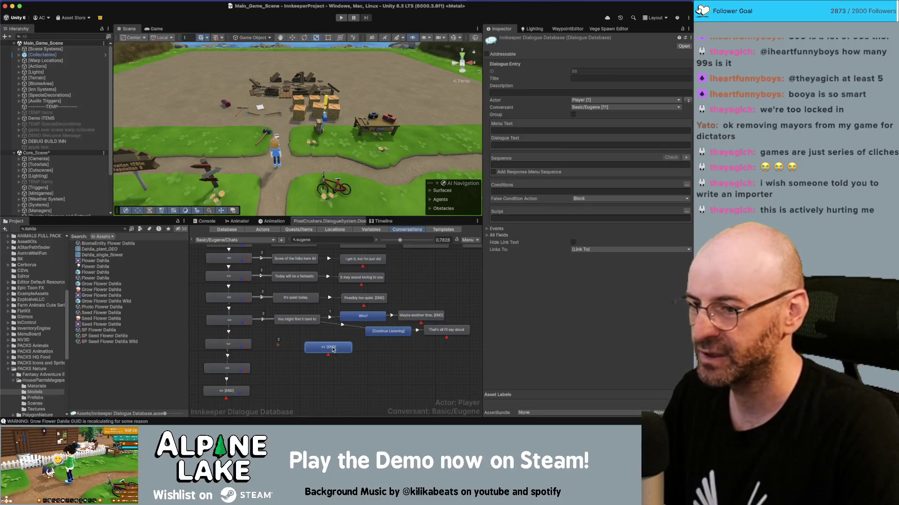
pyautogui.press('super+v')
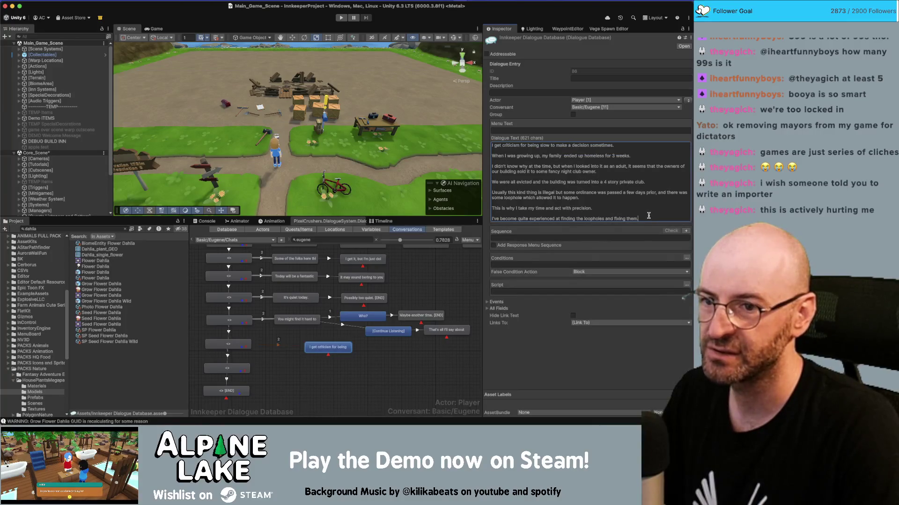
pyautogui.moveTo(648, 216)
pyautogui.mouseDown()
pyautogui.moveTo(538, 183)
pyautogui.moveTo(494, 157)
pyautogui.mouseUp()
pyautogui.hotkey('ctrl', 'c')
pyautogui.press('BackSpace')
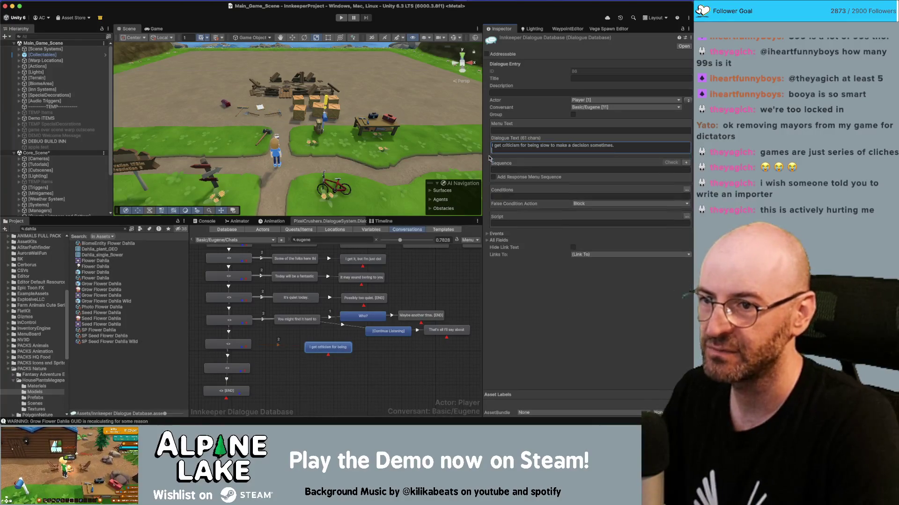
# Step: Add a child node after the criticism line holding only the growing-up/homeless paragraph
pyautogui.rightClick(337, 346)
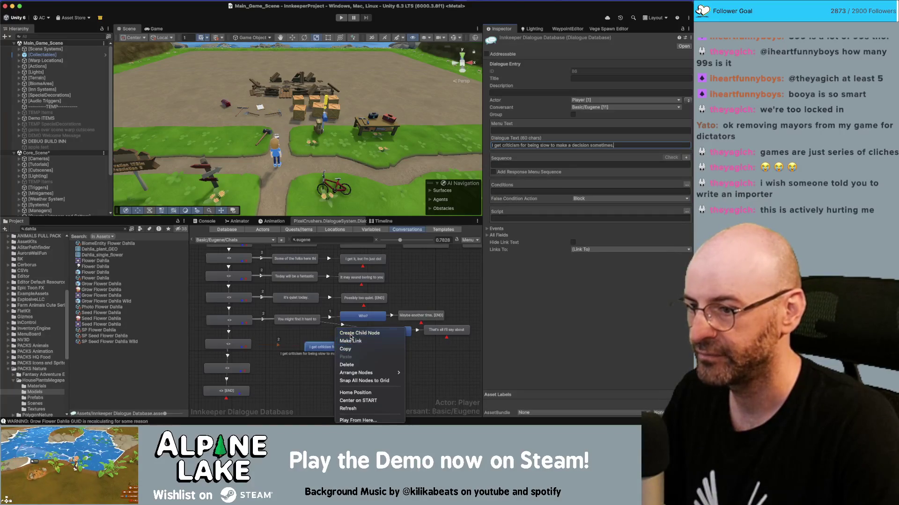
pyautogui.click(356, 333)
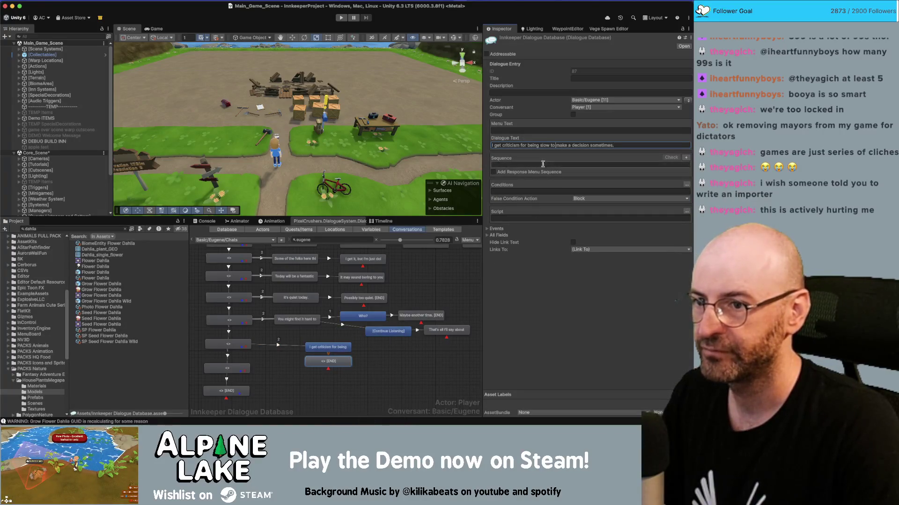
pyautogui.doubleClick(333, 363)
pyautogui.hotkey('ctrl', 'v')
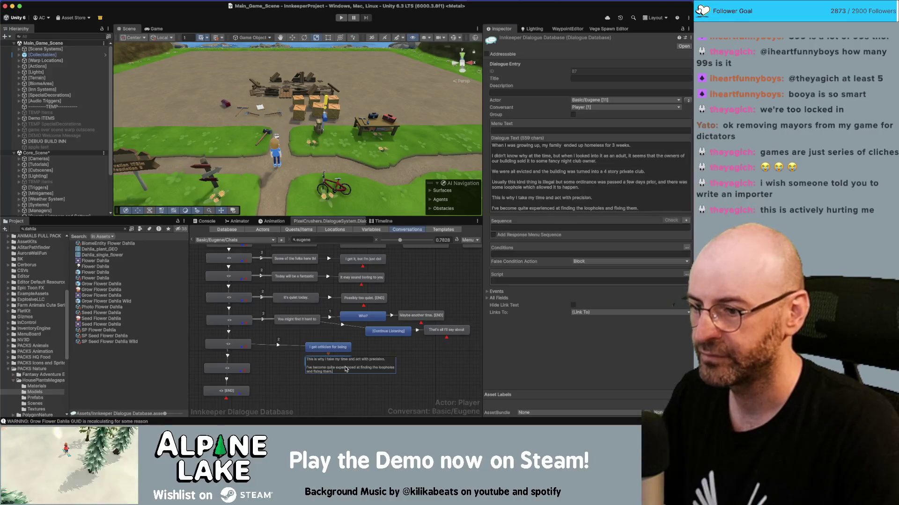
pyautogui.click(594, 182)
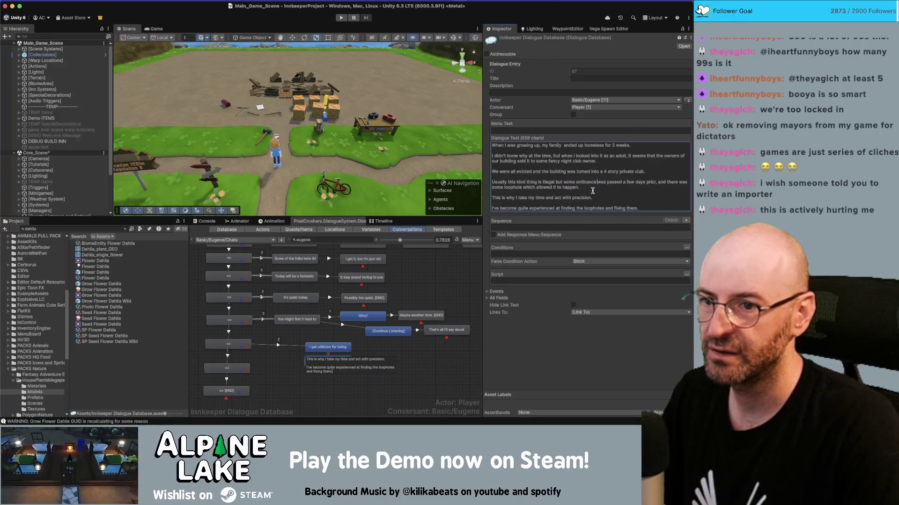
pyautogui.moveTo(647, 208)
pyautogui.mouseDown()
pyautogui.moveTo(534, 184)
pyautogui.moveTo(490, 157)
pyautogui.mouseUp()
pyautogui.hotkey('ctrl', 'x')
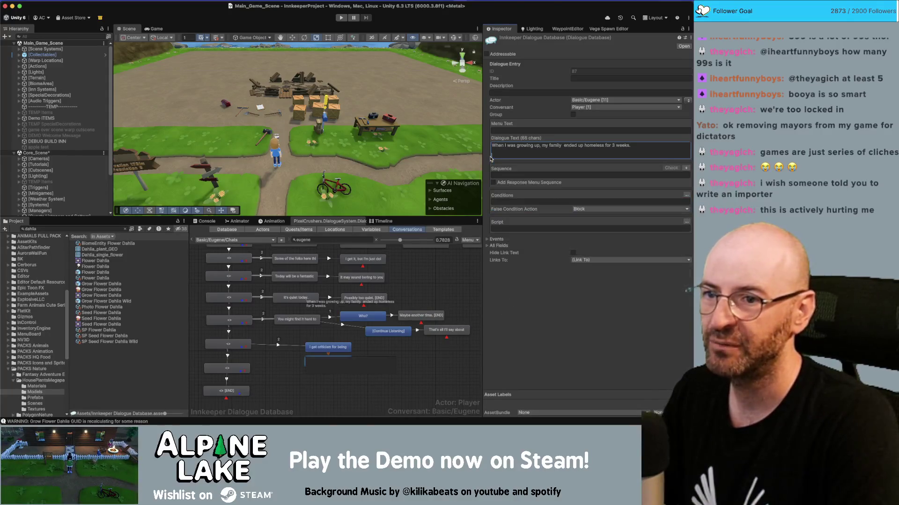
pyautogui.doubleClick(349, 368)
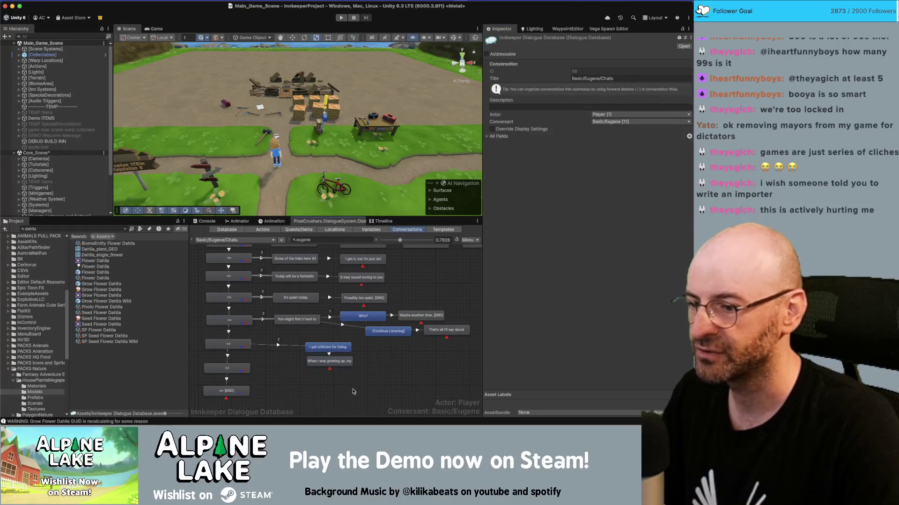
# Step: Add the next child node holding only the night-club paragraph
pyautogui.rightClick(341, 331)
pyautogui.click(347, 333)
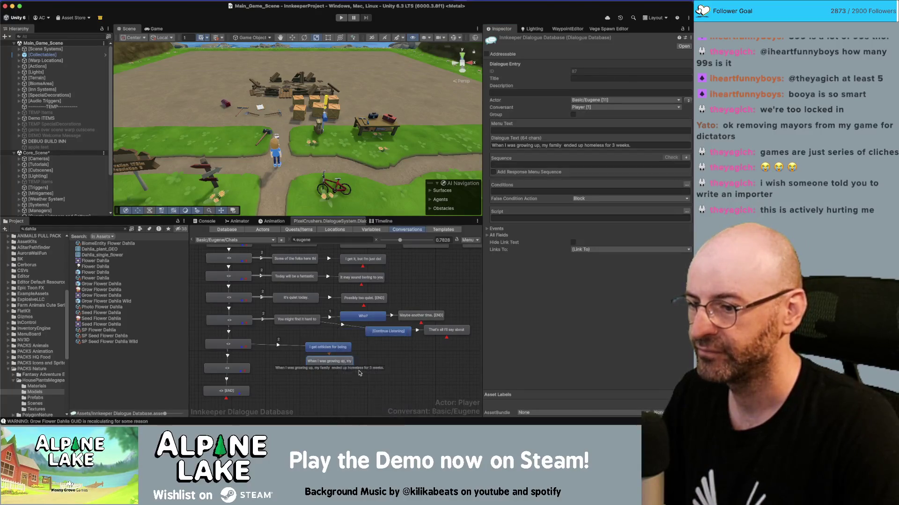
pyautogui.click(517, 146)
pyautogui.hotkey('ctrl', 'v')
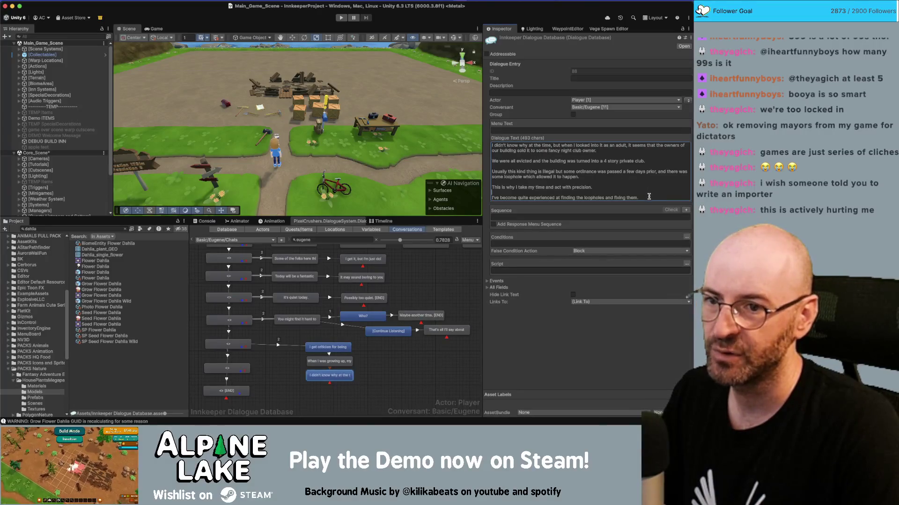
pyautogui.moveTo(648, 196); pyautogui.dragTo(485, 163)
pyautogui.press('BackSpace')
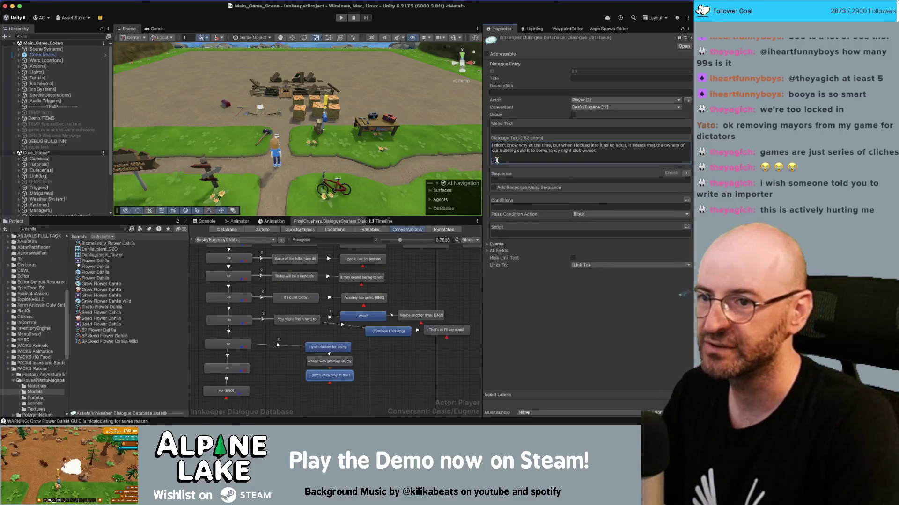
pyautogui.click(372, 367)
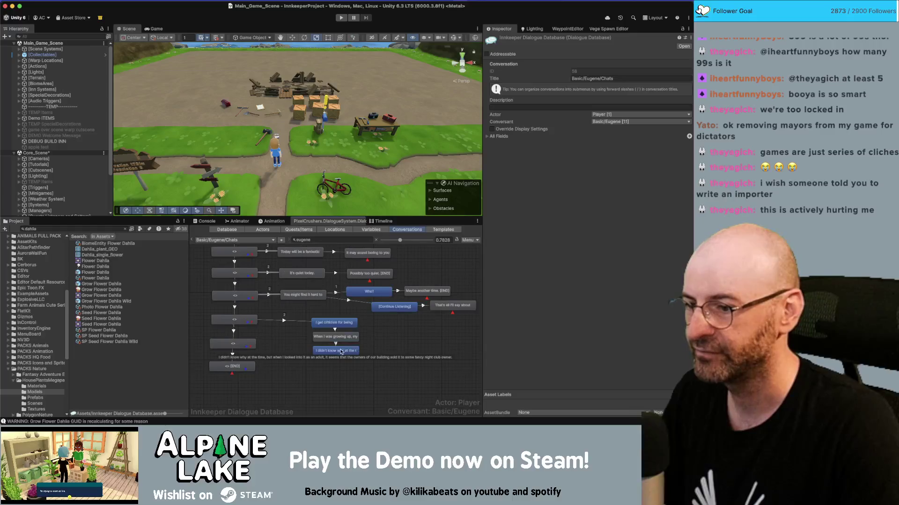
# Step: Add a child node under the 'I didn't know' node holding the eviction sentence
pyautogui.rightClick(370, 347)
pyautogui.click(370, 333)
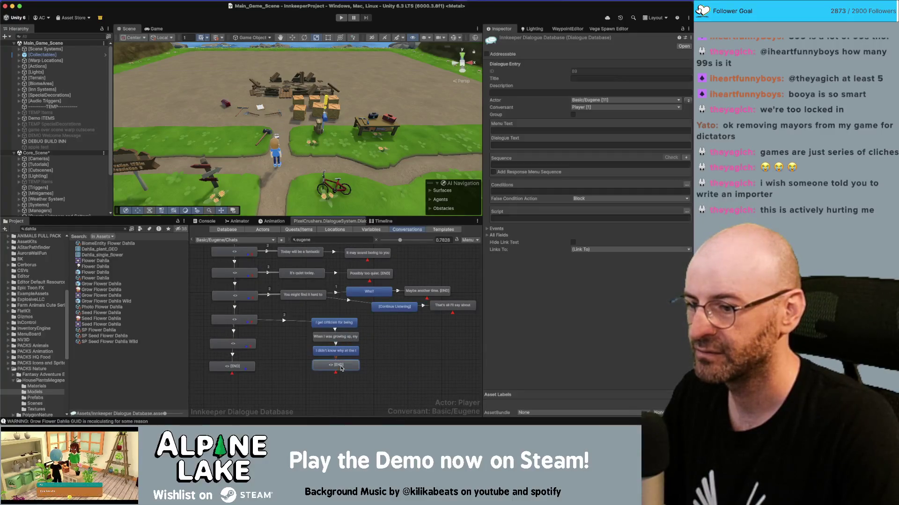
pyautogui.click(509, 146)
pyautogui.press('super+v')
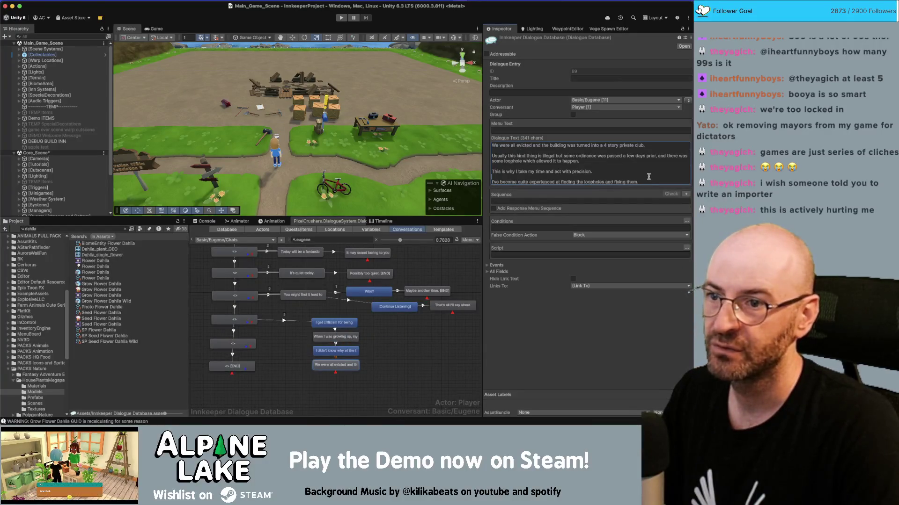
pyautogui.moveTo(646, 183); pyautogui.dragTo(482, 157)
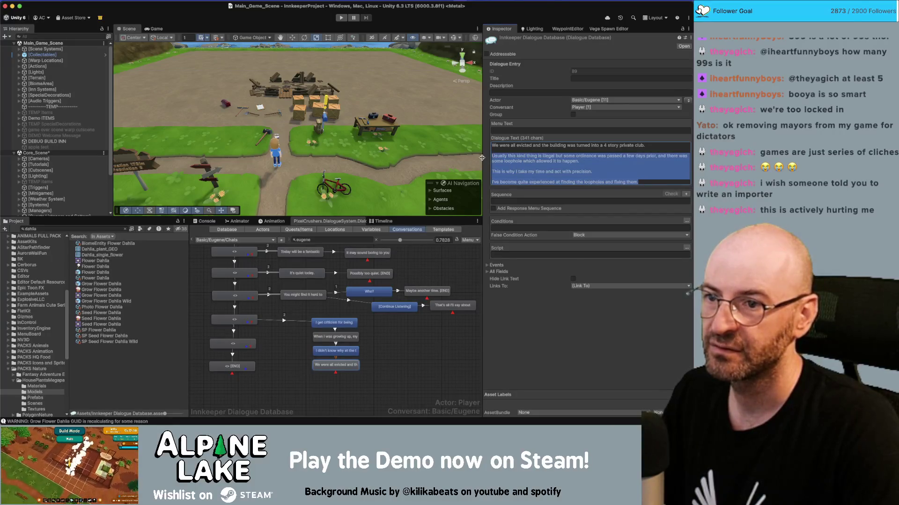
pyautogui.press('BackSpace')
pyautogui.press('BackSpace')
pyautogui.press('BackSpace')
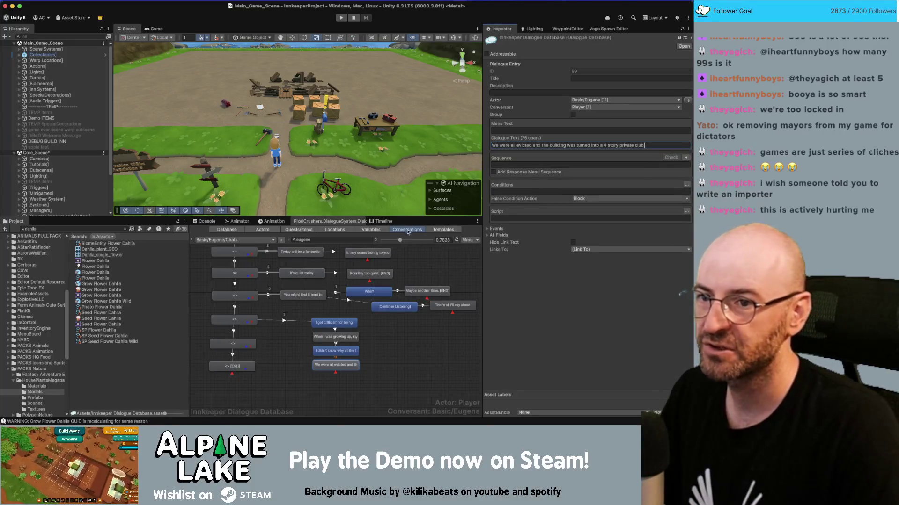
# Step: Add a final child node reading 'Usually this kind thing is illegal…' about the ordinance loophole
pyautogui.scroll(-3, 371, 377)
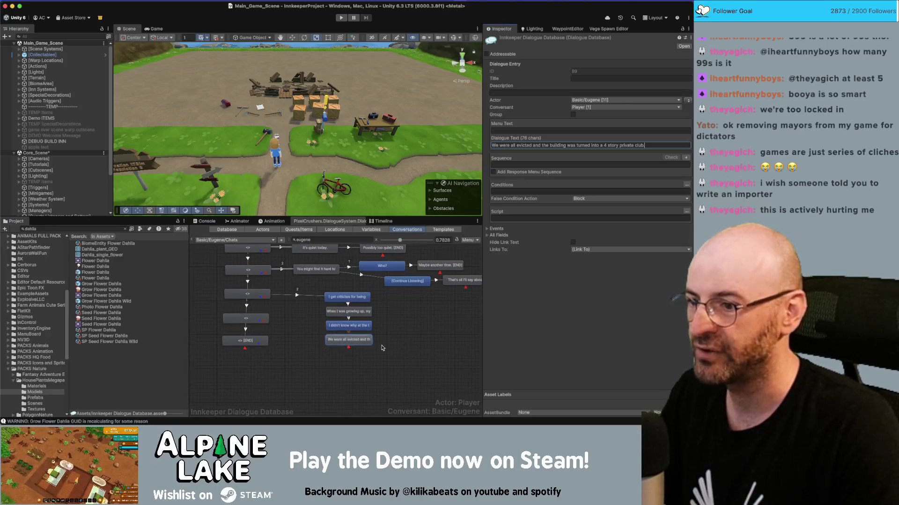
pyautogui.rightClick(352, 330)
pyautogui.click(361, 333)
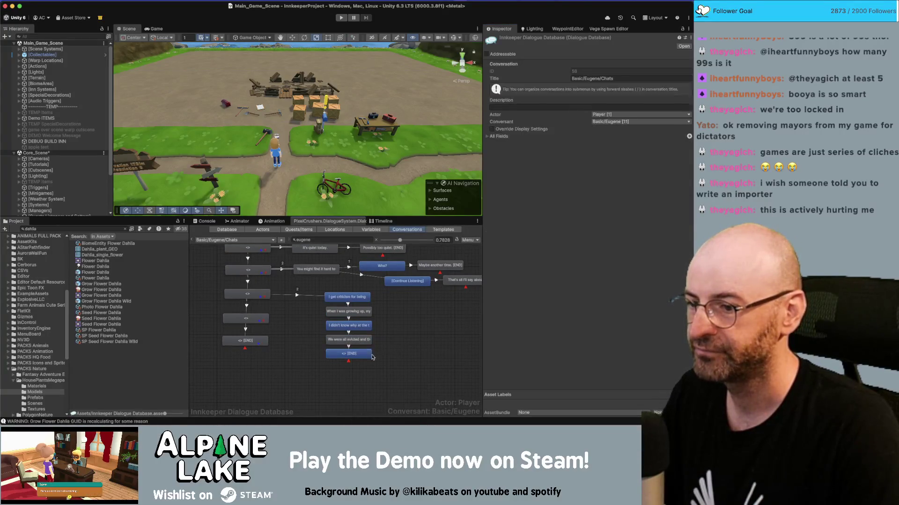
pyautogui.click(553, 145)
pyautogui.press('super+v')
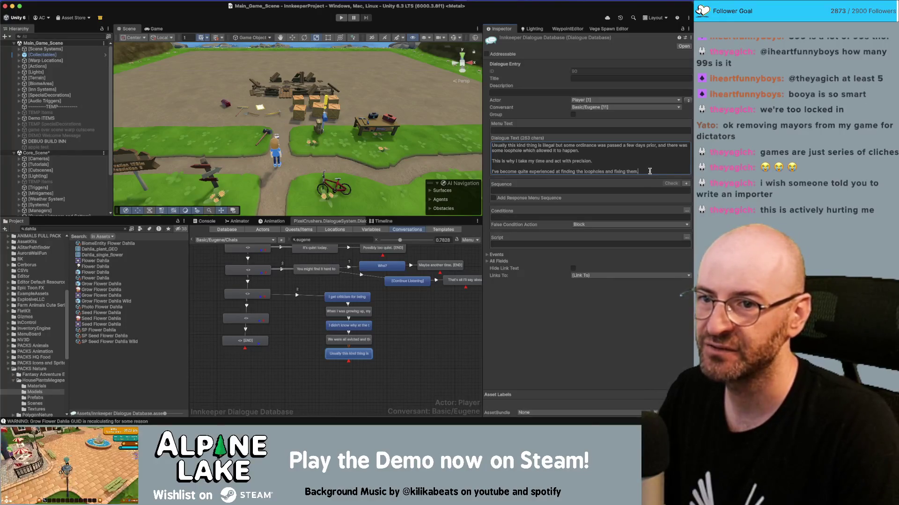
pyautogui.moveTo(583, 173)
pyautogui.mouseDown()
pyautogui.moveTo(487, 173)
pyautogui.moveTo(482, 157)
pyautogui.mouseUp()
pyautogui.press('BackSpace')
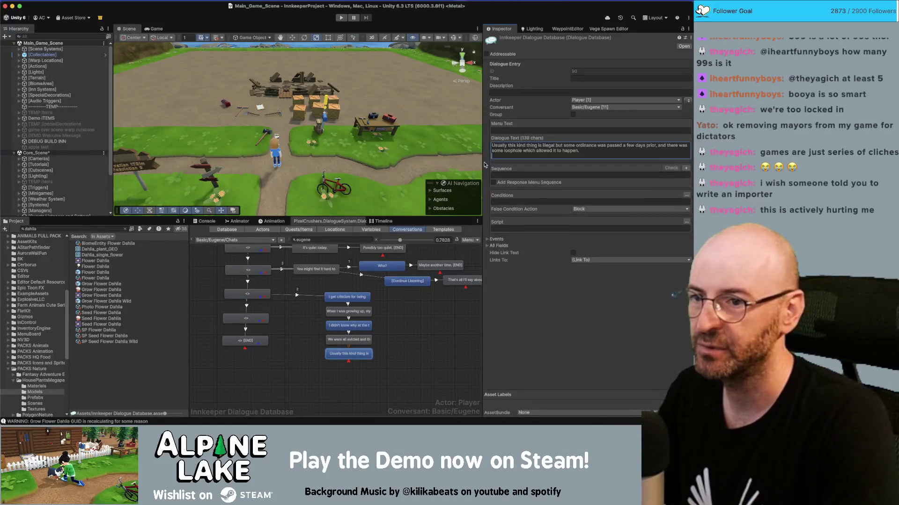
pyautogui.rightClick(367, 354)
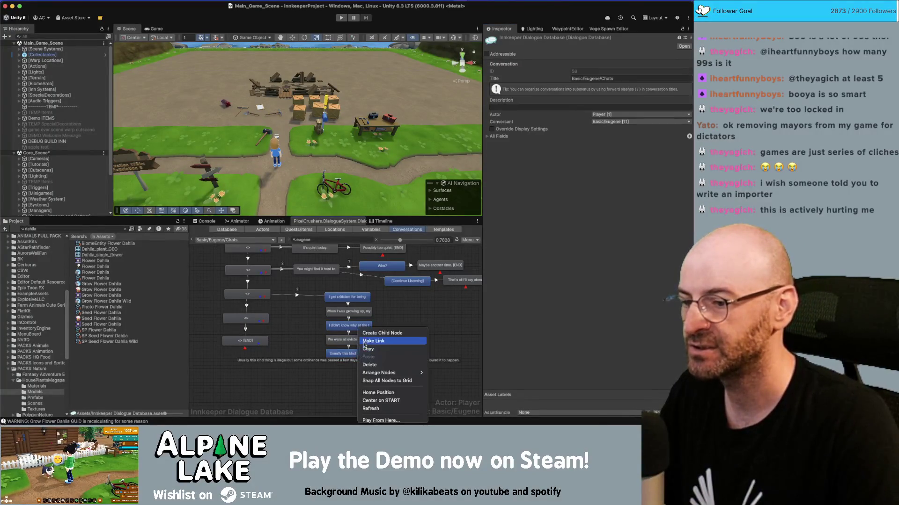
# Step: Add a child node with the pasted precision line, deleting its extra second line
pyautogui.click(374, 343)
pyautogui.click(511, 149)
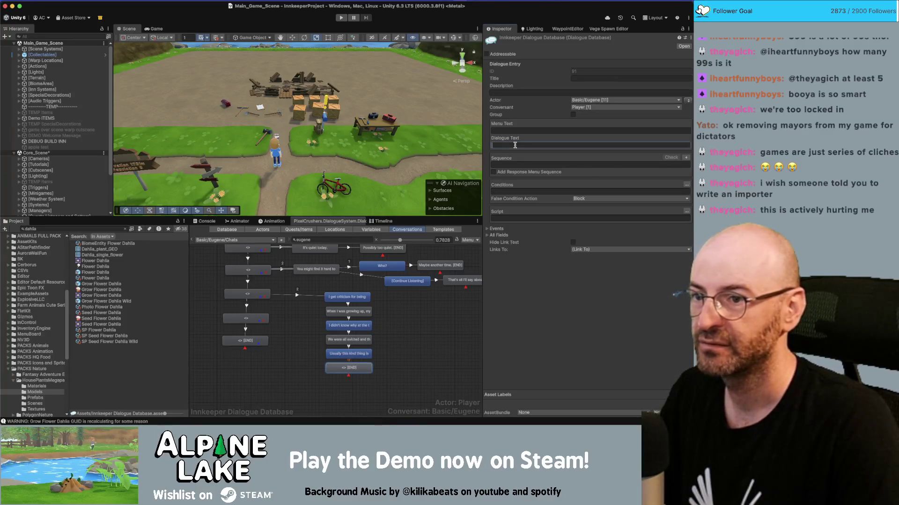
pyautogui.hotkey('ctrl', 'v')
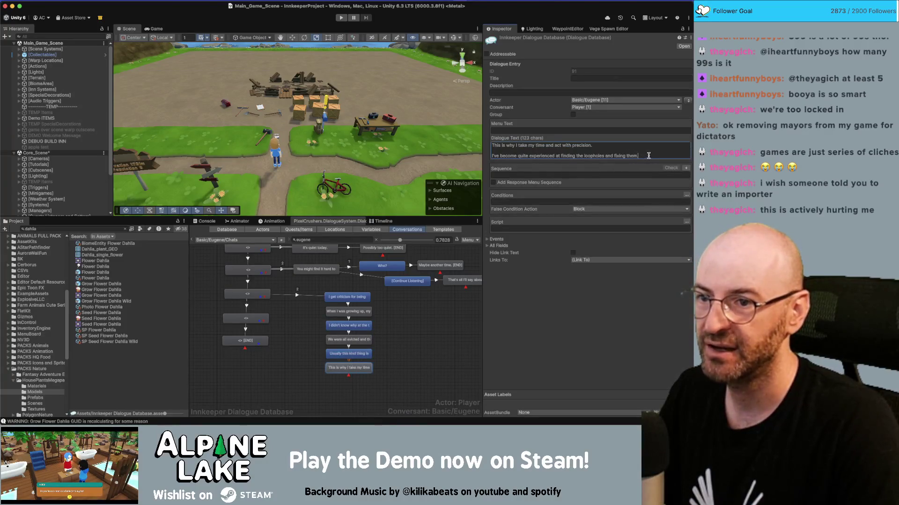
pyautogui.moveTo(643, 158); pyautogui.dragTo(476, 160)
pyautogui.press('BackSpace')
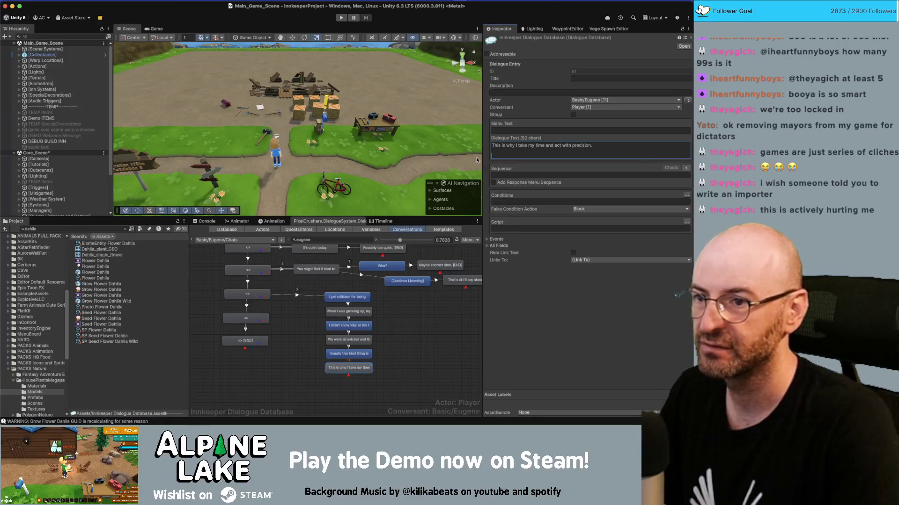
pyautogui.click(428, 306)
# Step: Add a child node after the precision line containing the loopholes line
pyautogui.rightClick(356, 327)
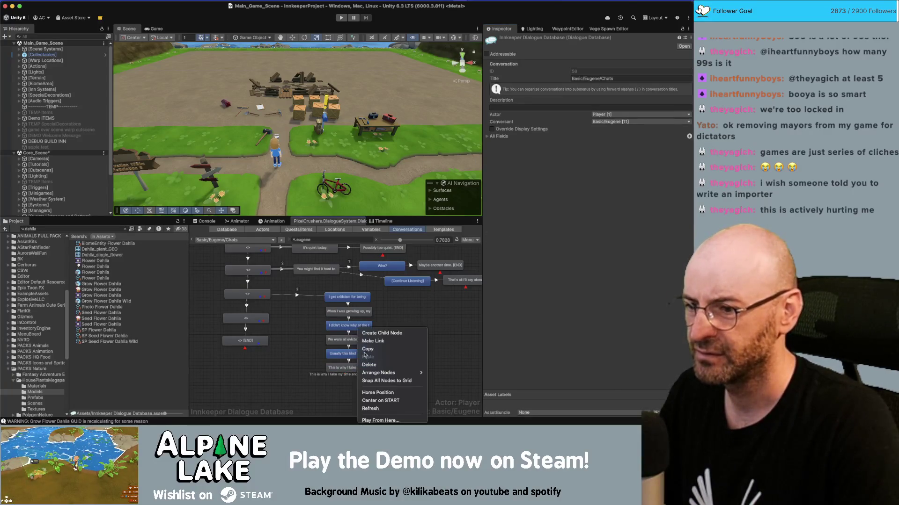
pyautogui.click(534, 127)
pyautogui.hotkey('ctrl', 'v')
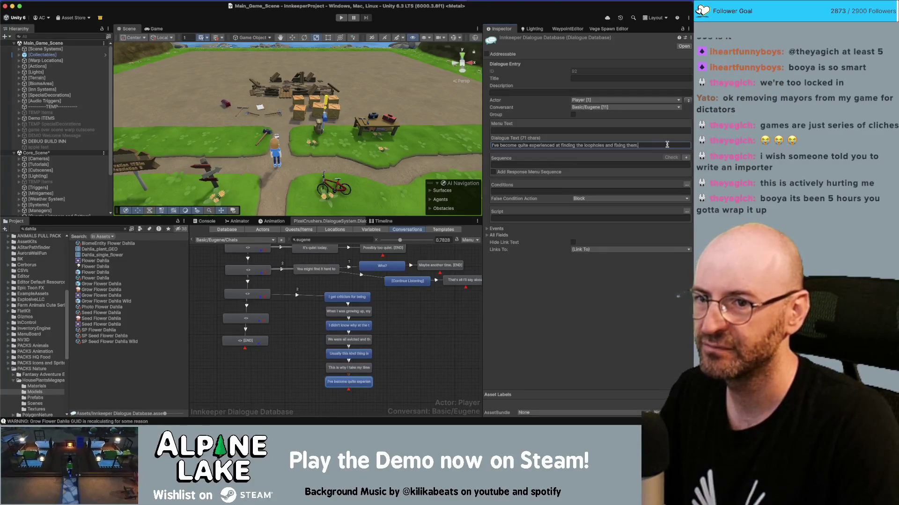
pyautogui.write('Now')
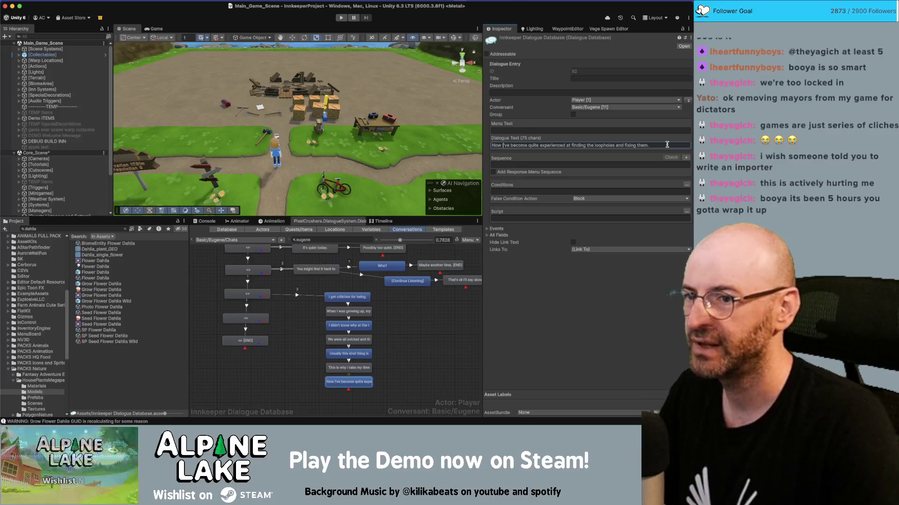
pyautogui.click(411, 352)
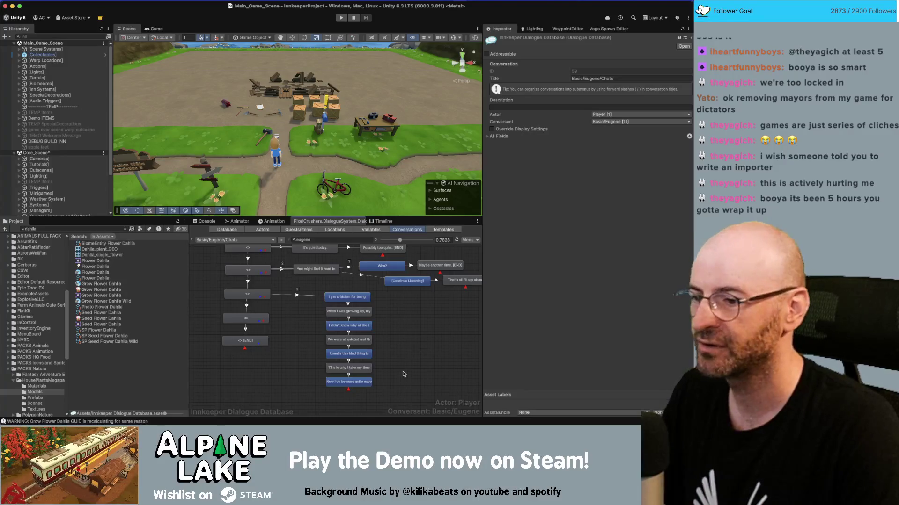
# Step: Shift the seven-node chain to the right and make Eugene its speaker
pyautogui.moveTo(380, 402); pyautogui.dragTo(300, 295)
pyautogui.moveTo(356, 299); pyautogui.dragTo(433, 302)
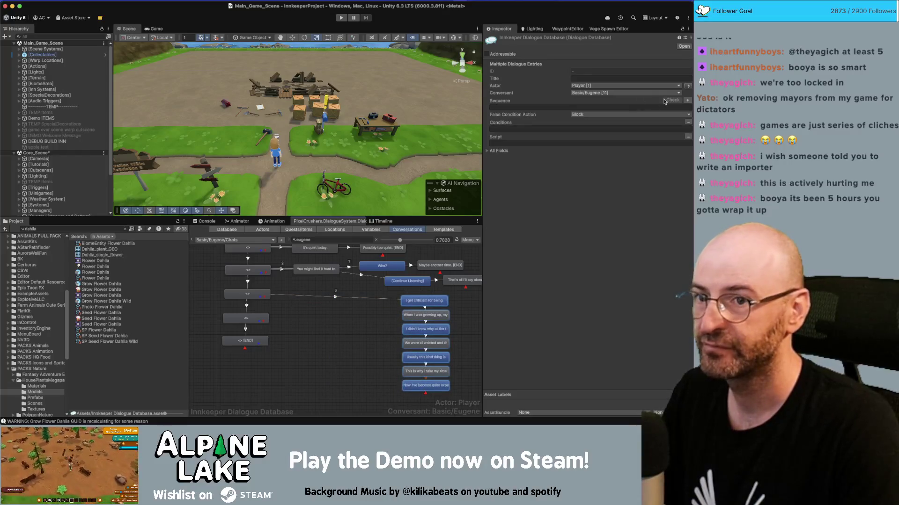
pyautogui.click(688, 87)
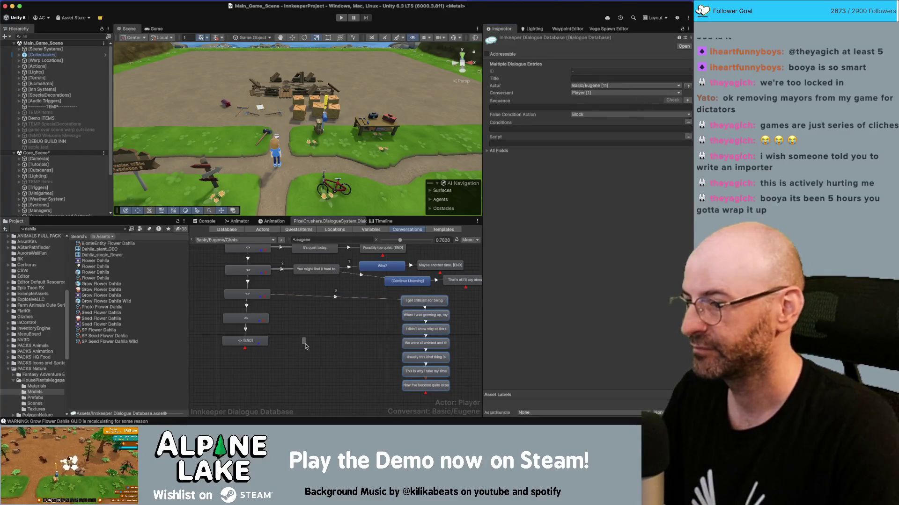
# Step: Copy the pastimes dialogue text from the Miro board
pyautogui.press('super+Tab')
pyautogui.press('Escape')
pyautogui.scroll(-5, 351, 243)
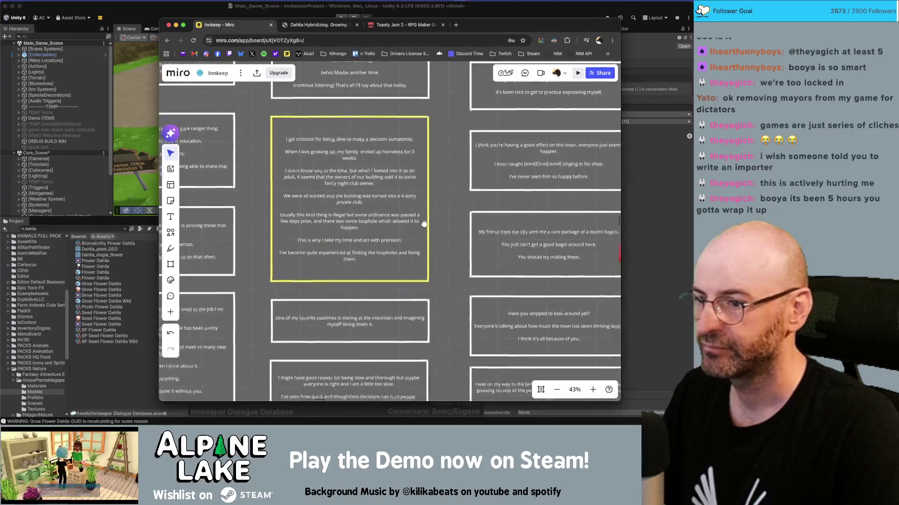
pyautogui.click(375, 226)
pyautogui.click(347, 227)
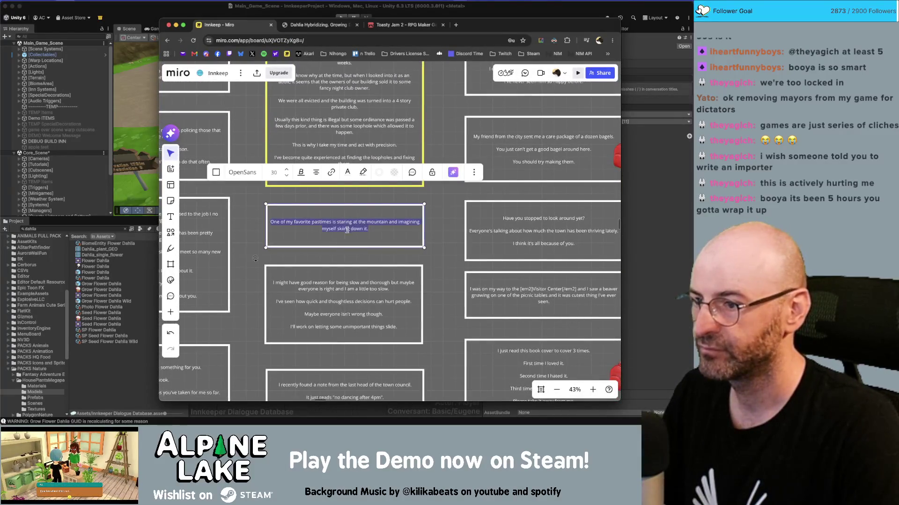
pyautogui.press('super+Tab')
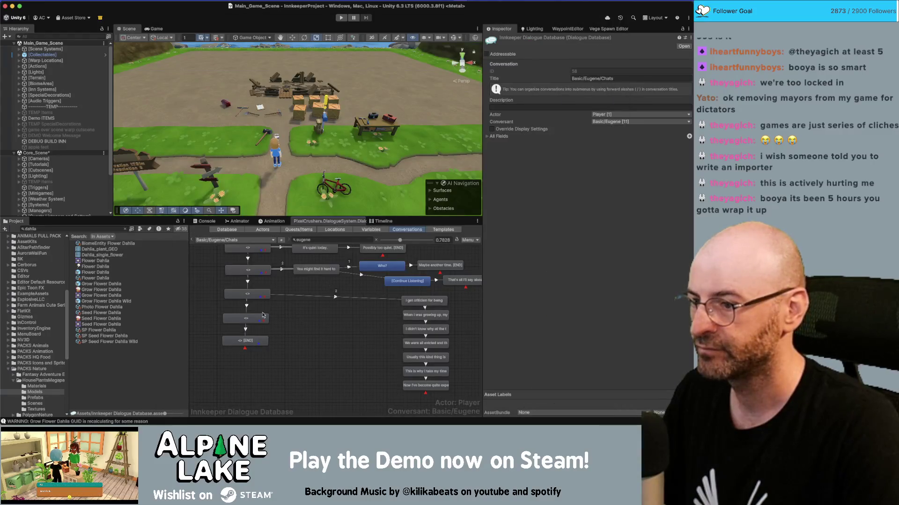
pyautogui.rightClick(263, 316)
# Step: Add a child node right of the lower hub with the pasted pastimes line
pyautogui.click(265, 330)
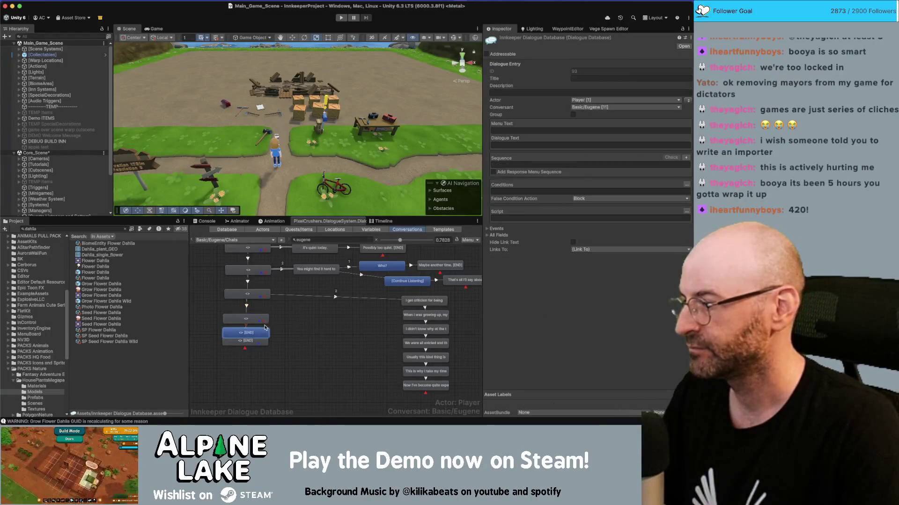
pyautogui.moveTo(264, 330); pyautogui.dragTo(334, 316)
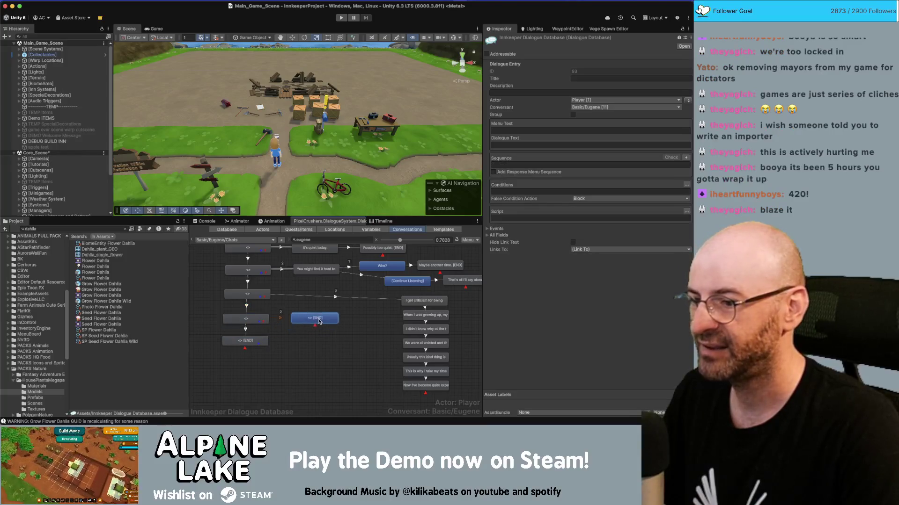
pyautogui.click(542, 145)
pyautogui.write('One of my favorite pastimes is staring at the mountain and imagining myself skiing down it.')
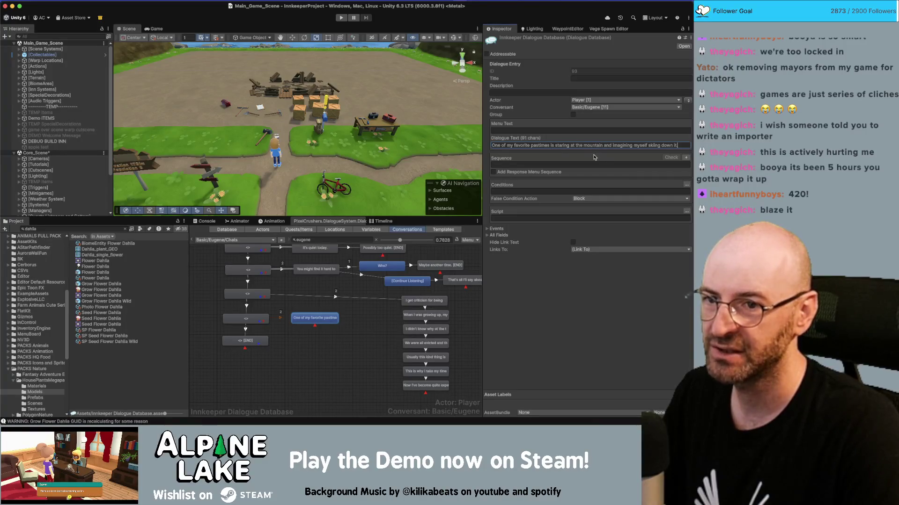
pyautogui.press('super+Tab')
pyautogui.press('super+Tab')
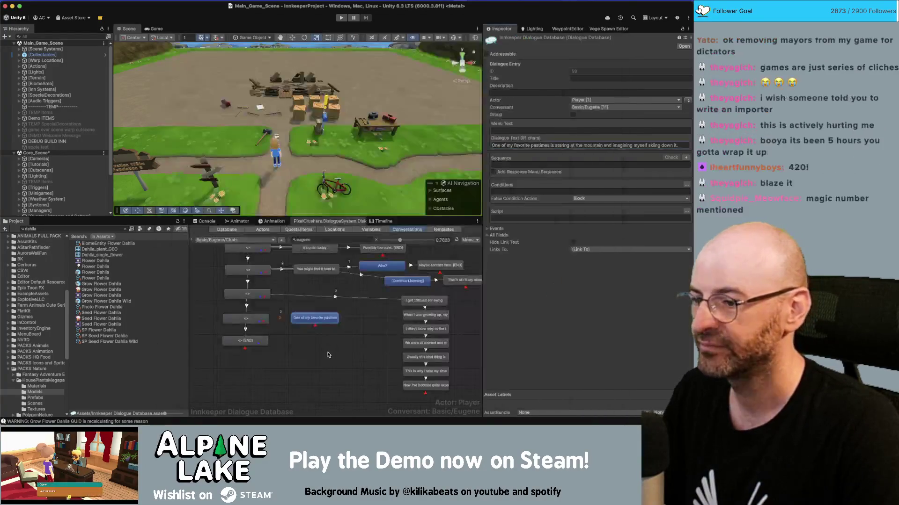
# Step: Move the lower END node further down and check the Miro board
pyautogui.click(244, 341)
pyautogui.moveTo(245, 341); pyautogui.dragTo(246, 366)
pyautogui.scroll(-2, 287, 314)
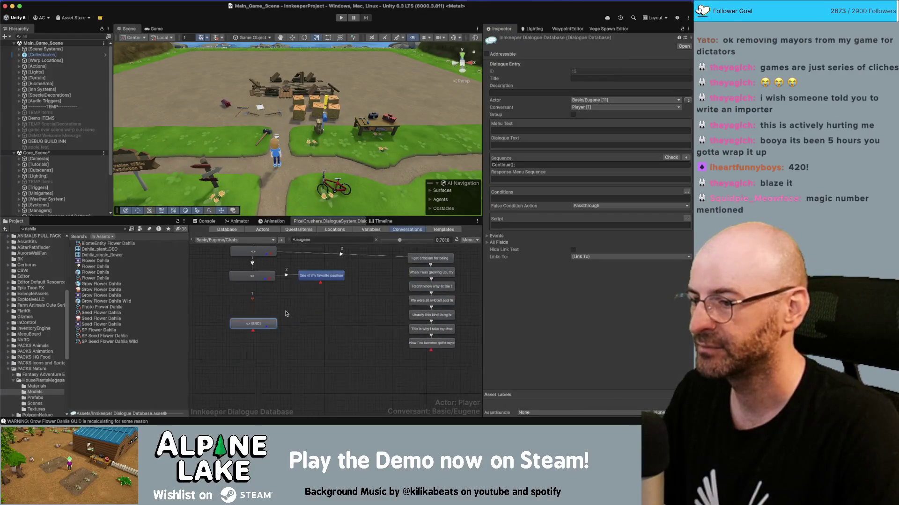
pyautogui.press('super+Tab')
pyautogui.scroll(-5, 393, 221)
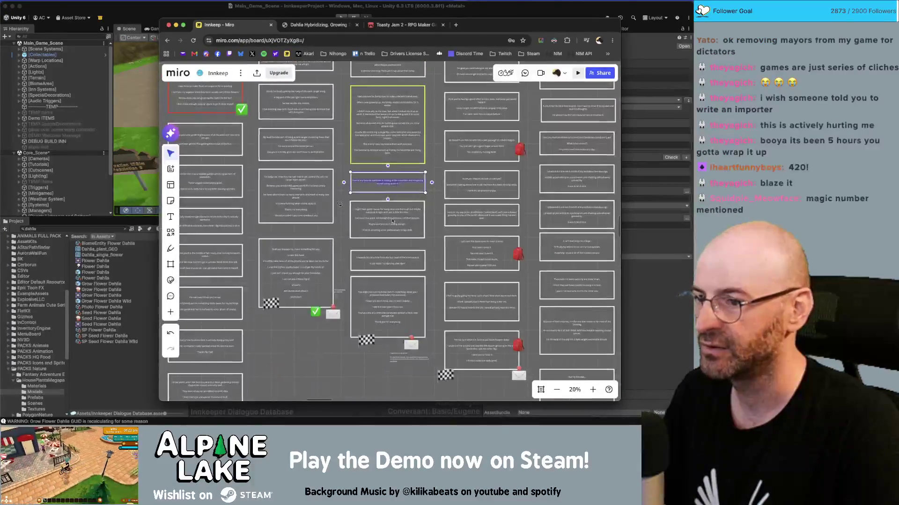
pyautogui.press('super+Tab')
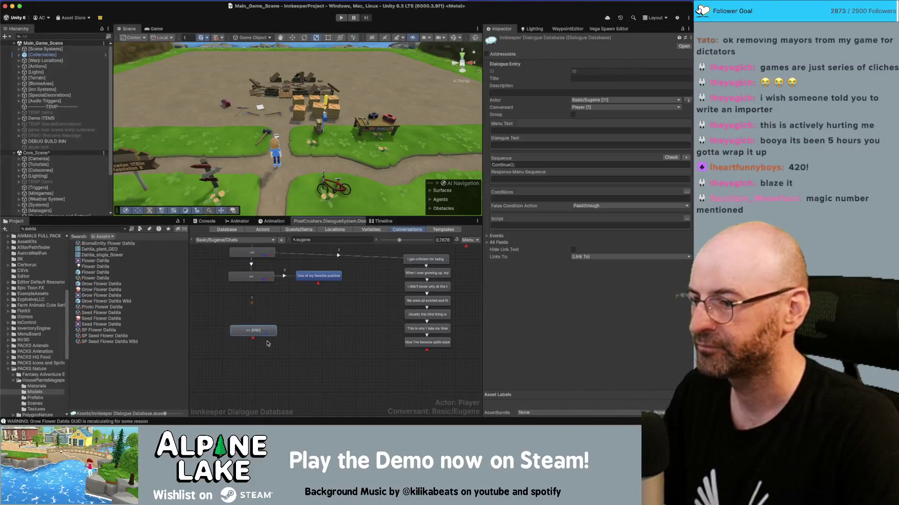
# Step: Add a three-node chain under the second hub node, spoken by Eugene
pyautogui.rightClick(256, 277)
pyautogui.click(261, 287)
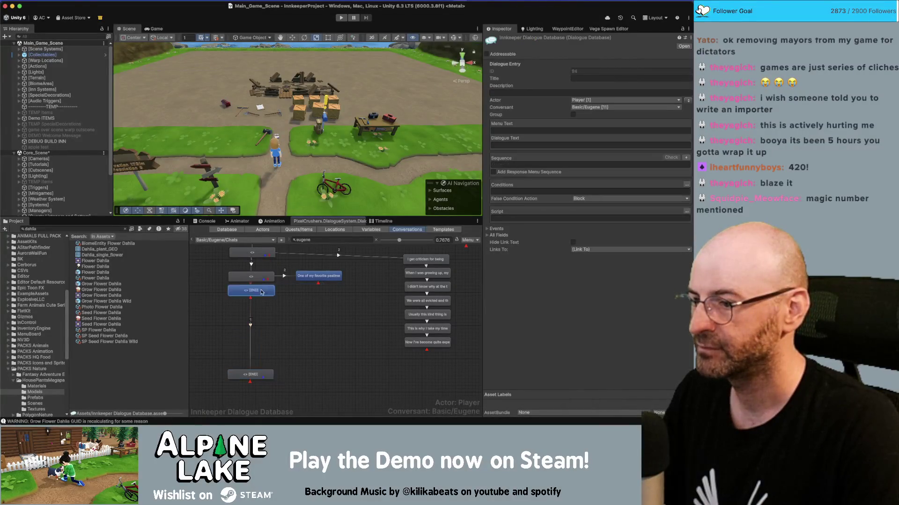
pyautogui.rightClick(261, 292)
pyautogui.click(263, 301)
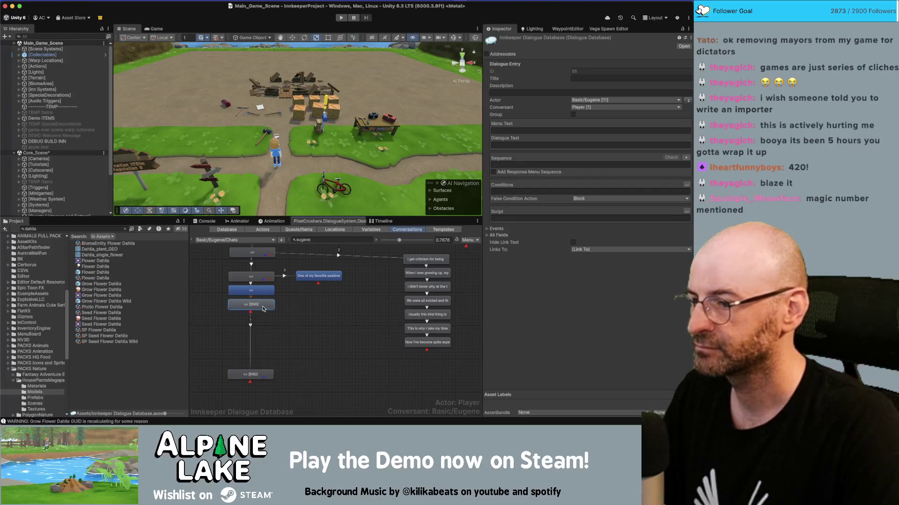
pyautogui.rightClick(263, 309)
pyautogui.click(264, 316)
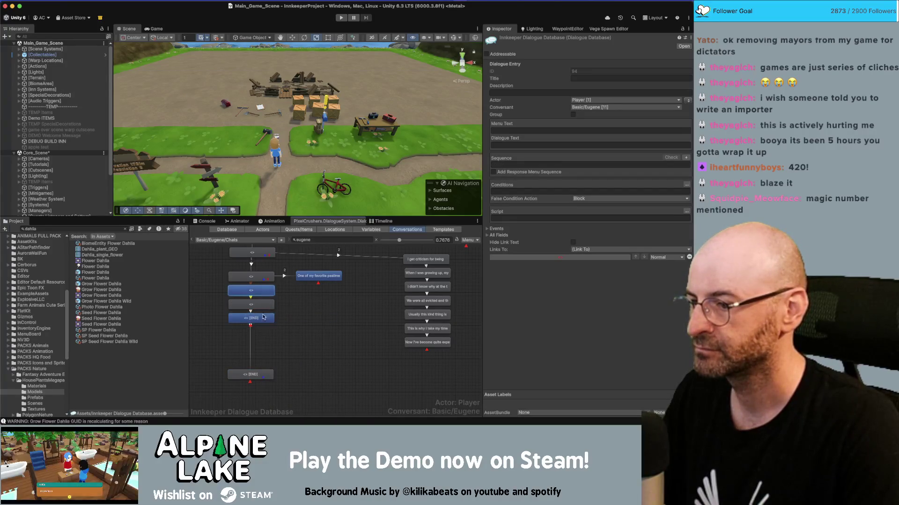
pyautogui.keyDown('shift'); pyautogui.click(263, 317); pyautogui.keyUp('shift')
pyautogui.click(686, 86)
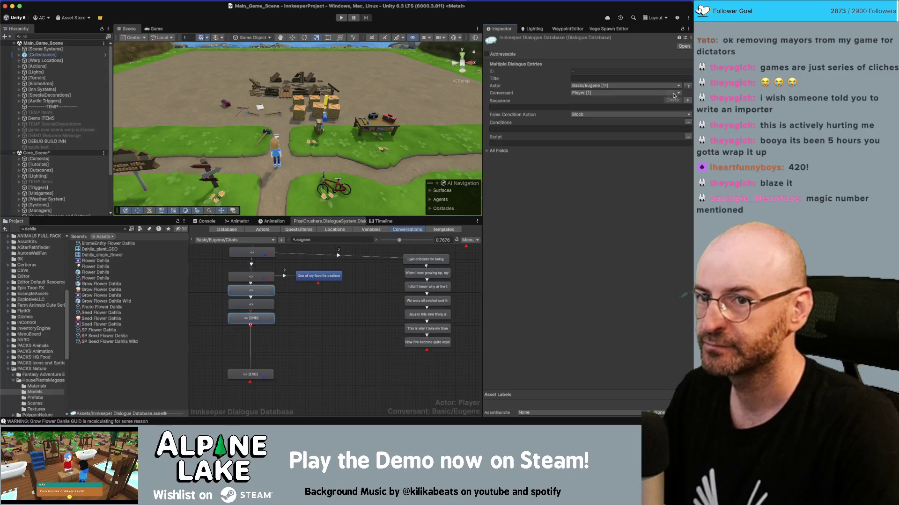
# Step: Give the three new nodes the same condition as their hub node
pyautogui.click(252, 276)
pyautogui.click(550, 199)
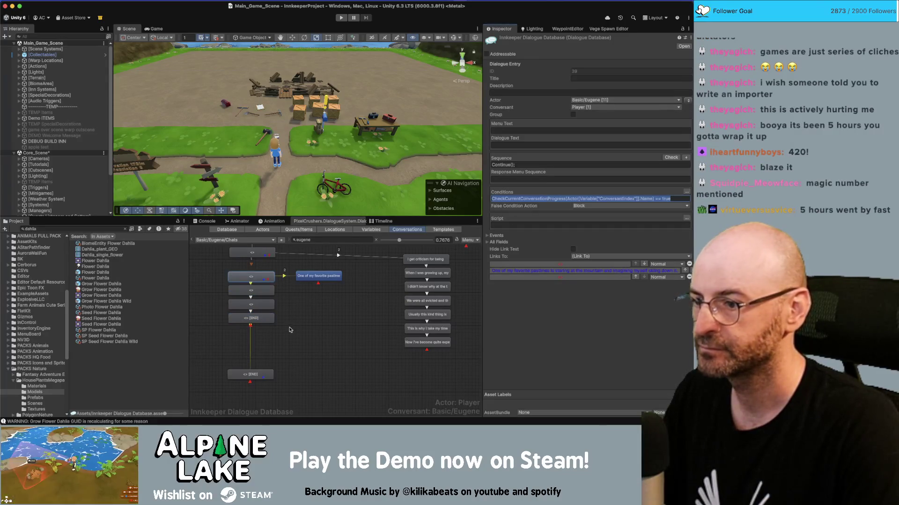
pyautogui.moveTo(290, 330); pyautogui.dragTo(247, 294)
pyautogui.click(509, 130)
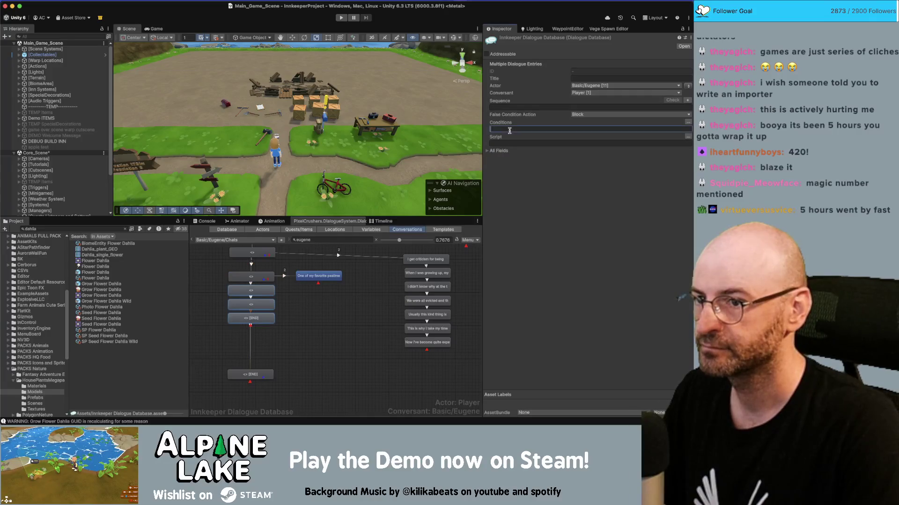
pyautogui.click(252, 276)
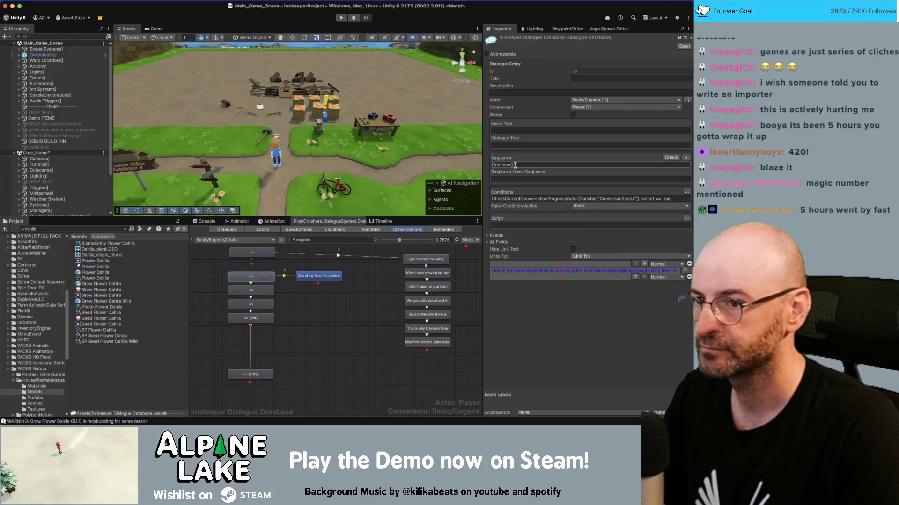
pyautogui.moveTo(280, 336); pyautogui.dragTo(260, 293)
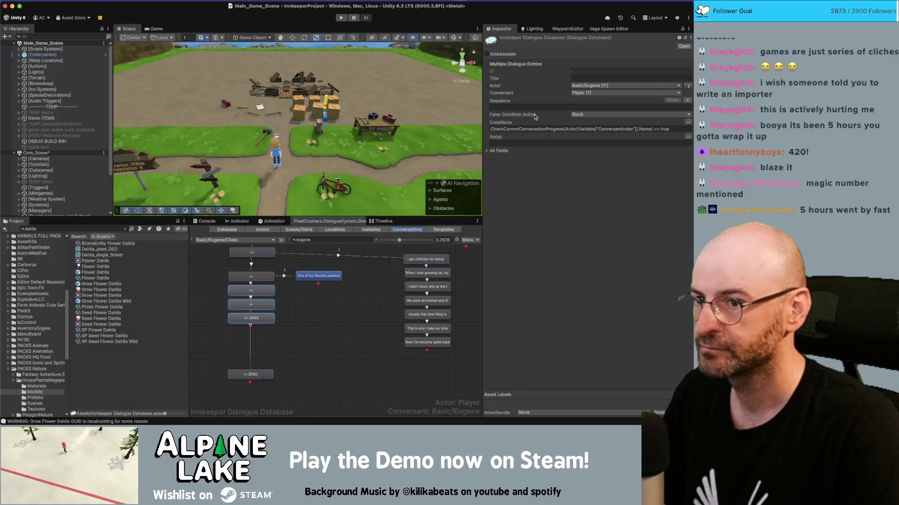
# Step: Replace the old link to the lower END node with one from the new chain's END node
pyautogui.click(249, 345)
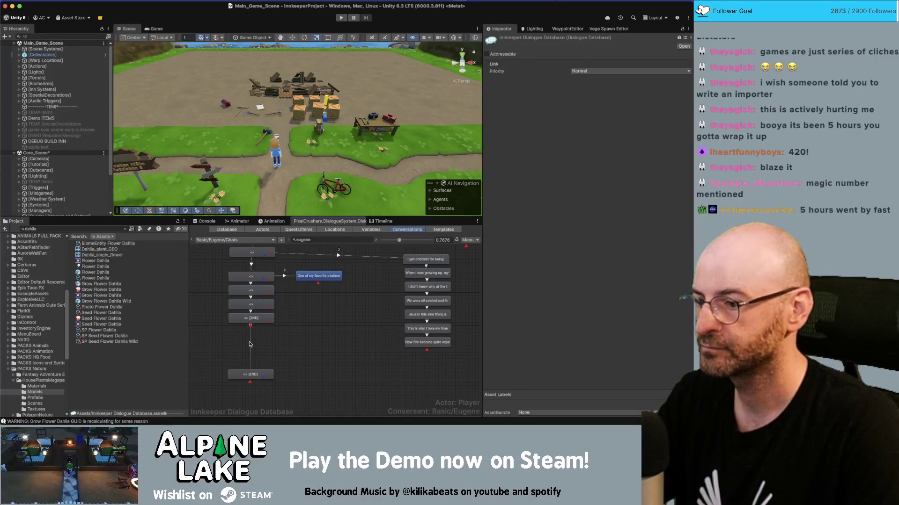
pyautogui.press('Delete')
pyautogui.rightClick(256, 324)
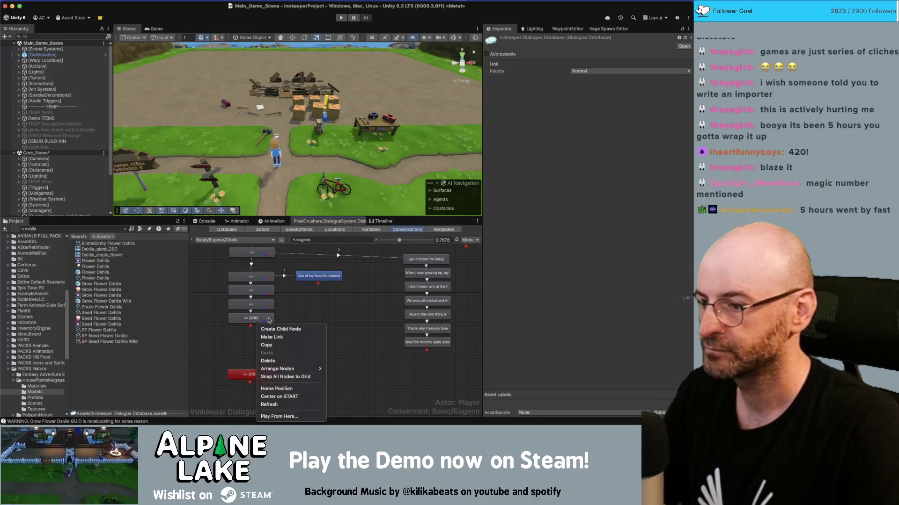
pyautogui.click(275, 332)
pyautogui.click(255, 377)
pyautogui.click(255, 377)
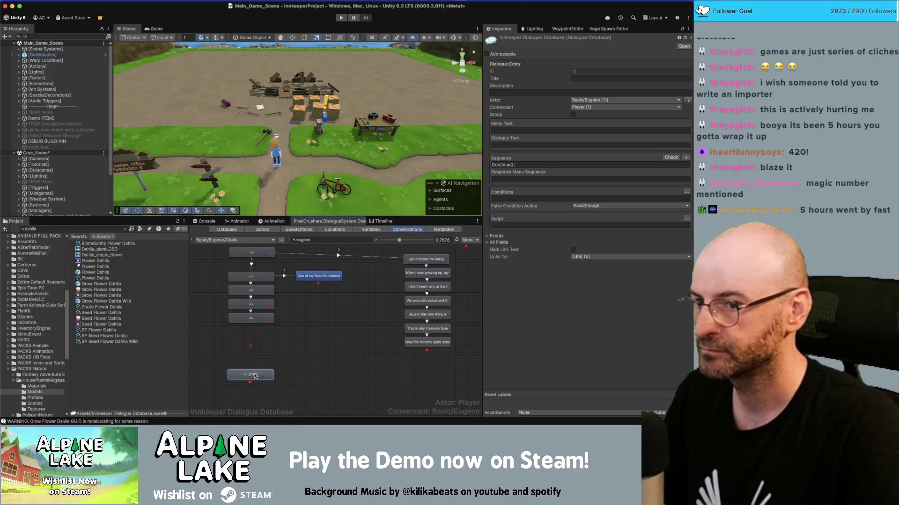
# Step: Move the lower chain of nodes further down the graph
pyautogui.moveTo(264, 291); pyautogui.dragTo(265, 307)
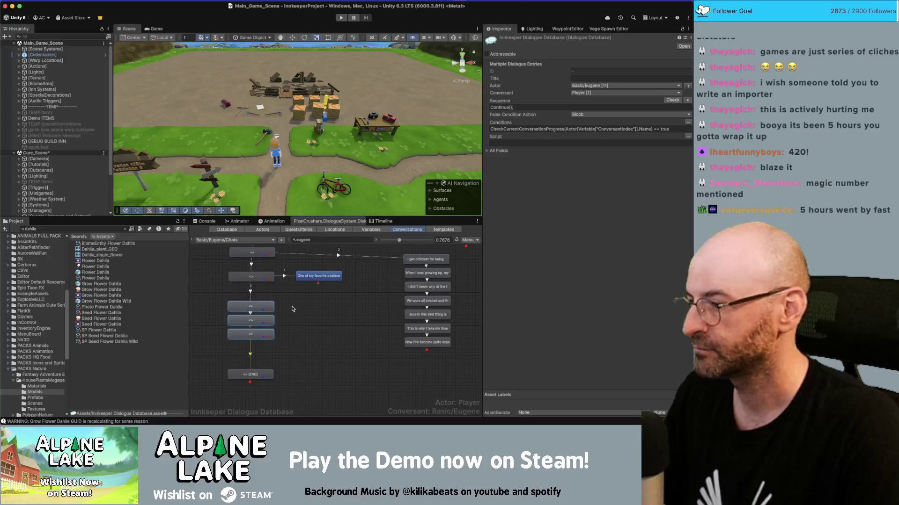
pyautogui.click(296, 309)
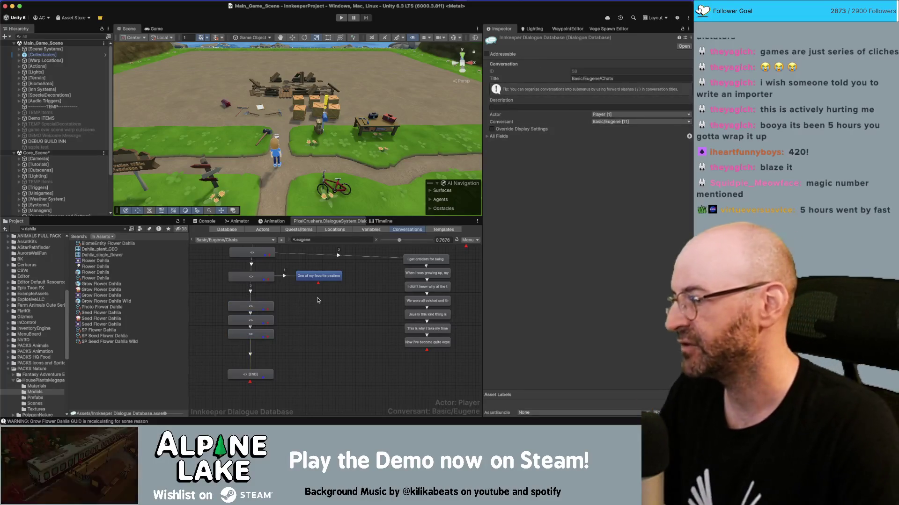
pyautogui.moveTo(260, 307); pyautogui.dragTo(260, 300)
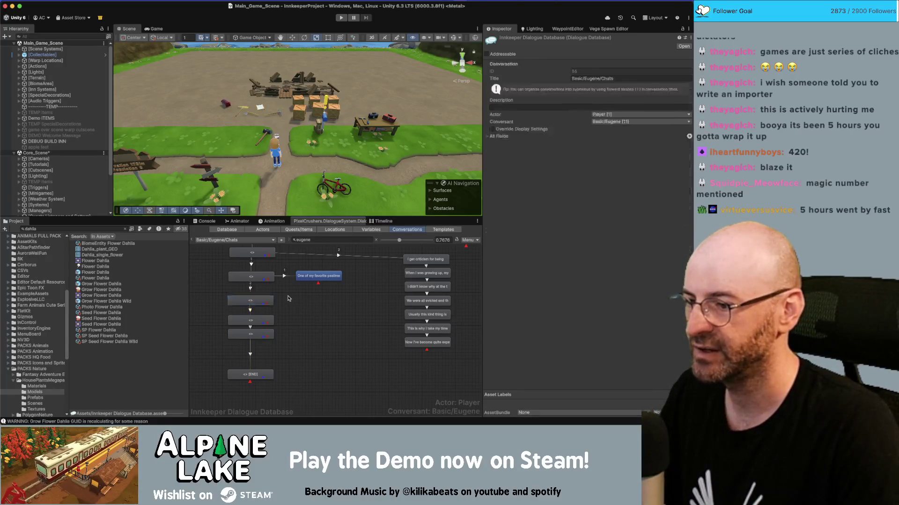
# Step: Make Eugene the speaker of the favorite-pastime line
pyautogui.moveTo(252, 336); pyautogui.dragTo(252, 348)
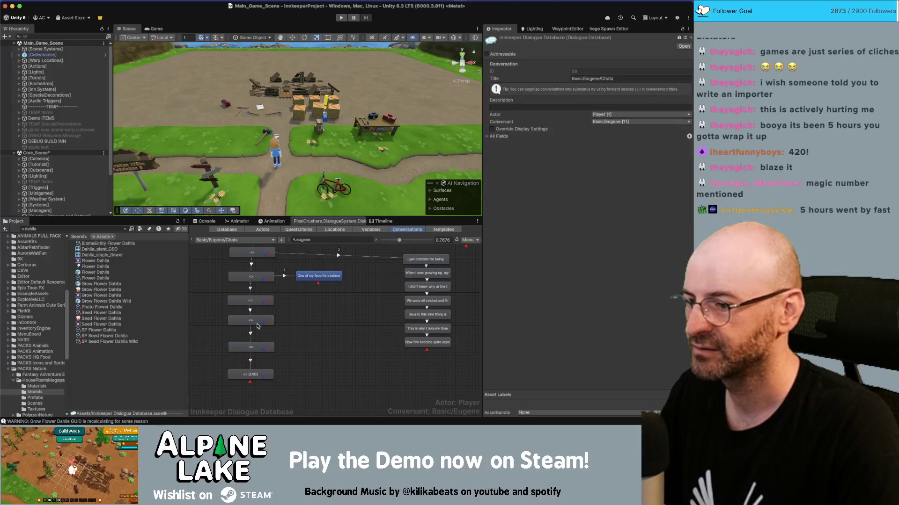
pyautogui.scroll(2, 280, 322)
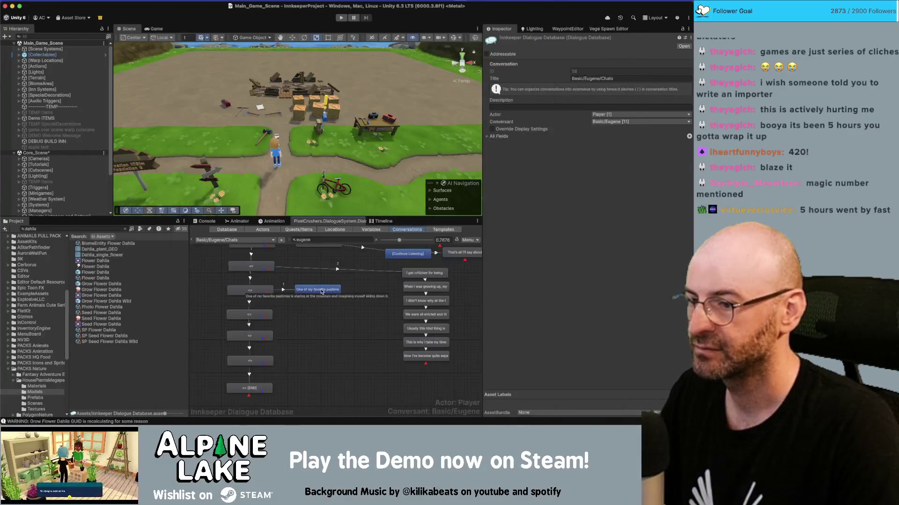
pyautogui.click(322, 290)
pyautogui.click(687, 100)
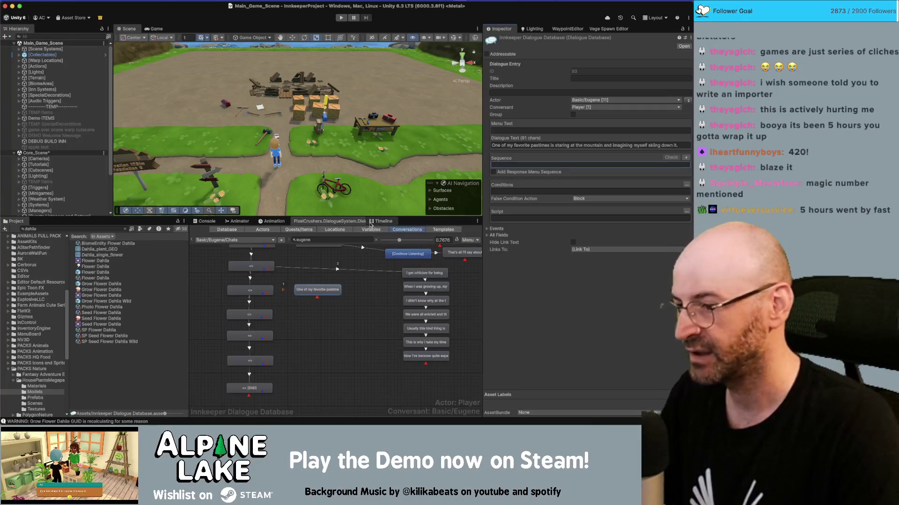
pyautogui.click(317, 310)
# Step: Set the link into the pastime line to Below Normal priority and adjust the criticism link's priority
pyautogui.rightClick(250, 322)
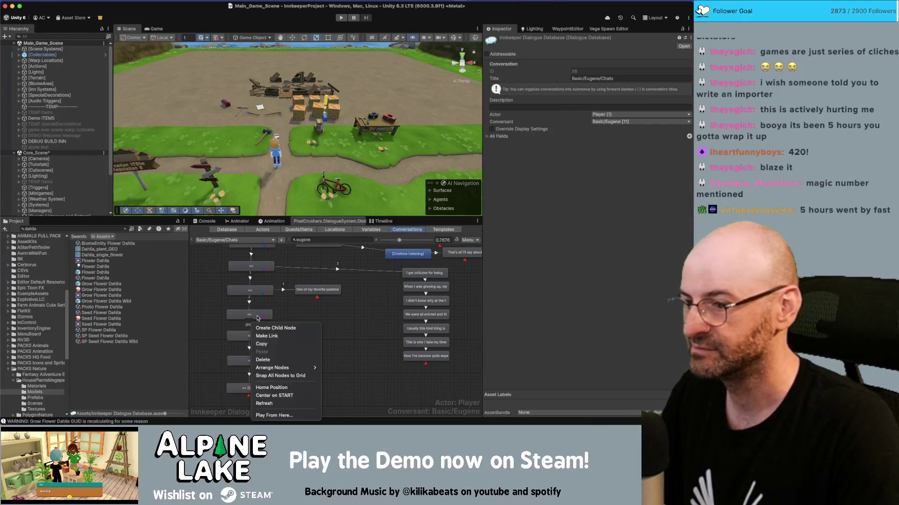
pyautogui.press('Escape')
pyautogui.click(250, 291)
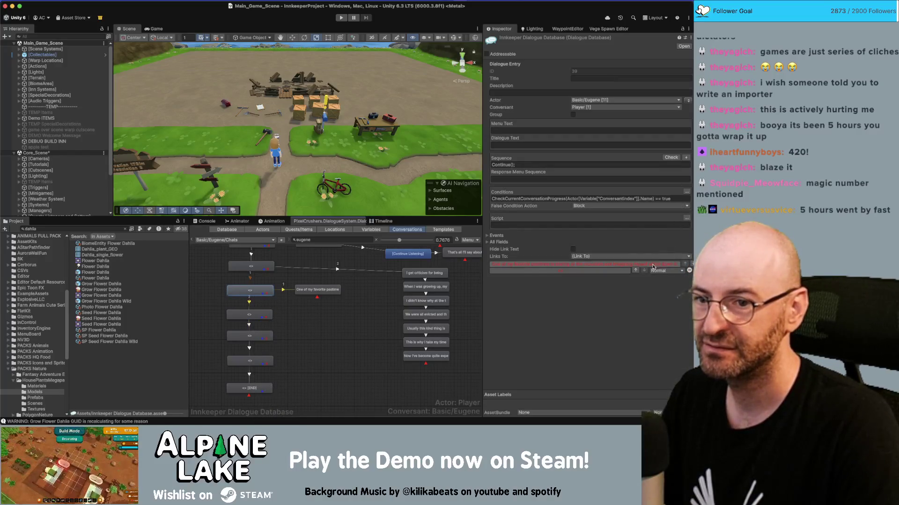
pyautogui.click(285, 291)
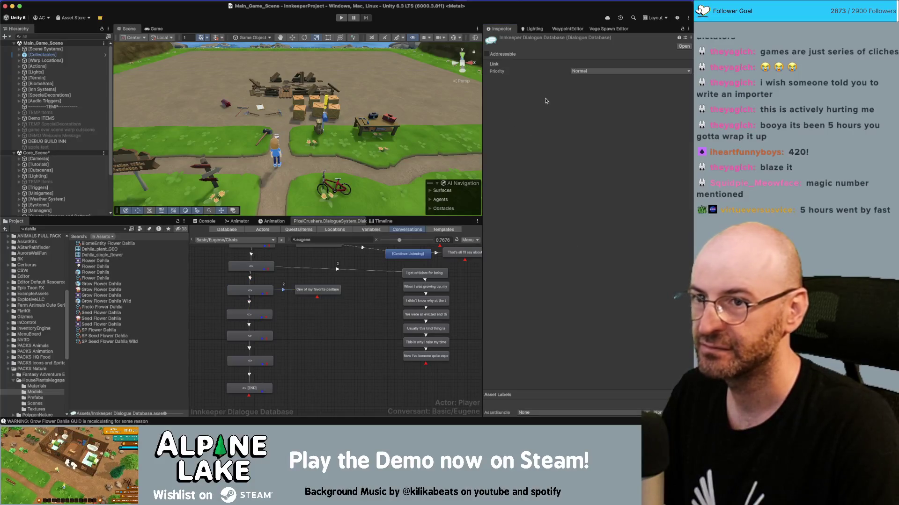
pyautogui.click(609, 71)
pyautogui.click(591, 89)
pyautogui.click(337, 269)
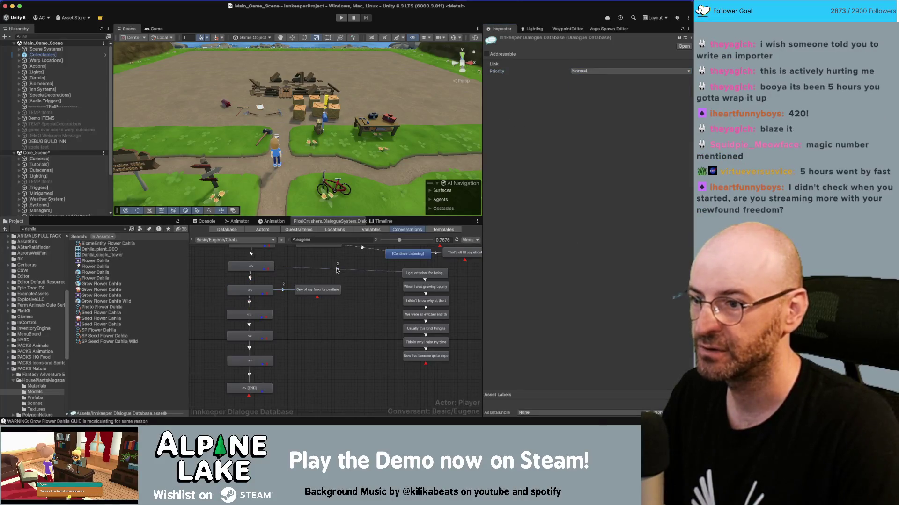
pyautogui.click(581, 71)
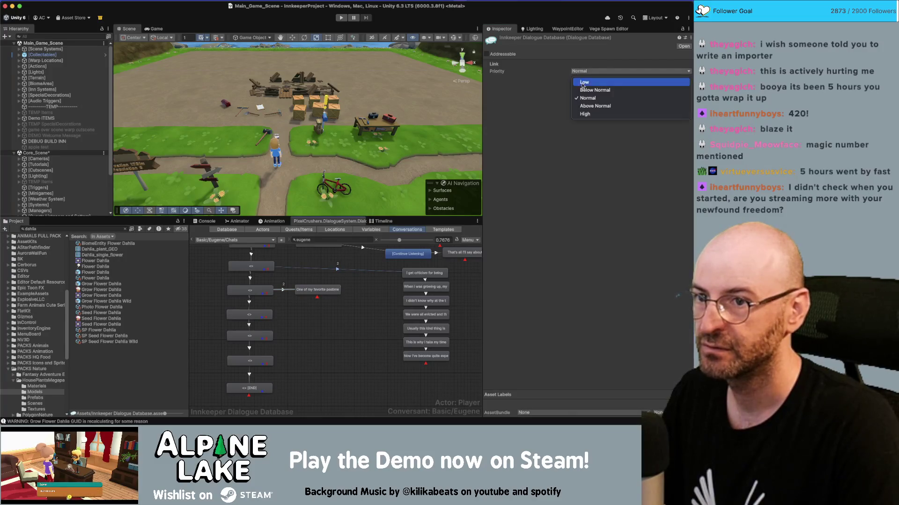
pyautogui.click(583, 77)
# Step: Add a child node to the empty node, placed to the right of the chain
pyautogui.moveTo(340, 319)
pyautogui.mouseDown()
pyautogui.moveTo(330, 363)
pyautogui.moveTo(338, 286)
pyautogui.mouseUp()
pyautogui.rightClick(257, 287)
pyautogui.click(270, 293)
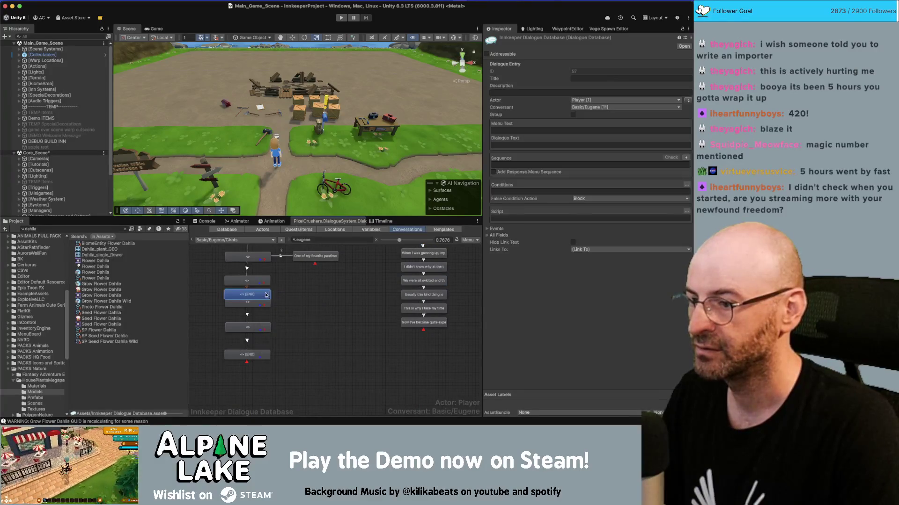
pyautogui.moveTo(243, 298); pyautogui.dragTo(302, 276)
# Step: Paste the next Miro card into the new node, keeping only its first sentence
pyautogui.press('super+Tab')
pyautogui.click(368, 230)
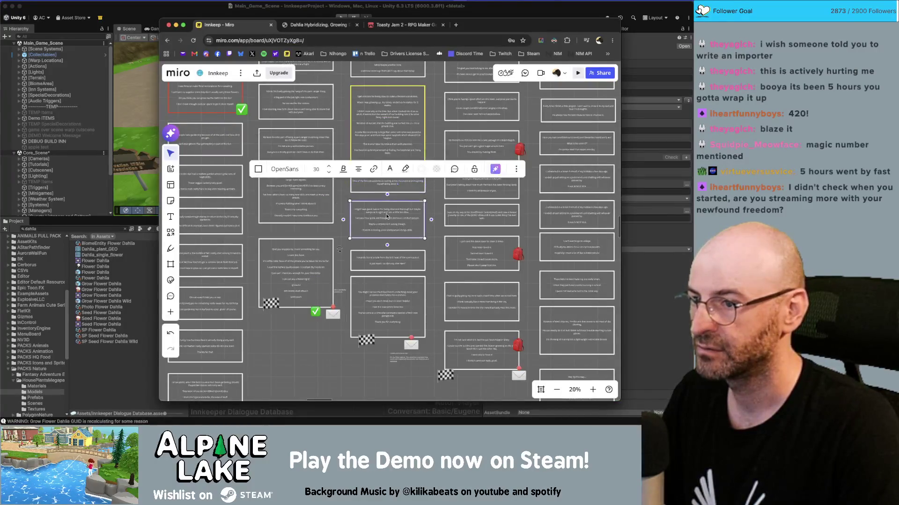
pyautogui.press('super+Tab')
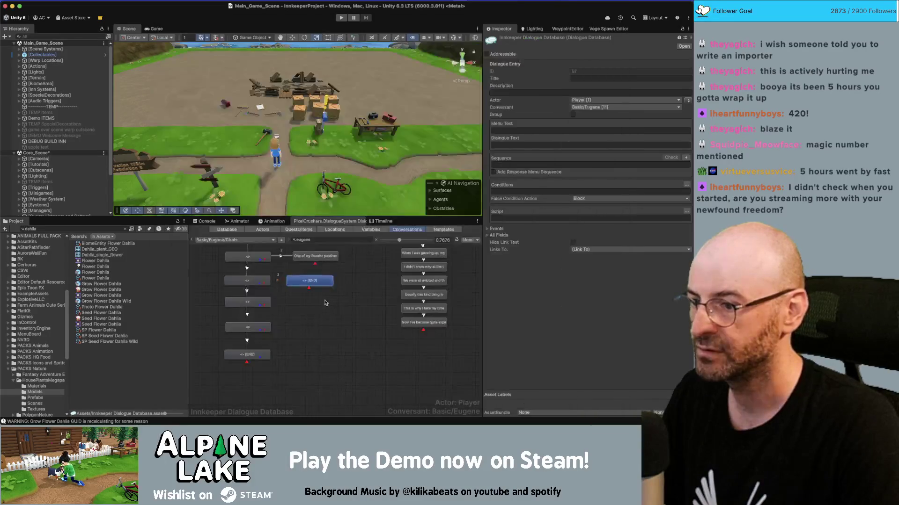
pyautogui.rightClick(321, 283)
pyautogui.press('Escape')
pyautogui.click(321, 281)
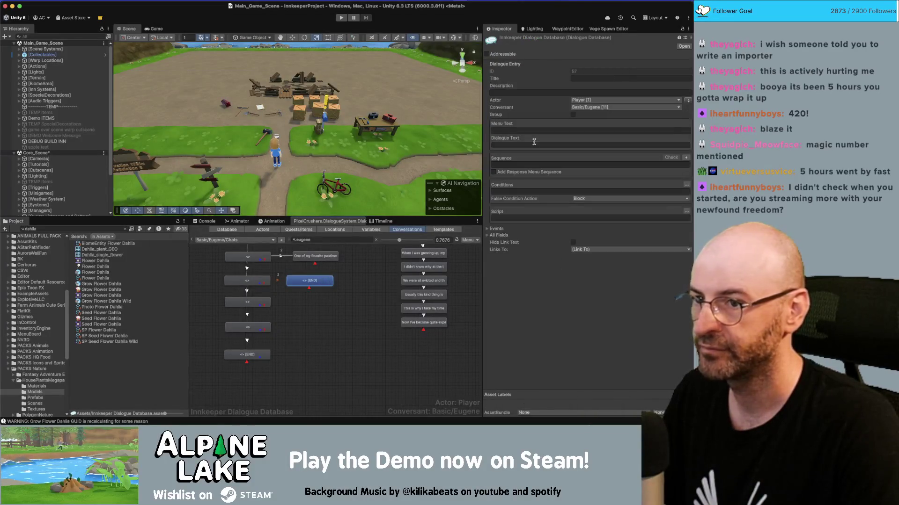
pyautogui.click(590, 145)
pyautogui.write("I might have good reason for being slow and thorough but maybe everyone is right and I am a little too slow.  I've seen how quick and thoughtless decisions can hurt people.  Maybe everyone isn't wrong though.  I'll work on letting some unimportant things slide.")
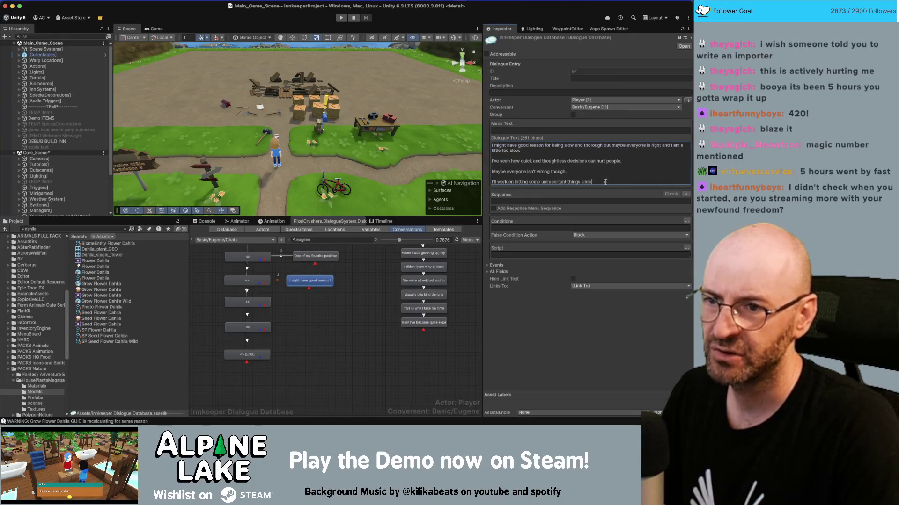
pyautogui.moveTo(605, 182)
pyautogui.mouseDown()
pyautogui.moveTo(519, 181)
pyautogui.moveTo(484, 162)
pyautogui.mouseUp()
pyautogui.hotkey('ctrl', 'c')
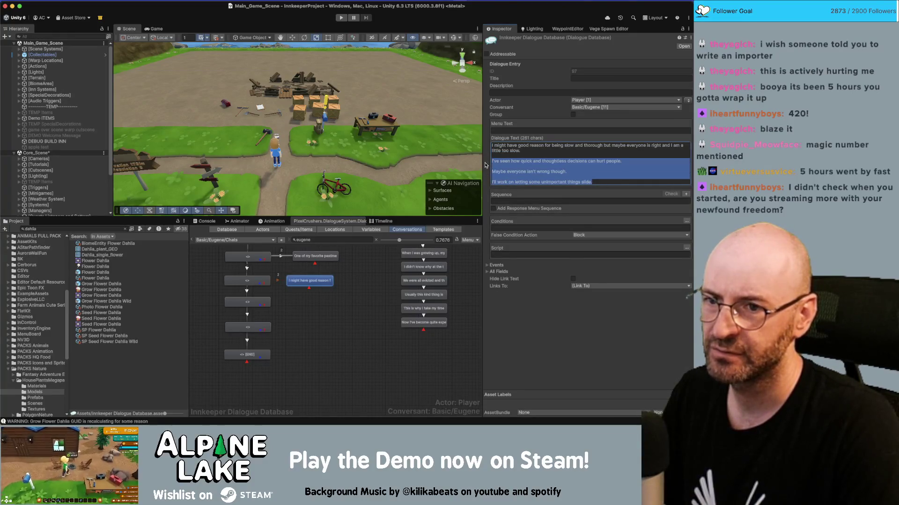
pyautogui.press('BackSpace')
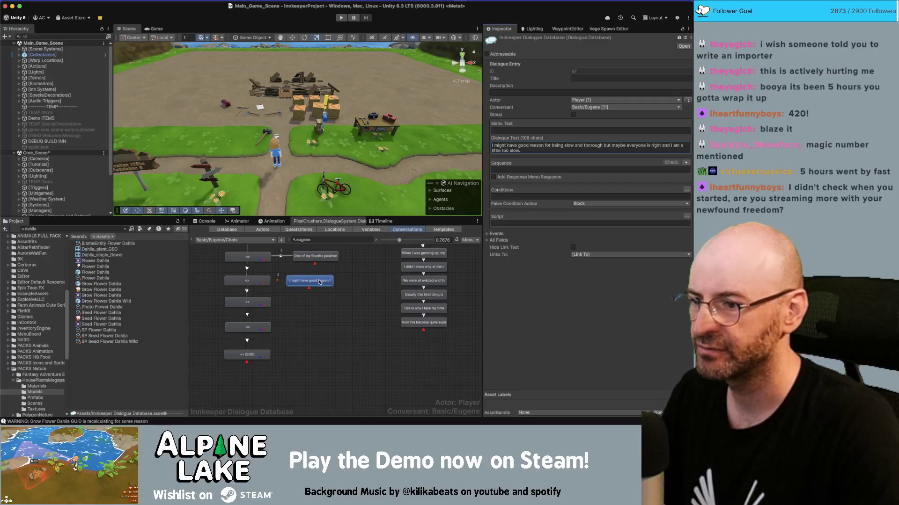
# Step: Add a child node with the "I've seen how quick…" line, trimming trailing lines
pyautogui.rightClick(319, 282)
pyautogui.click(328, 288)
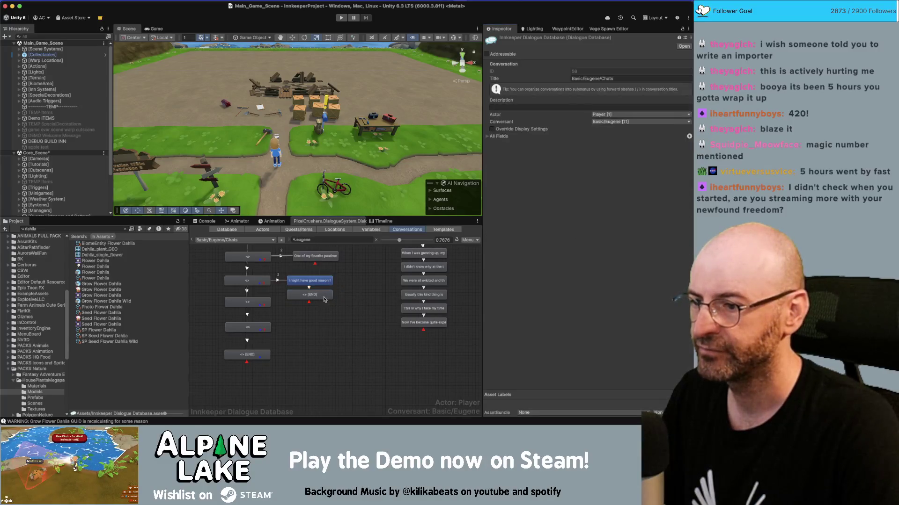
pyautogui.click(324, 296)
pyautogui.click(584, 146)
pyautogui.hotkey('ctrl', 'v')
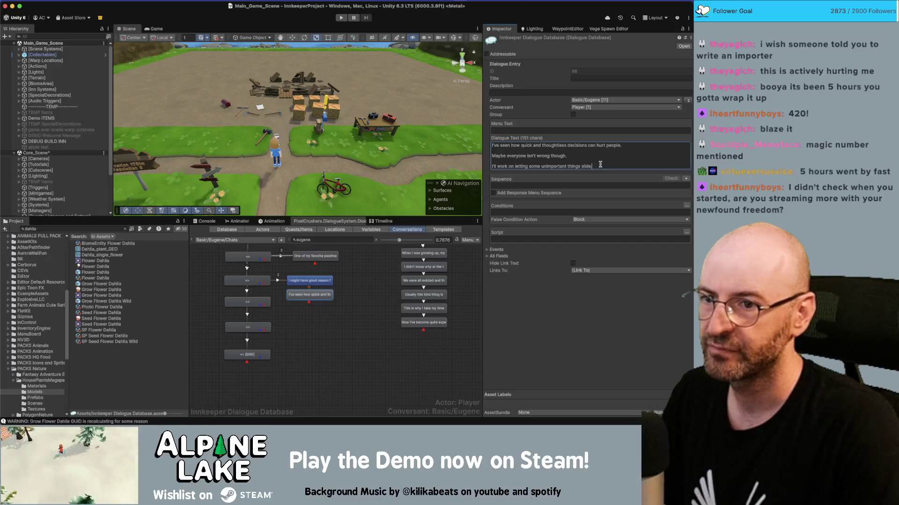
pyautogui.moveTo(600, 164); pyautogui.dragTo(469, 158)
pyautogui.hotkey('ctrl', 'c')
pyautogui.press('BackSpace')
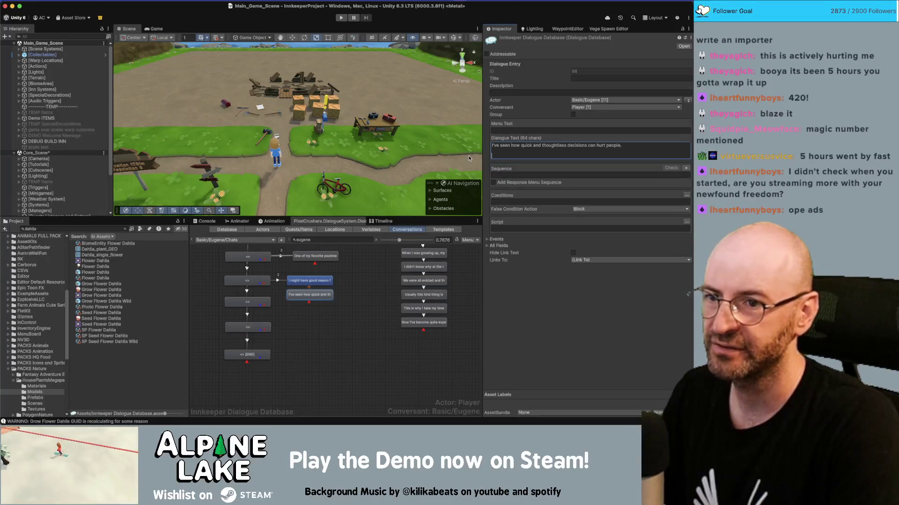
pyautogui.press('BackSpace')
pyautogui.press('BackSpace')
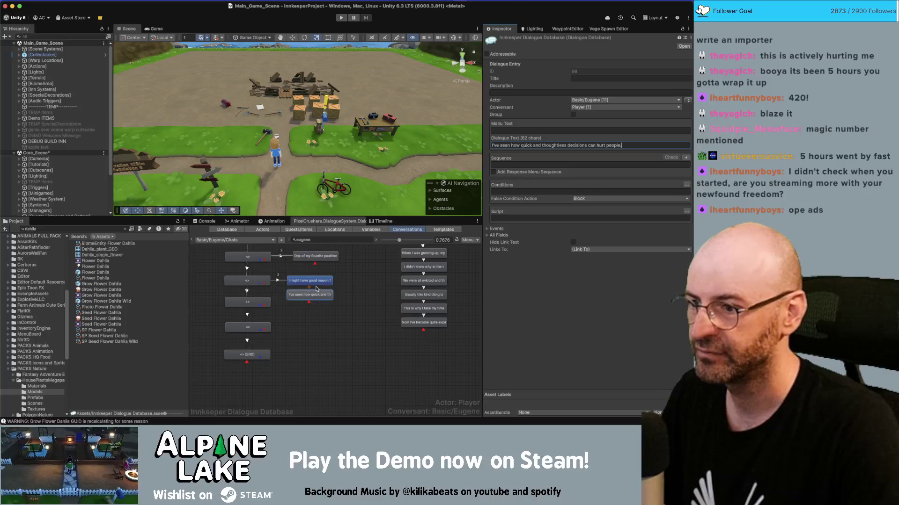
# Step: Add a child node with the "Maybe everyone isn't wrong…" sentence, deleting the second line
pyautogui.rightClick(318, 298)
pyautogui.click(340, 305)
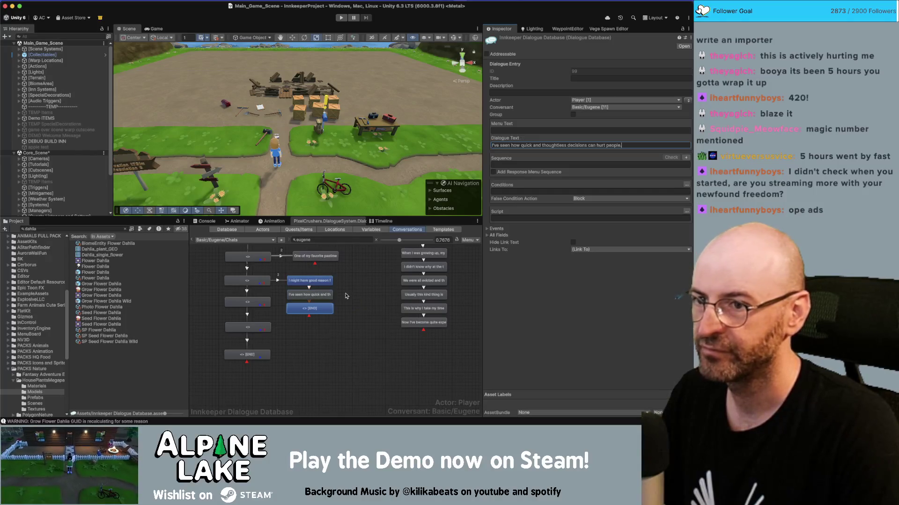
pyautogui.click(585, 146)
pyautogui.hotkey('ctrl', 'v')
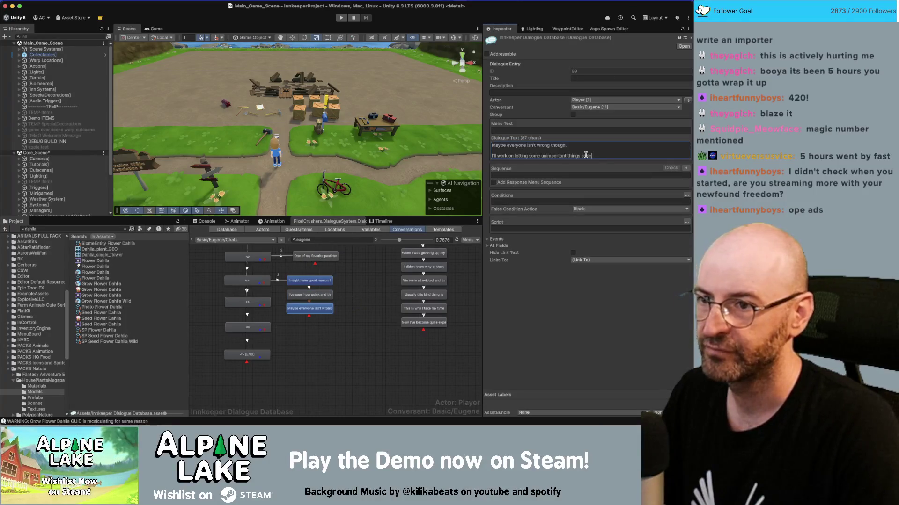
pyautogui.moveTo(598, 156); pyautogui.dragTo(491, 156)
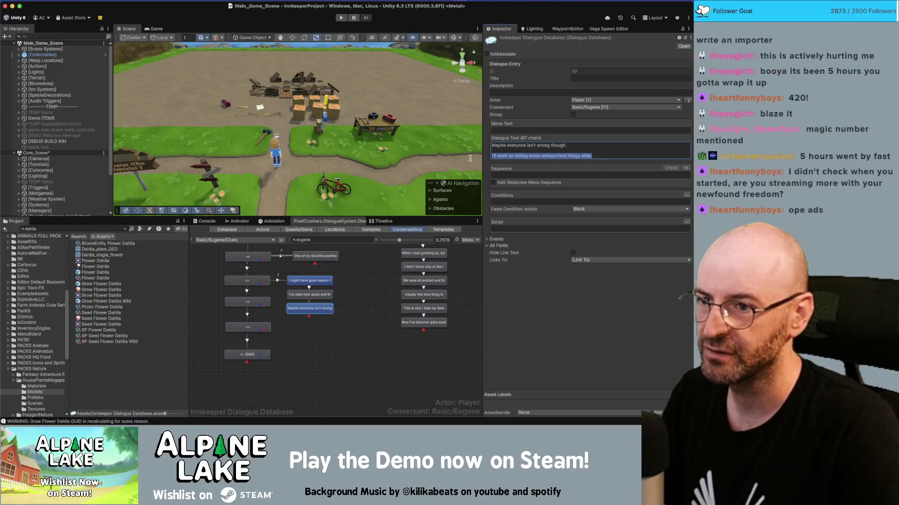
pyautogui.click(520, 146)
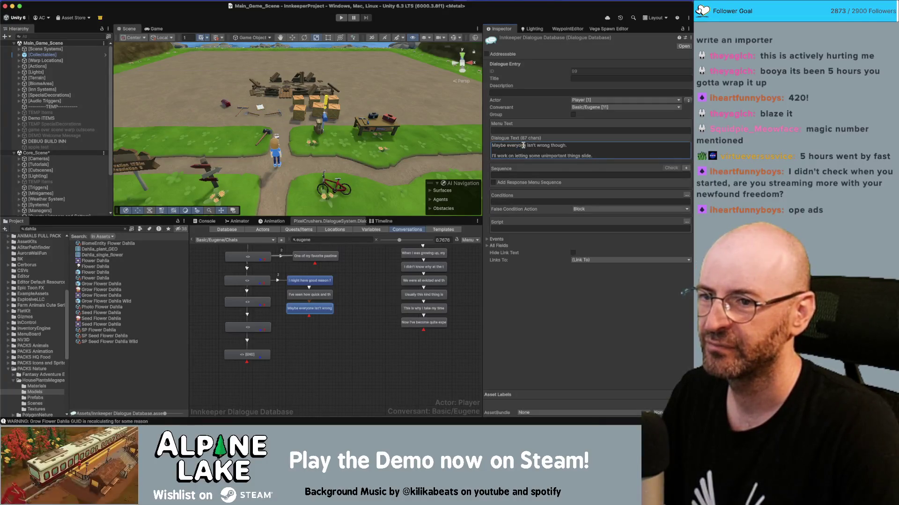
pyautogui.doubleClick(523, 146)
pyautogui.tripleClick(523, 146)
pyautogui.doubleClick(523, 146)
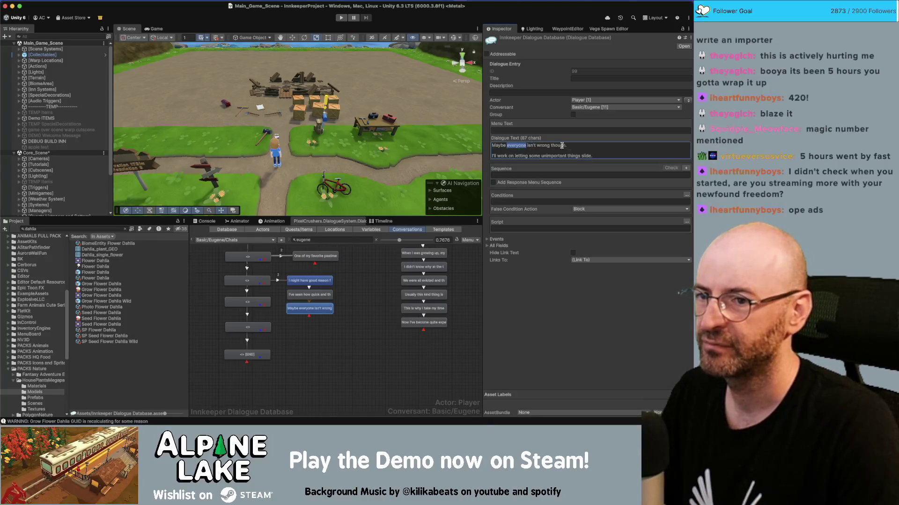
pyautogui.moveTo(597, 156); pyautogui.dragTo(501, 167)
pyautogui.click(519, 149)
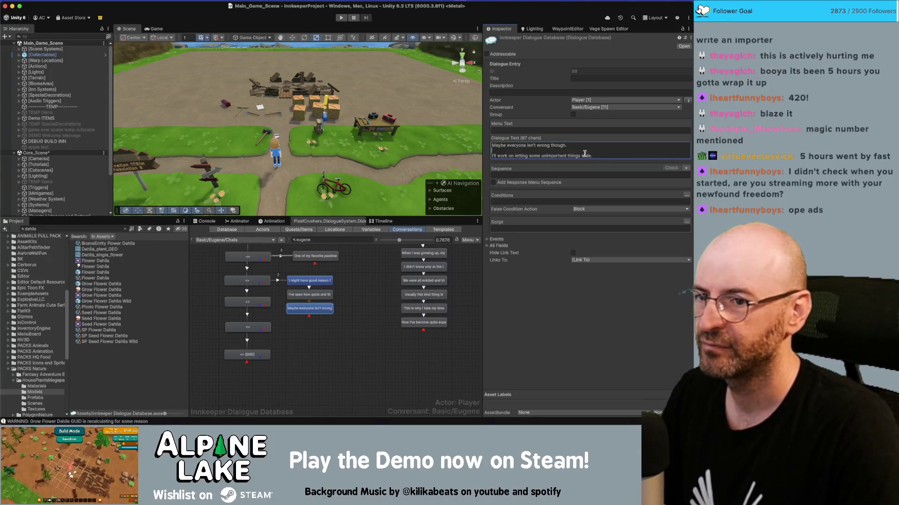
pyautogui.moveTo(608, 156); pyautogui.dragTo(472, 164)
pyautogui.press('BackSpace')
pyautogui.press('BackSpace')
pyautogui.press('BackSpace')
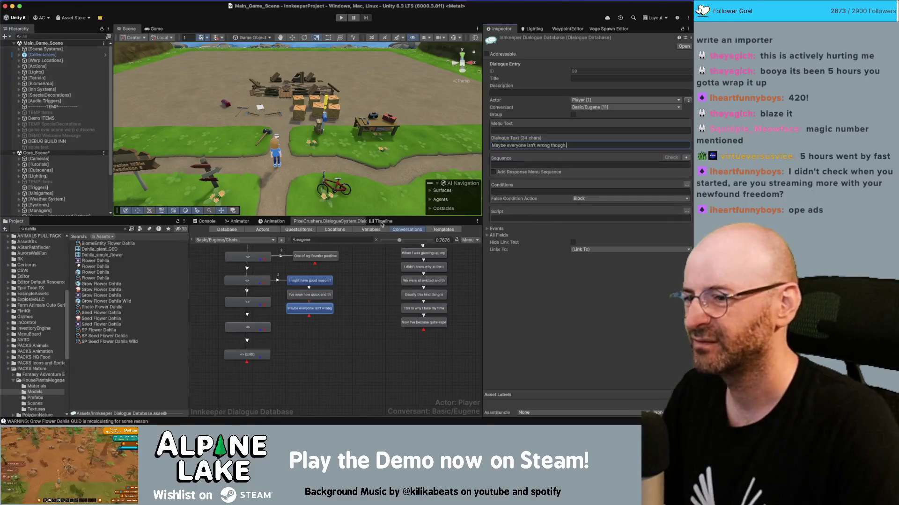
# Step: Add a final node reading "I'll work on letting some unimportant things slide"
pyautogui.rightClick(316, 311)
pyautogui.click(322, 320)
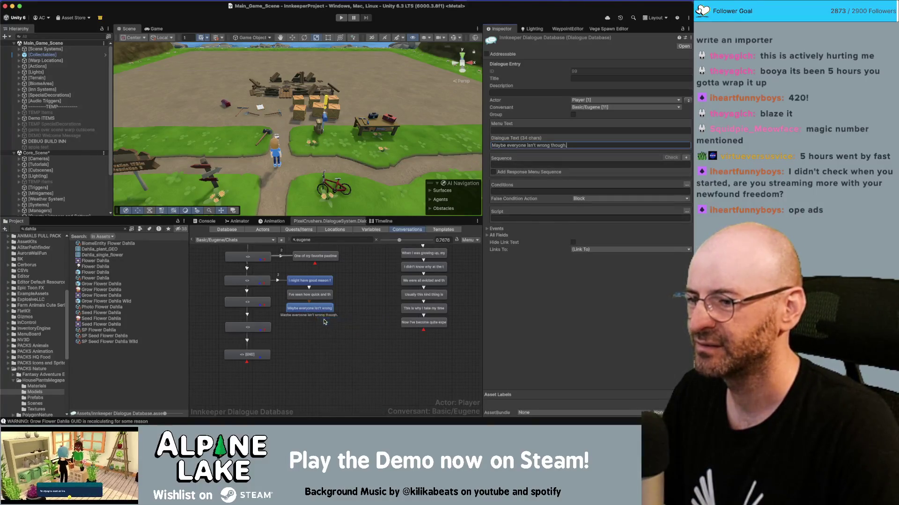
pyautogui.click(519, 145)
pyautogui.write("I'll work on letting some unimportant things slide")
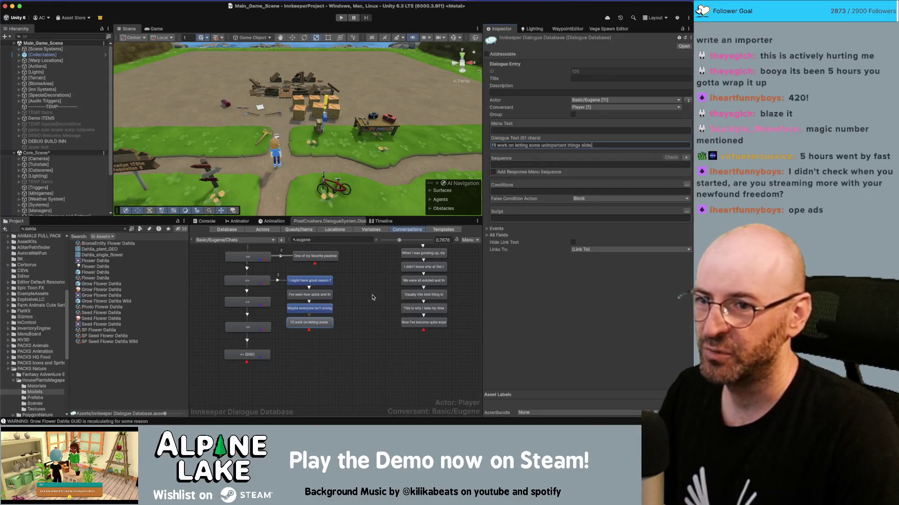
pyautogui.click(344, 315)
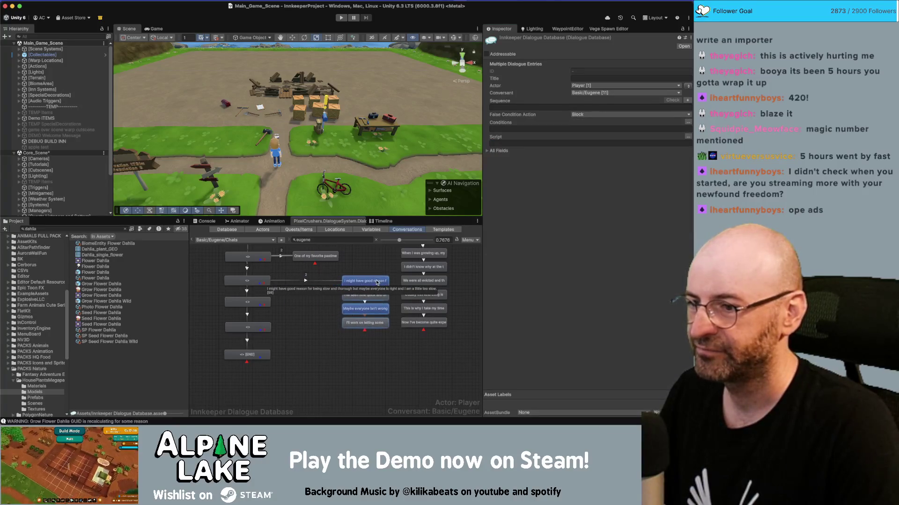
# Step: Set the link into the slow-and-thorough chain to Below Normal priority
pyautogui.click(324, 282)
pyautogui.click(591, 72)
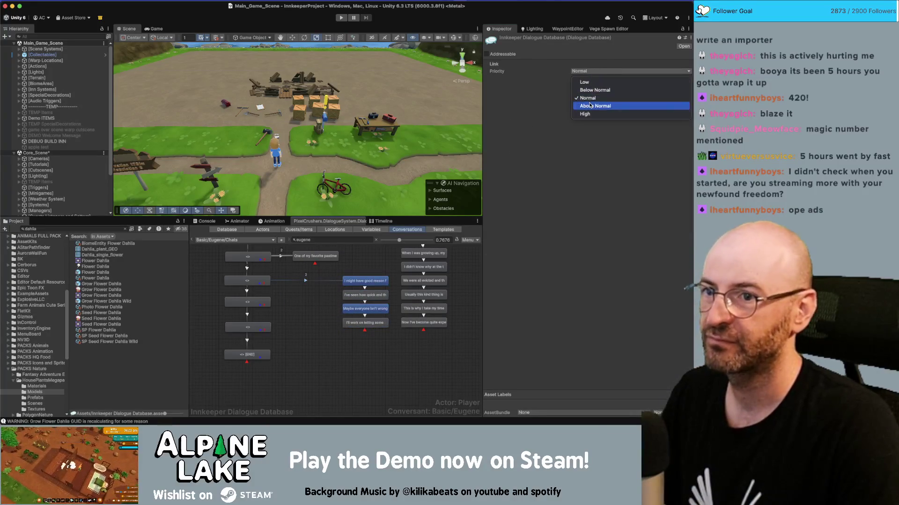
pyautogui.click(589, 106)
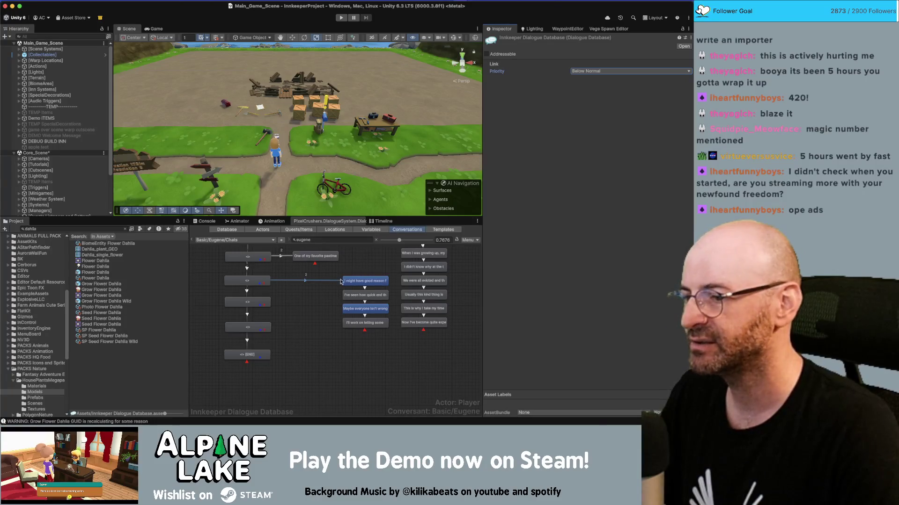
# Step: Make Eugene the speaker of the slow-and-thorough chain's lines
pyautogui.moveTo(311, 307); pyautogui.dragTo(309, 320)
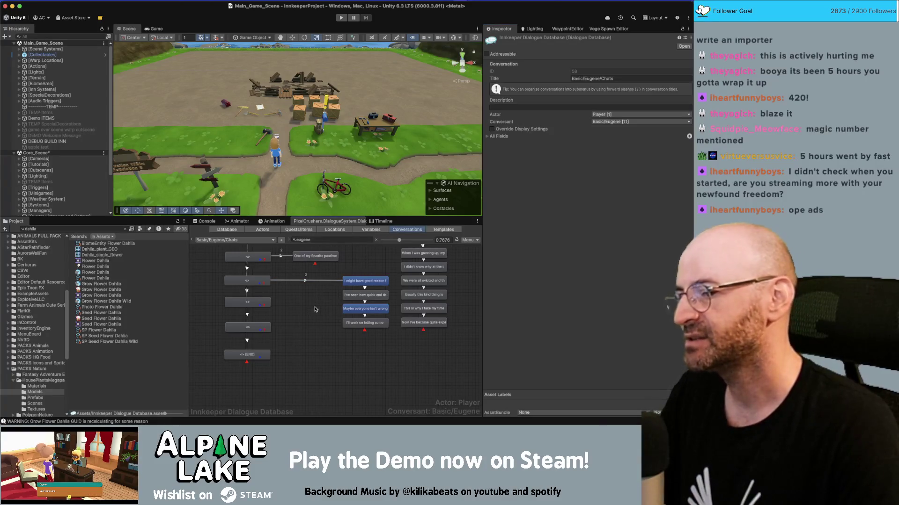
pyautogui.click(365, 281)
pyautogui.keyDown('shift'); pyautogui.click(365, 309); pyautogui.keyUp('shift')
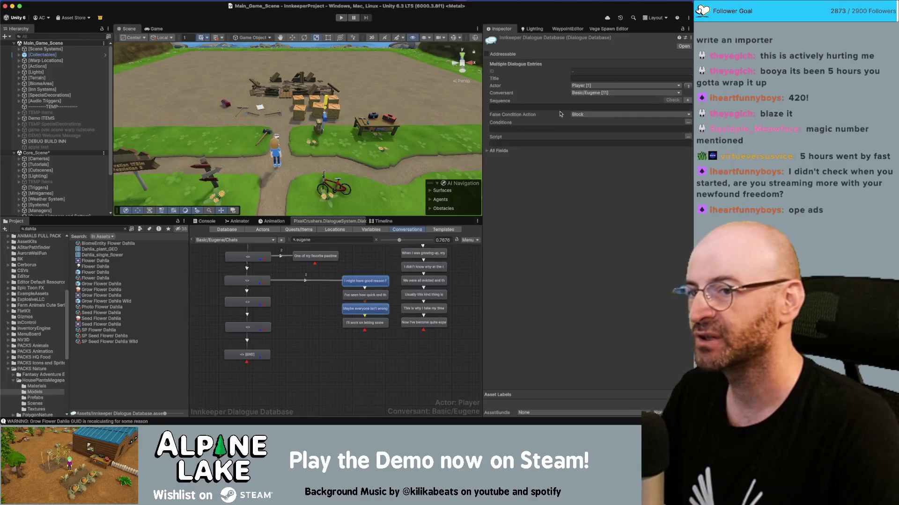
pyautogui.click(688, 88)
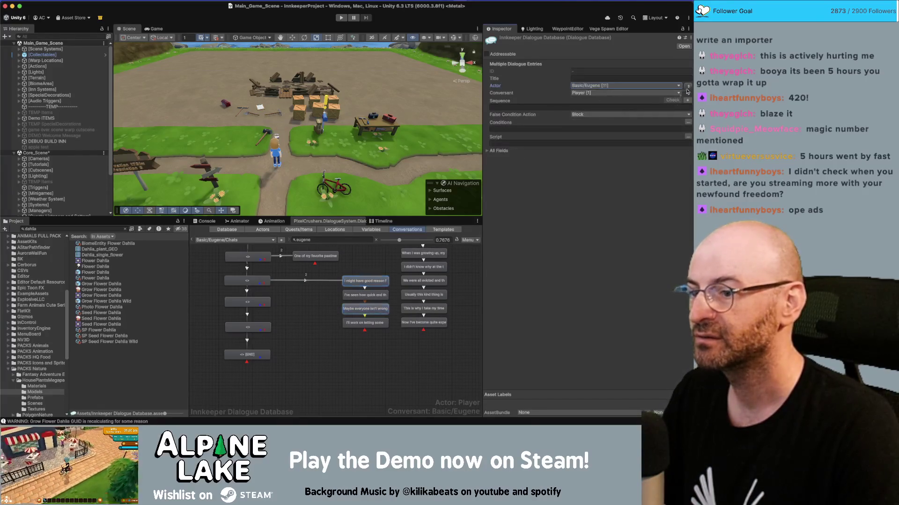
pyautogui.click(403, 346)
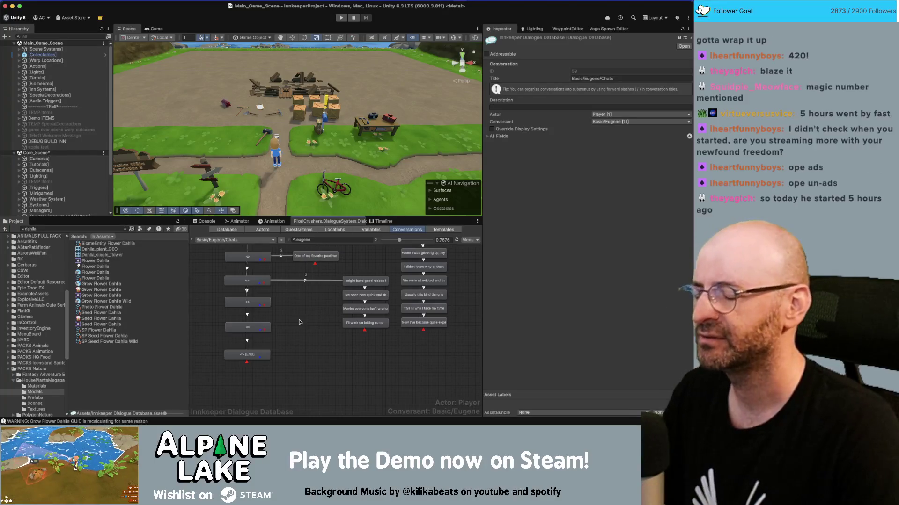
pyautogui.press('super+Tab')
# Step: Copy the town-council note from Miro and add a child node to the right of its parent
pyautogui.click(369, 261)
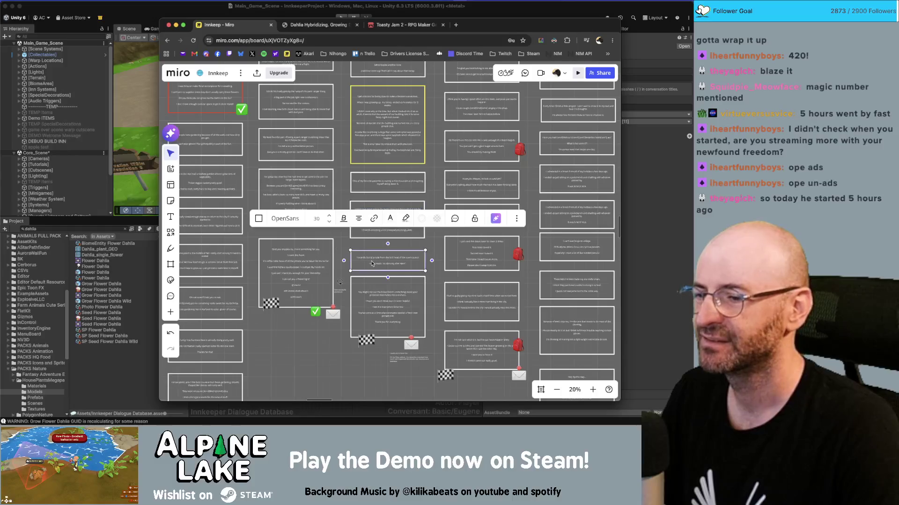
pyautogui.press('super+Tab')
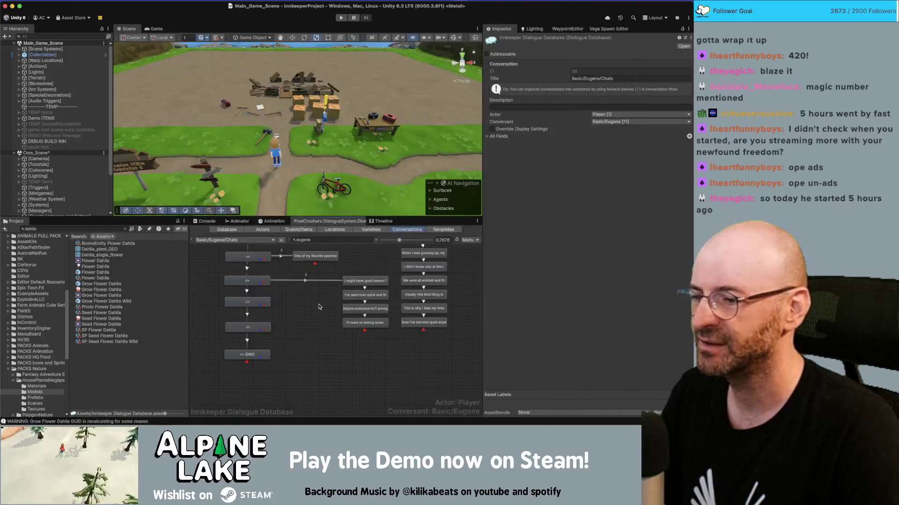
pyautogui.rightClick(253, 303)
pyautogui.click(272, 309)
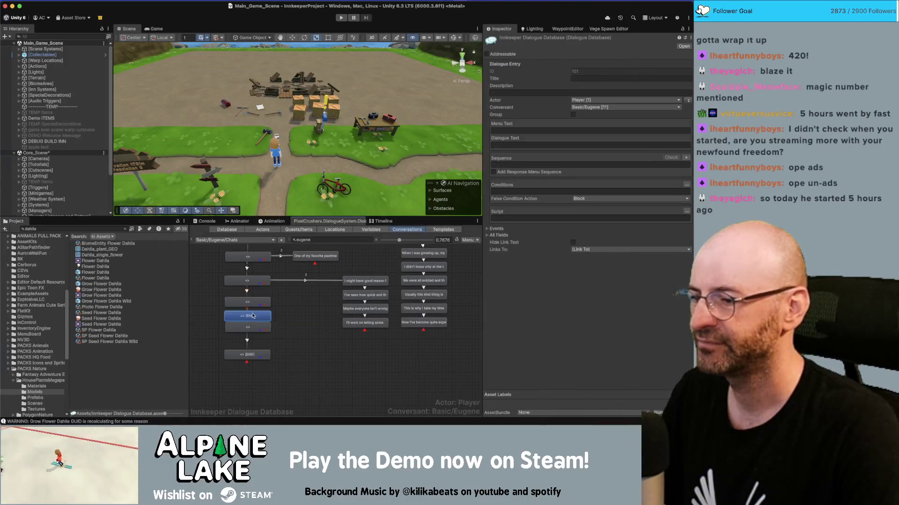
pyautogui.moveTo(234, 313); pyautogui.dragTo(312, 300)
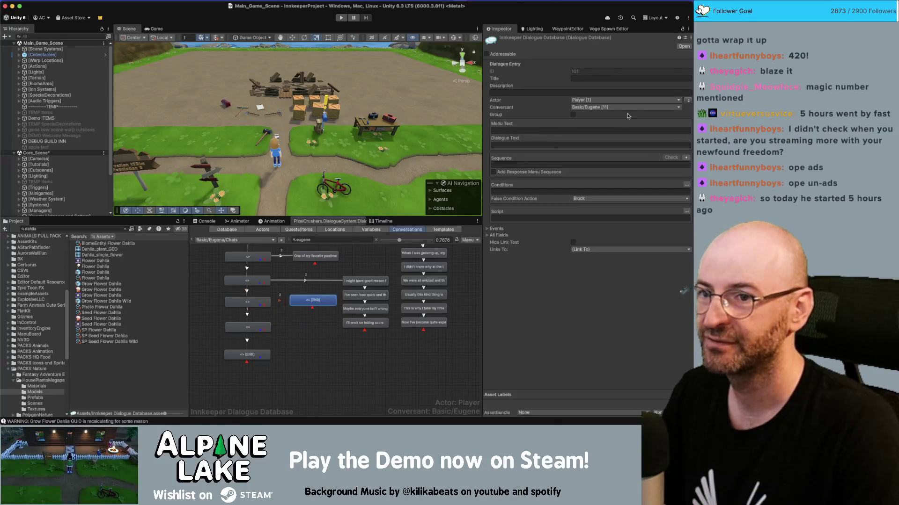
# Step: Rearrange the graph: move the good-reason node left and the right-column nodes further right
pyautogui.scroll(-3, 392, 335)
pyautogui.moveTo(313, 381)
pyautogui.mouseDown()
pyautogui.moveTo(397, 289)
pyautogui.moveTo(420, 291)
pyautogui.mouseUp()
pyautogui.click(304, 322)
pyautogui.moveTo(304, 321)
pyautogui.mouseDown()
pyautogui.moveTo(265, 321)
pyautogui.moveTo(369, 318)
pyautogui.mouseUp()
pyautogui.moveTo(424, 383)
pyautogui.mouseDown()
pyautogui.moveTo(356, 304)
pyautogui.moveTo(467, 280)
pyautogui.mouseUp()
pyautogui.moveTo(314, 355); pyautogui.dragTo(405, 323)
# Step: Paste the town-council note into the new node and cut out its 'no dancing' line
pyautogui.click(262, 337)
pyautogui.click(531, 146)
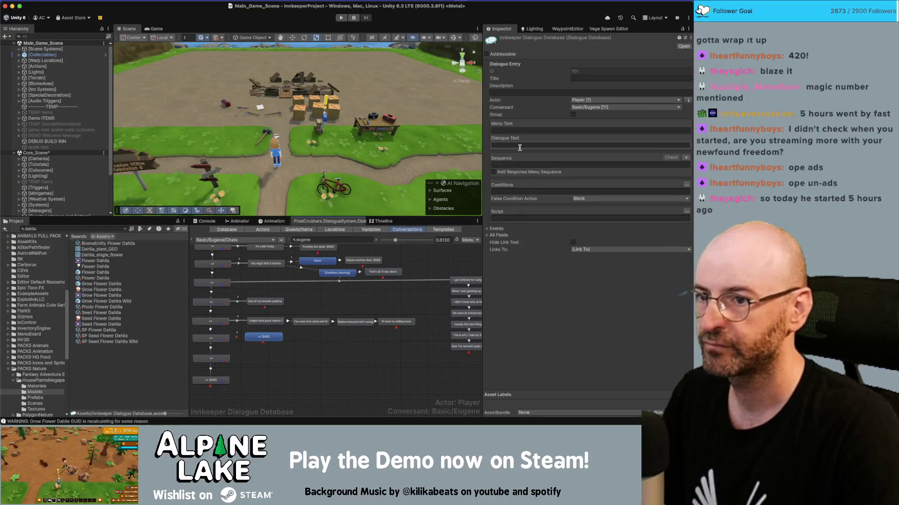
pyautogui.hotkey('ctrl', 'v')
pyautogui.moveTo(573, 156); pyautogui.dragTo(463, 156)
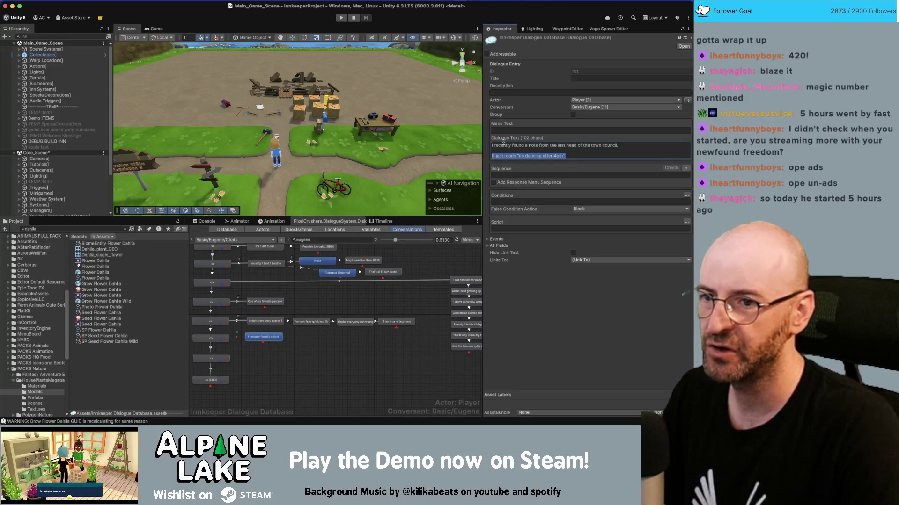
pyautogui.hotkey('ctrl', 'x')
pyautogui.press('BackSpace')
pyautogui.press('BackSpace')
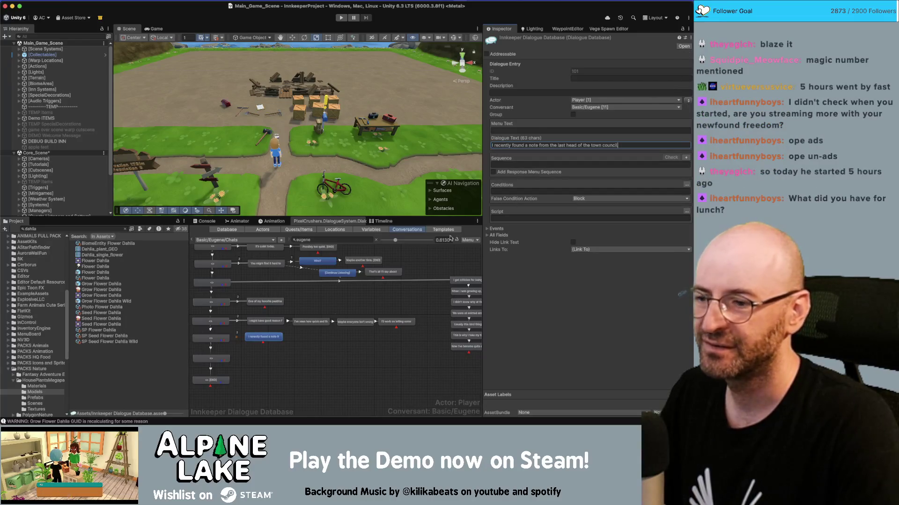
# Step: Add a child node under the note holding the 'no dancing after 4pm' line
pyautogui.rightClick(270, 338)
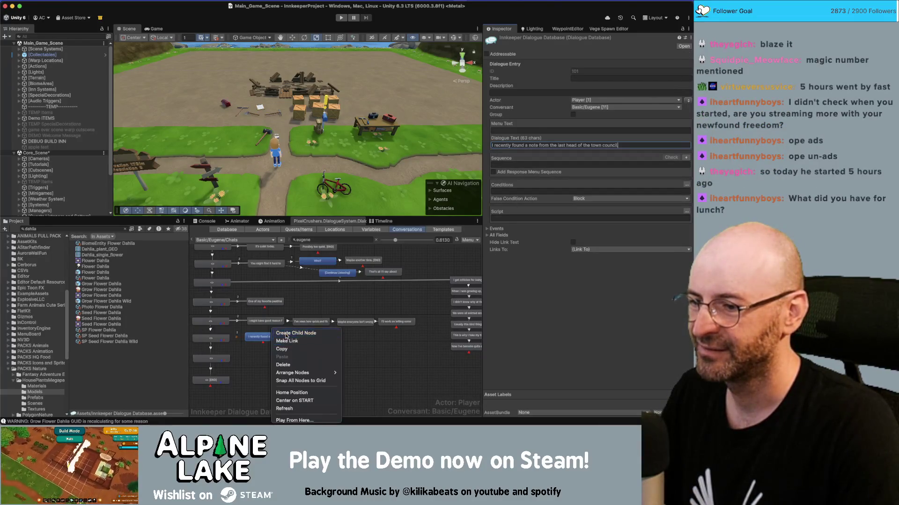
pyautogui.click(300, 340)
pyautogui.moveTo(272, 351); pyautogui.dragTo(317, 342)
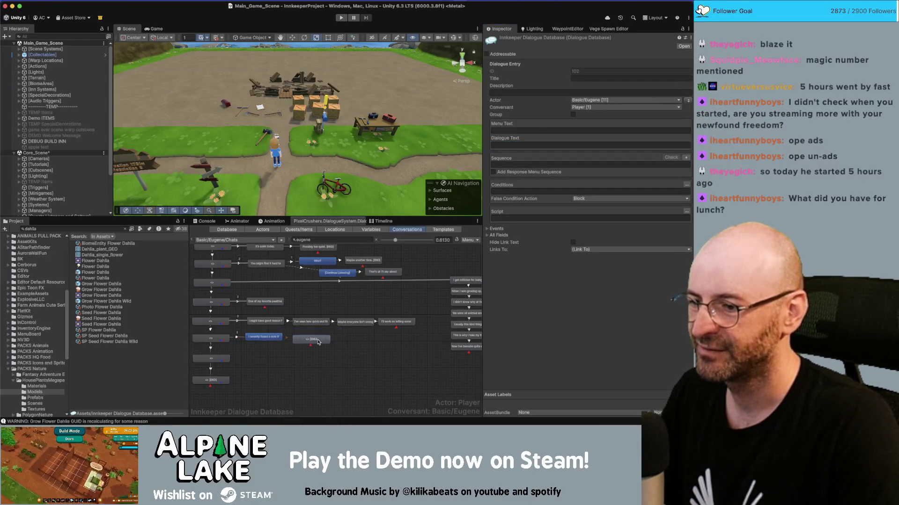
pyautogui.click(512, 145)
pyautogui.hotkey('ctrl', 'v')
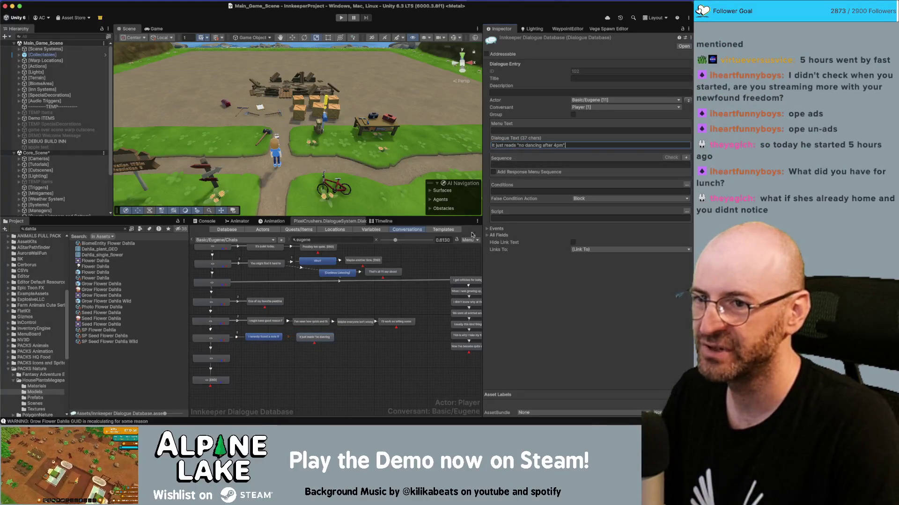
pyautogui.click(264, 337)
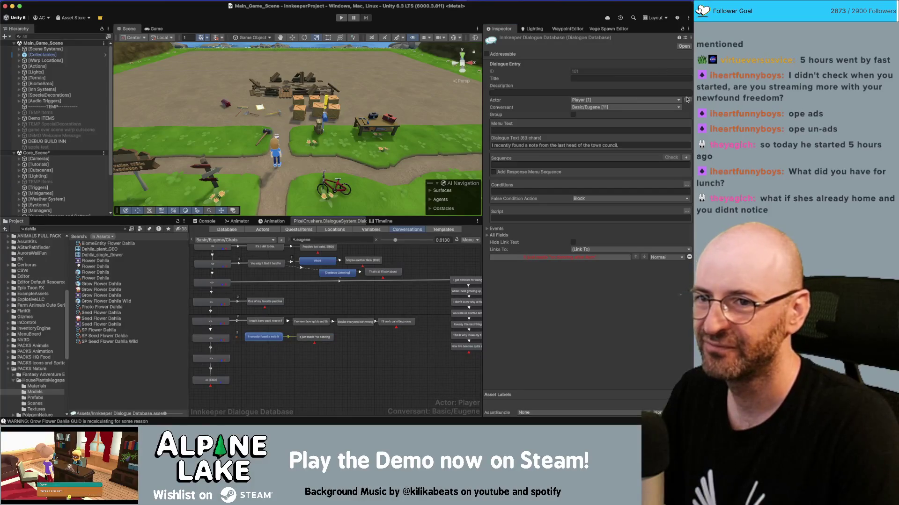
pyautogui.click(311, 337)
# Step: Copy the next Miro speech and paste it into a new child node of another start node
pyautogui.press('super+Tab')
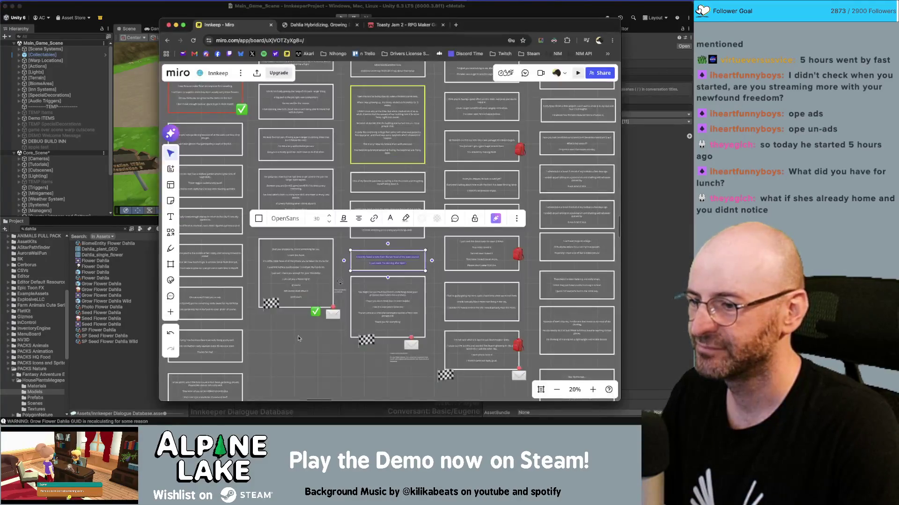
pyautogui.click(365, 310)
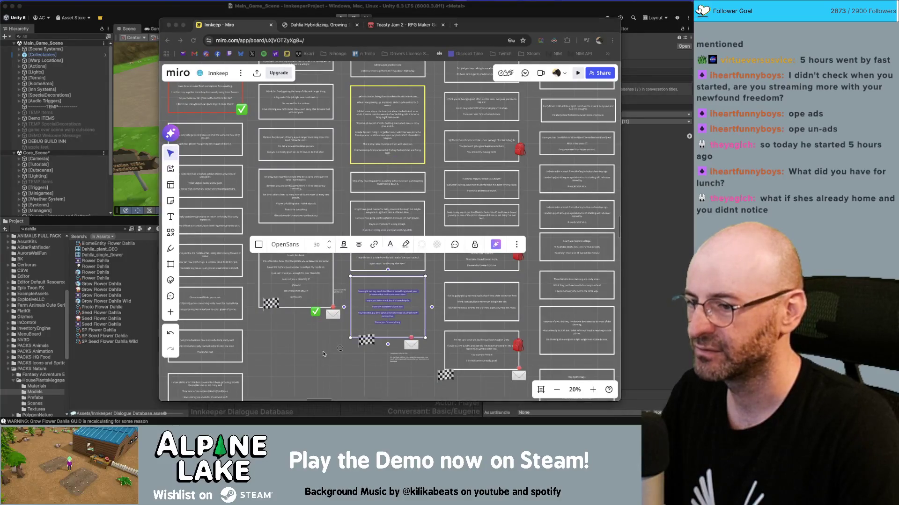
pyautogui.press('super+Tab')
pyautogui.click(234, 342)
pyautogui.rightClick(234, 342)
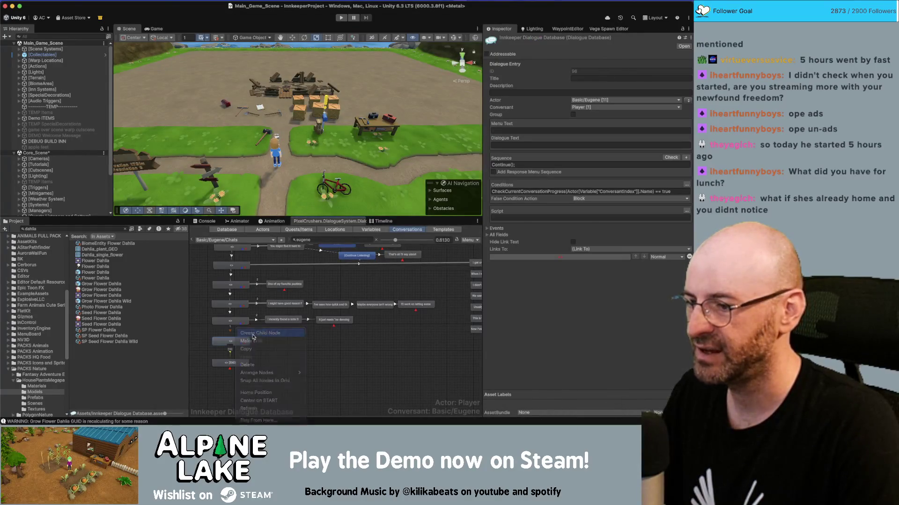
pyautogui.click(253, 333)
pyautogui.moveTo(239, 344); pyautogui.dragTo(297, 343)
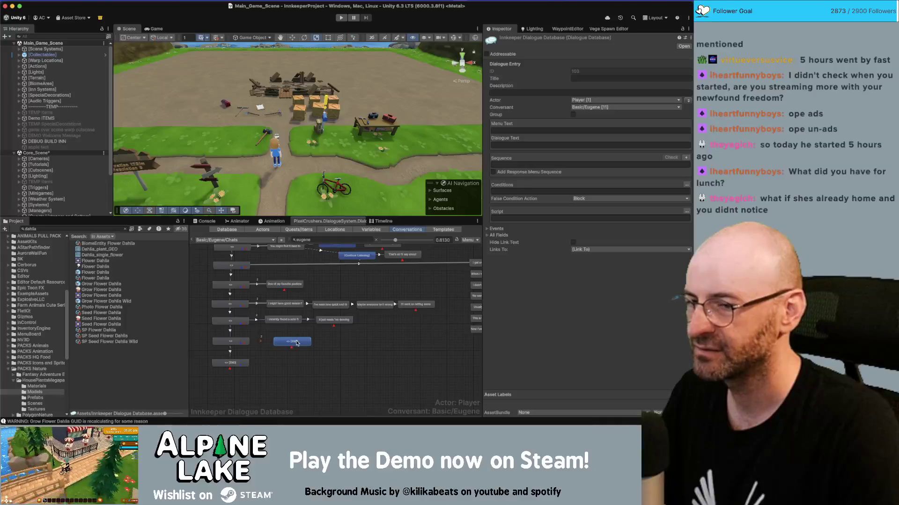
pyautogui.click(549, 145)
pyautogui.press('super+v')
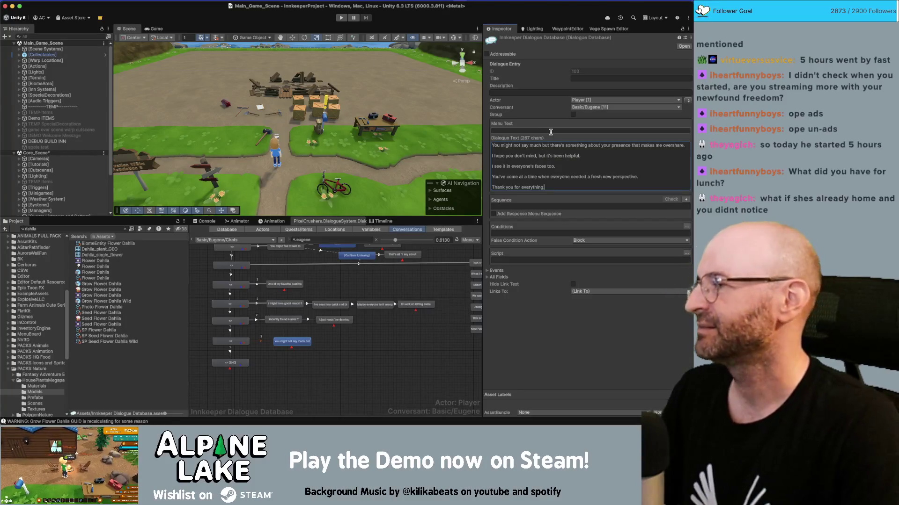
# Step: Replace the 'You might not say much' opening with 'There's something about your quiet nature'
pyautogui.doubleClick(573, 145)
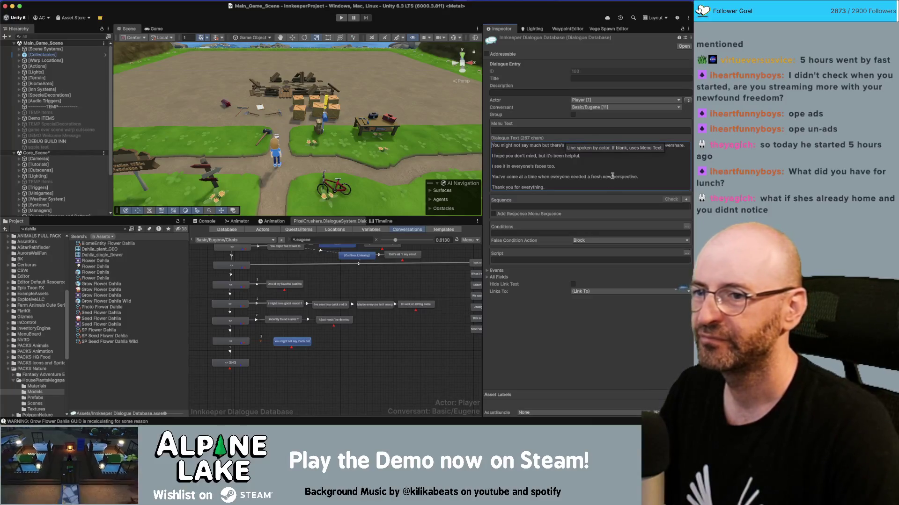
pyautogui.hotkey('shift', 'alt', 'Right')
pyautogui.hotkey('shift', 'alt', 'Right')
pyautogui.hotkey('shift', 'alt', 'Right')
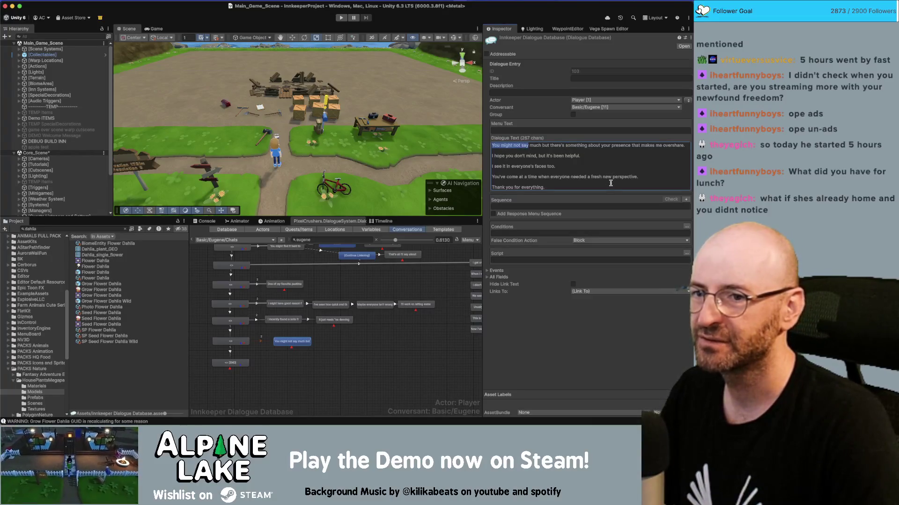
pyautogui.press('Right')
pyautogui.hotkey('shift', 'alt', 'Right')
pyautogui.hotkey('shift', 'alt', 'Right')
pyautogui.hotkey('shift', 'alt', 'Right')
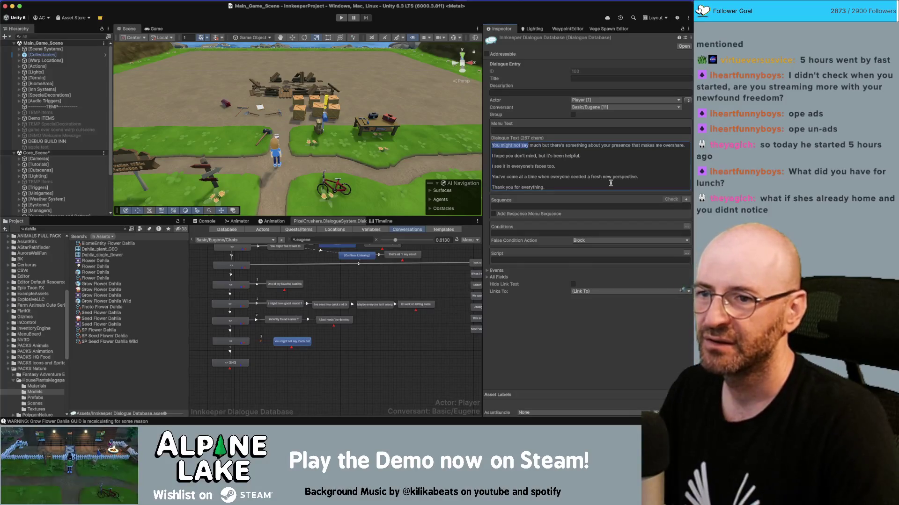
pyautogui.hotkey('shift', 'alt', 'Right')
pyautogui.hotkey('shift', 'alt', 'Right')
pyautogui.hotkey('shift', 'Right')
pyautogui.hotkey('shift', 'Right')
pyautogui.press('BackSpace')
pyautogui.write('T')
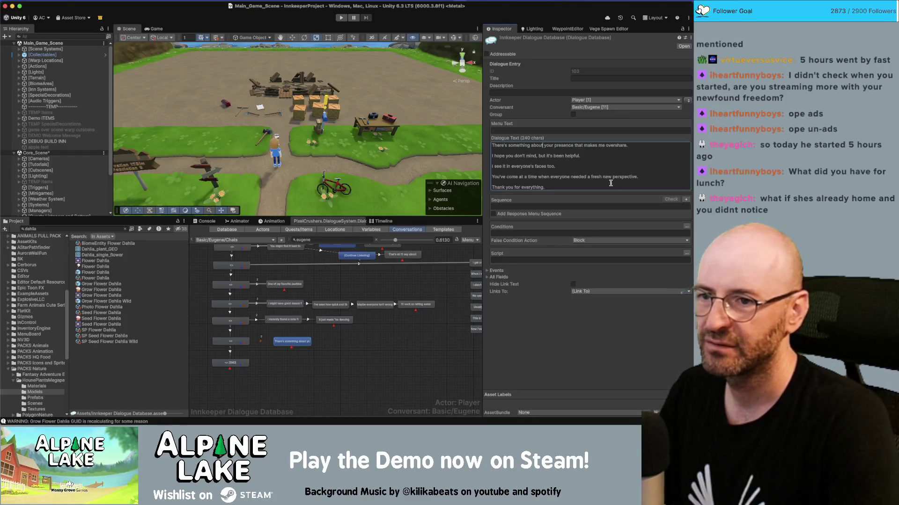
pyautogui.write('r')
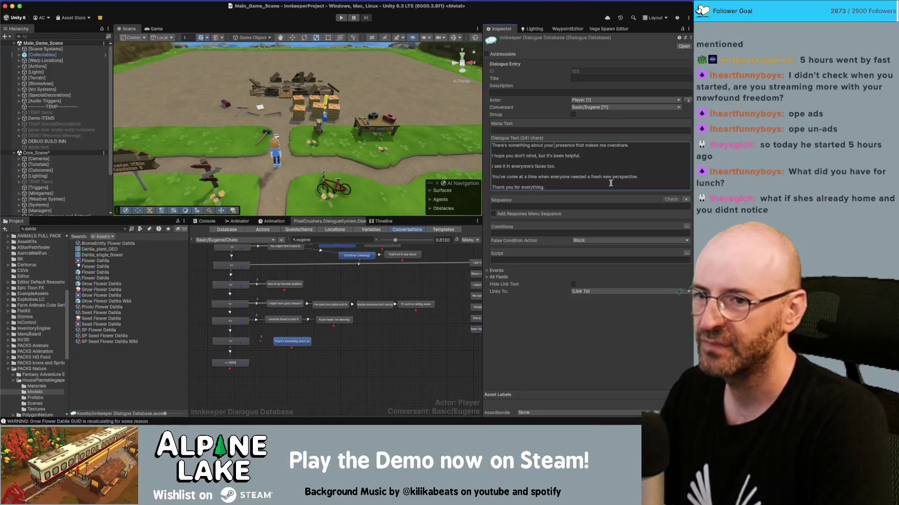
pyautogui.write(' quiet nature')
pyautogui.hotkey('shift', 'alt', 'Right')
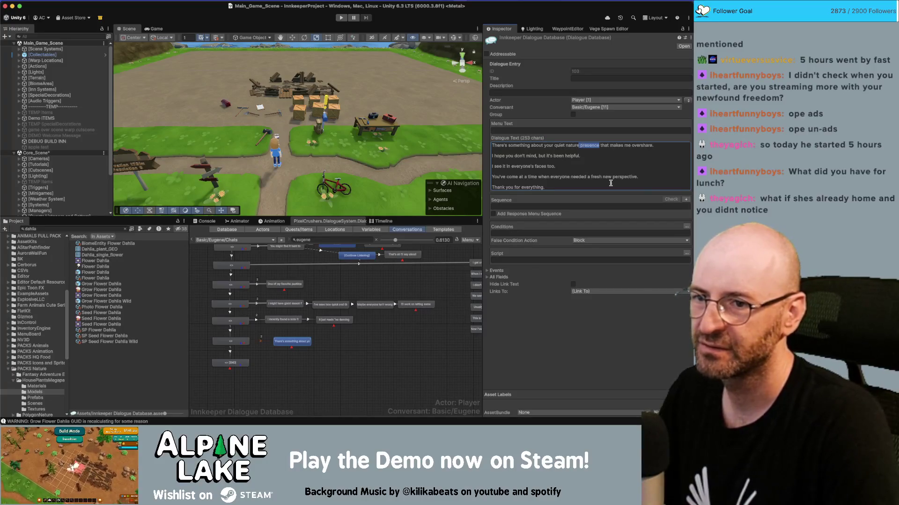
pyautogui.press('BackSpace')
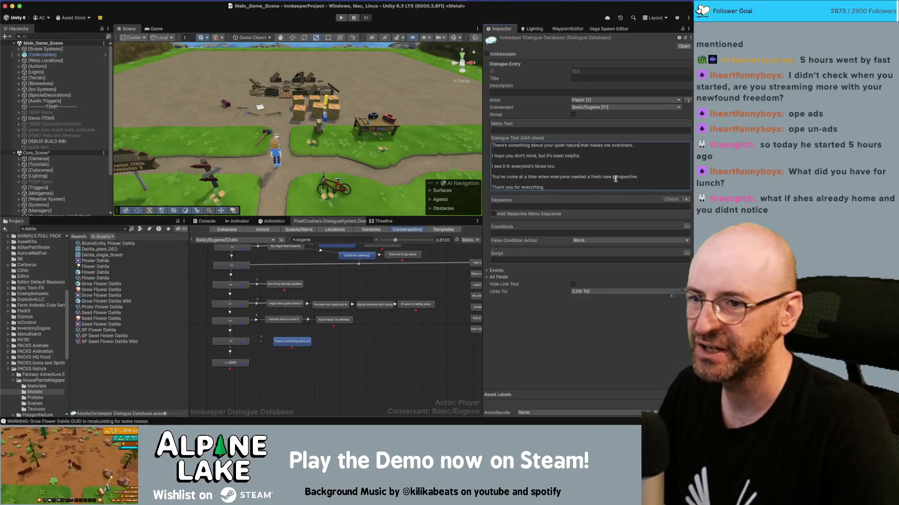
# Step: Reword the second line to 'I hope you don't mind, it's been quite helpful.'
pyautogui.click(613, 177)
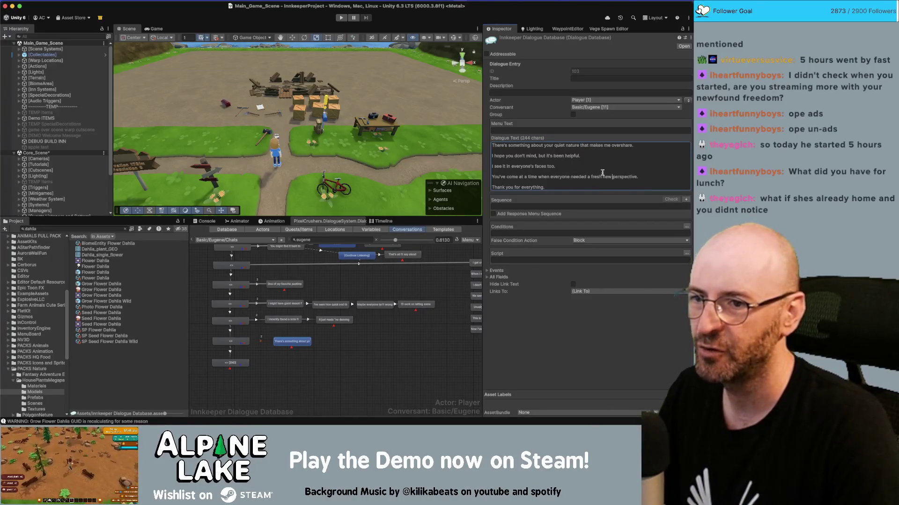
pyautogui.click(544, 156)
pyautogui.press('BackSpace')
pyautogui.press('BackSpace')
pyautogui.press('BackSpace')
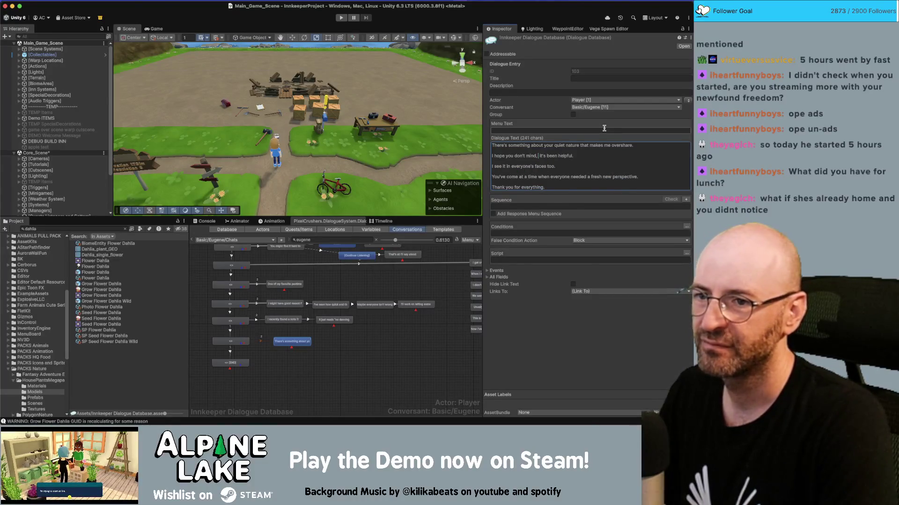
pyautogui.press('Right')
pyautogui.press('Right')
pyautogui.press('Right')
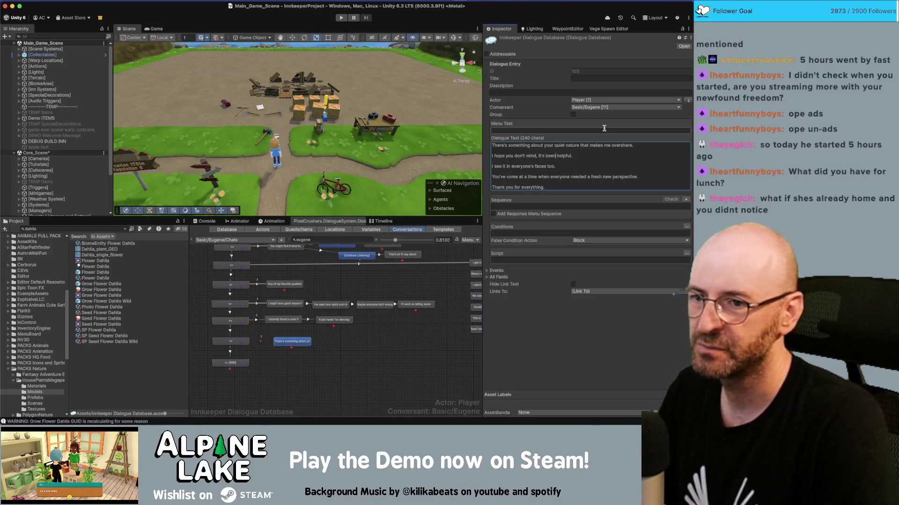
pyautogui.write('quite')
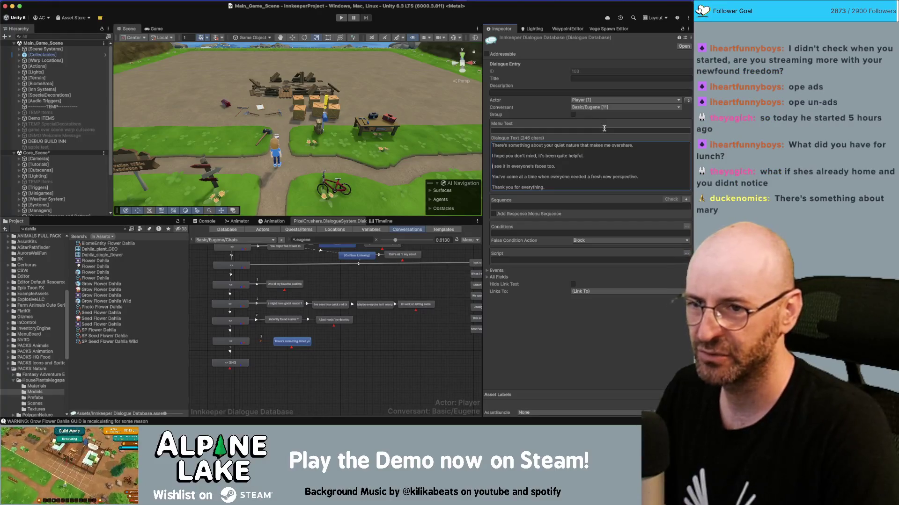
pyautogui.press('super+a')
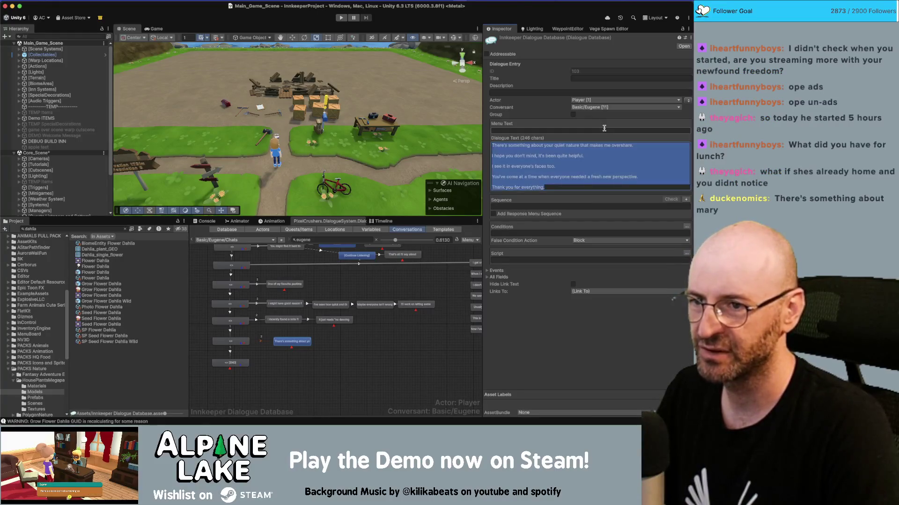
pyautogui.press('super+Tab')
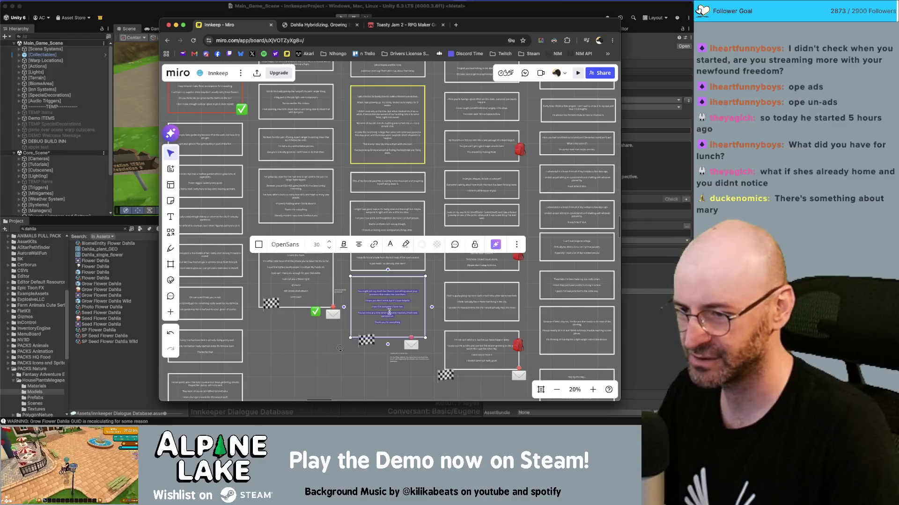
# Step: Copy the Miro speech text and trim the Unity node to its first sentence
pyautogui.click(387, 309)
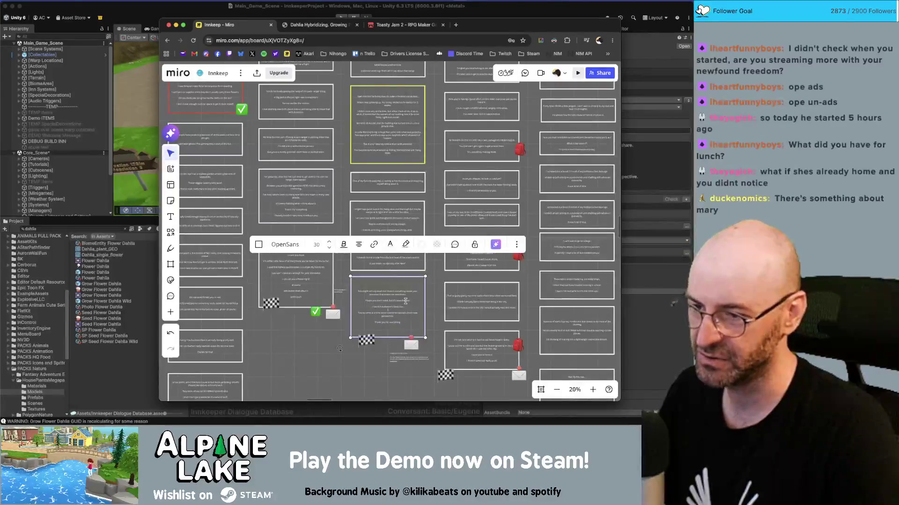
pyautogui.press('super+a')
pyautogui.press('super+Tab')
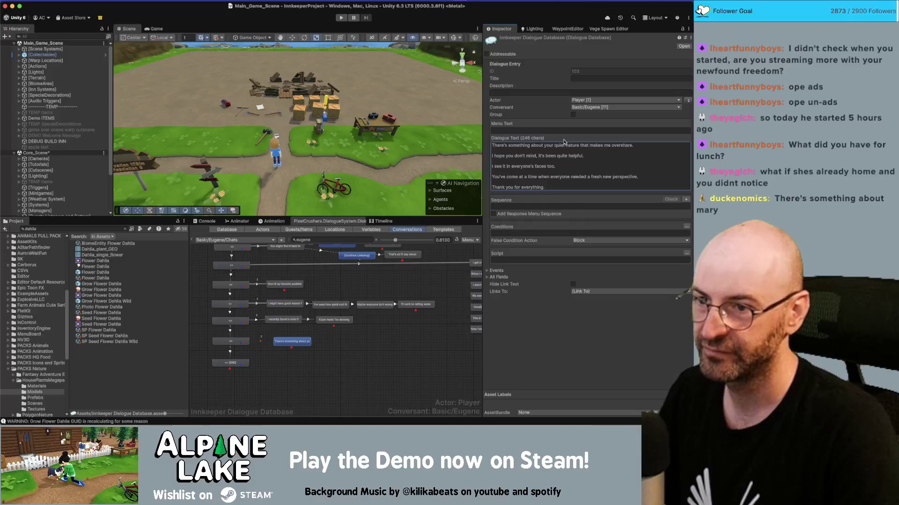
pyautogui.click(568, 174)
pyautogui.click(545, 187)
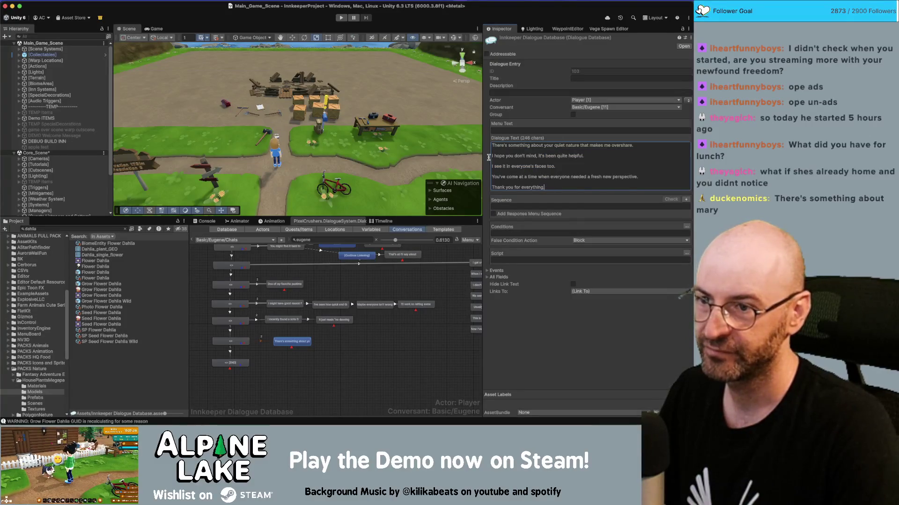
pyautogui.keyDown('shift'); pyautogui.click(579, 151); pyautogui.keyUp('shift')
pyautogui.press('BackSpace')
pyautogui.press('BackSpace')
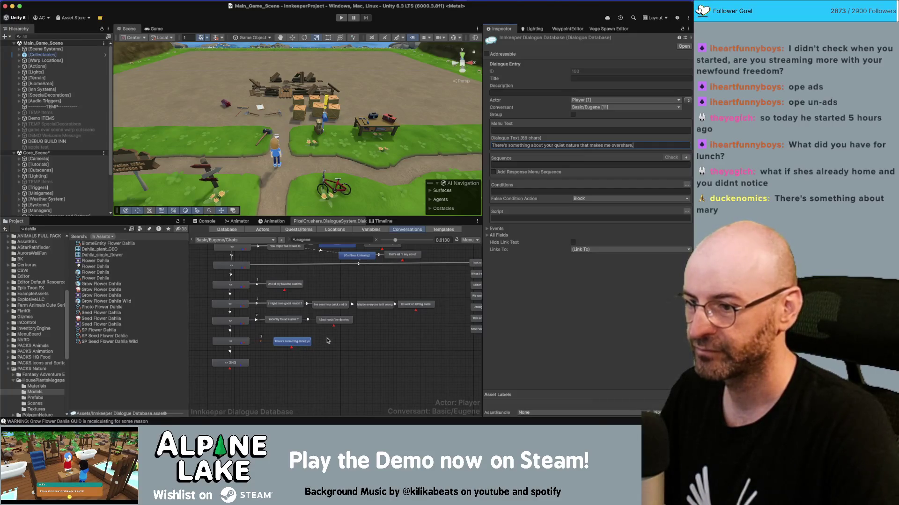
# Step: Add two child nodes from the pasted speech, each trimmed to one sentence ('I hope you don't mind…', 'I see it…')
pyautogui.rightClick(298, 328)
pyautogui.rightClick(306, 329)
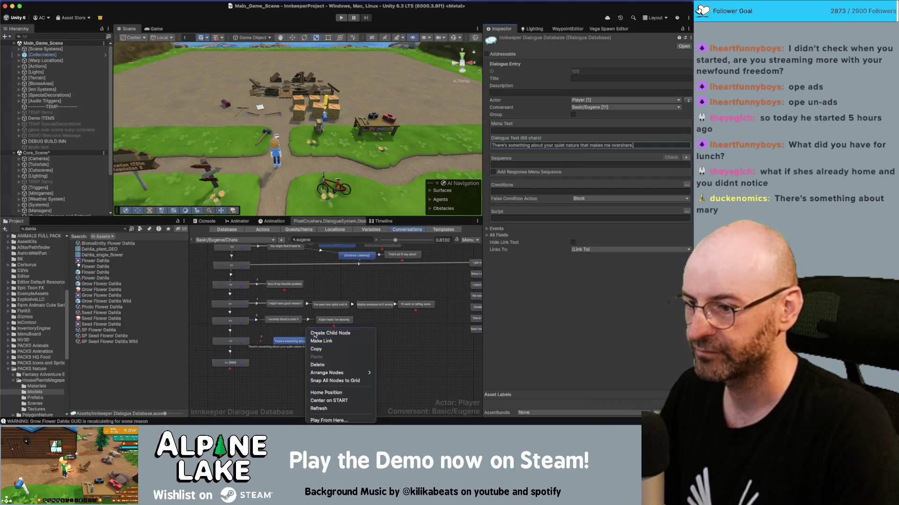
pyautogui.click(315, 333)
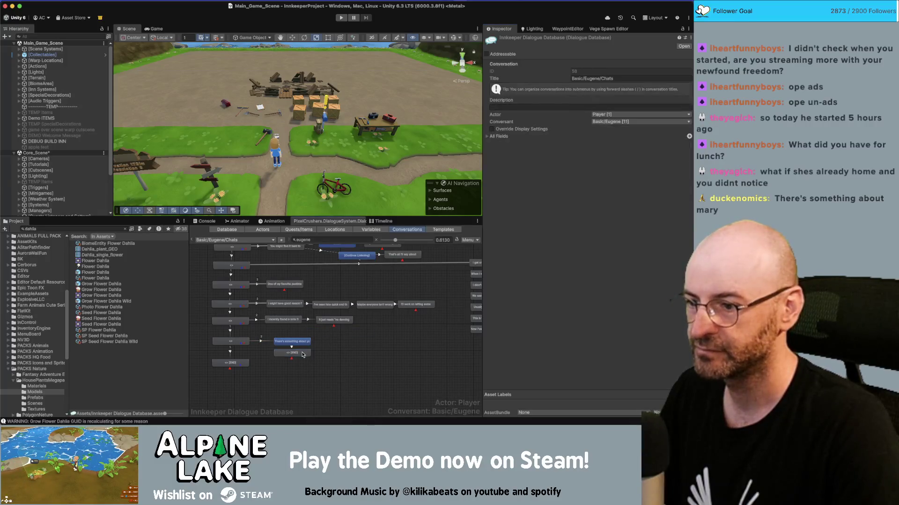
pyautogui.click(571, 145)
pyautogui.hotkey('ctrl', 'v')
pyautogui.moveTo(557, 177); pyautogui.dragTo(490, 159)
pyautogui.press('BackSpace')
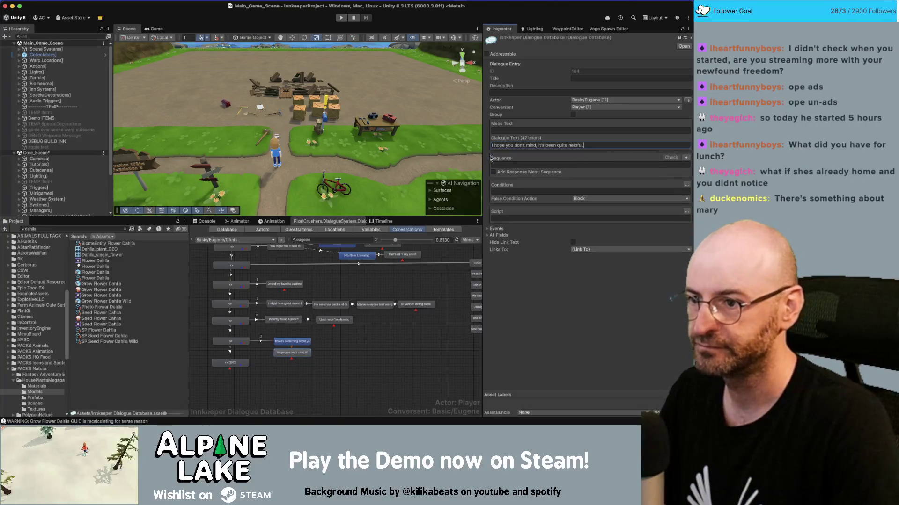
pyautogui.click(395, 328)
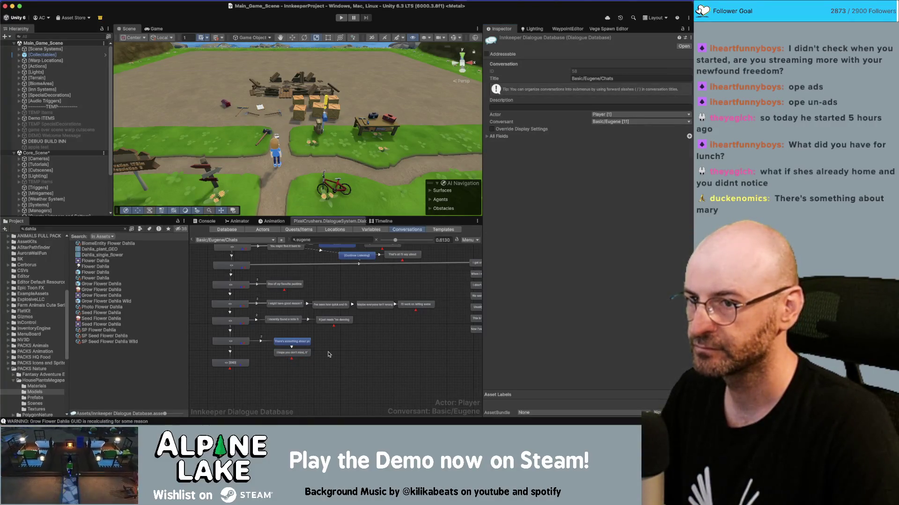
pyautogui.rightClick(301, 356)
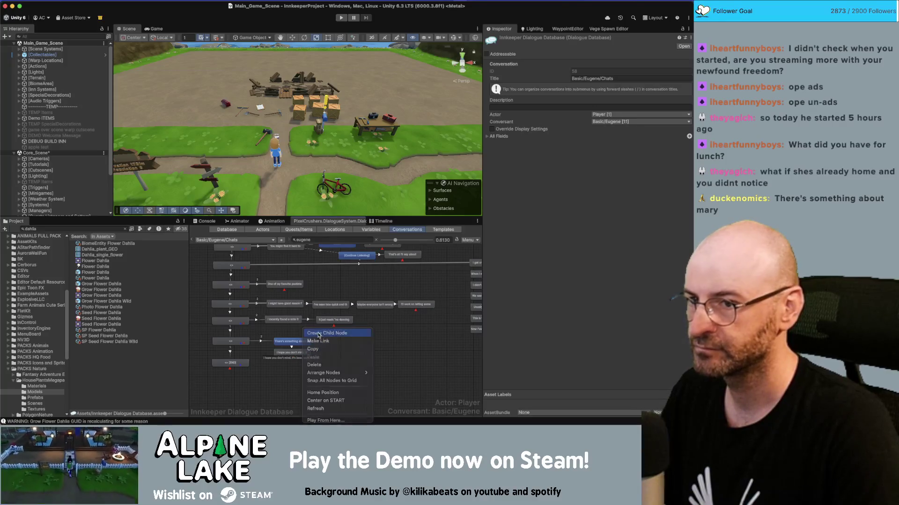
pyautogui.click(318, 341)
pyautogui.click(292, 364)
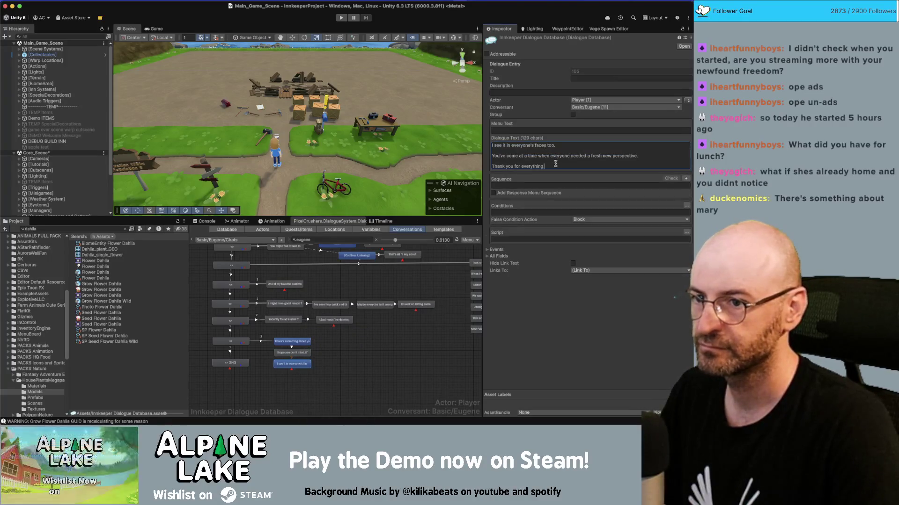
pyautogui.write('.')
pyautogui.moveTo(555, 163); pyautogui.dragTo(486, 160)
pyautogui.hotkey('ctrl', 'c')
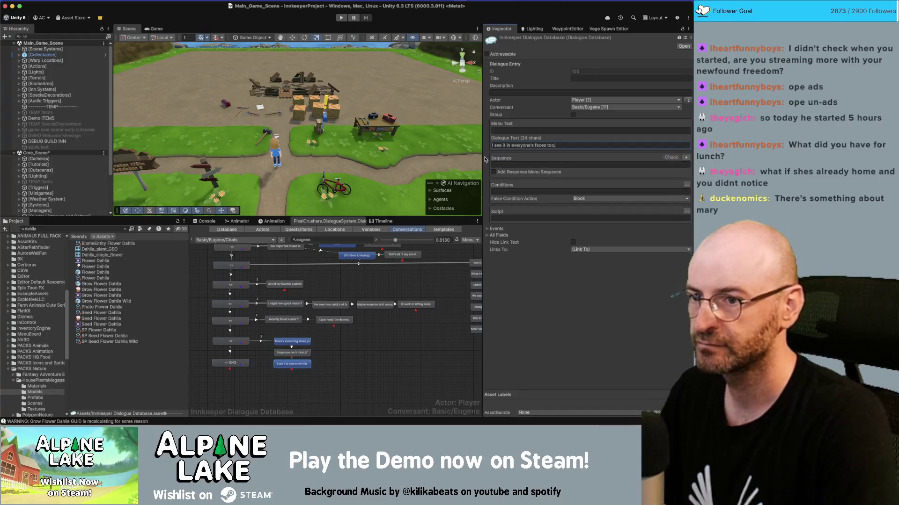
pyautogui.click(342, 341)
# Step: Add the 'You've come at a time when everyone needed…' and 'Thank you for everything.' nodes
pyautogui.rightClick(296, 364)
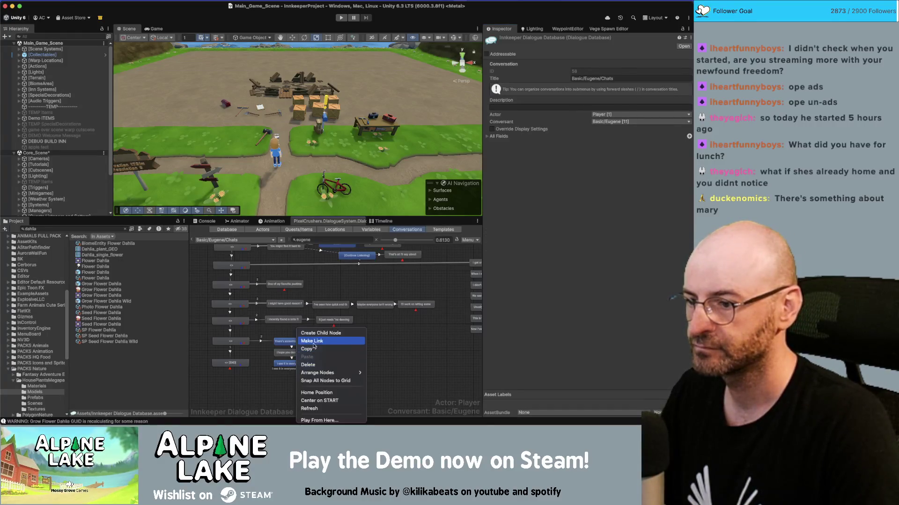
pyautogui.click(316, 341)
pyautogui.click(292, 374)
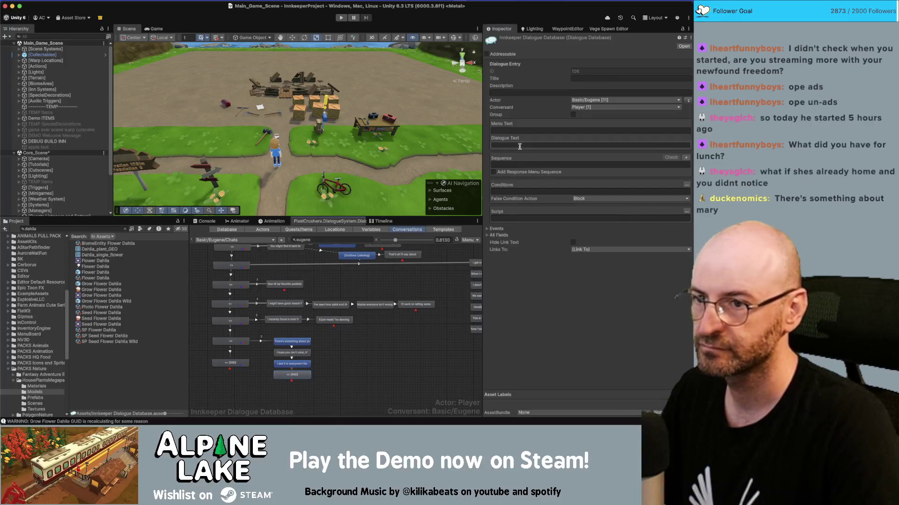
pyautogui.click(539, 146)
pyautogui.moveTo(549, 155); pyautogui.dragTo(485, 158)
pyautogui.press('BackSpace')
pyautogui.press('BackSpace')
pyautogui.press('BackSpace')
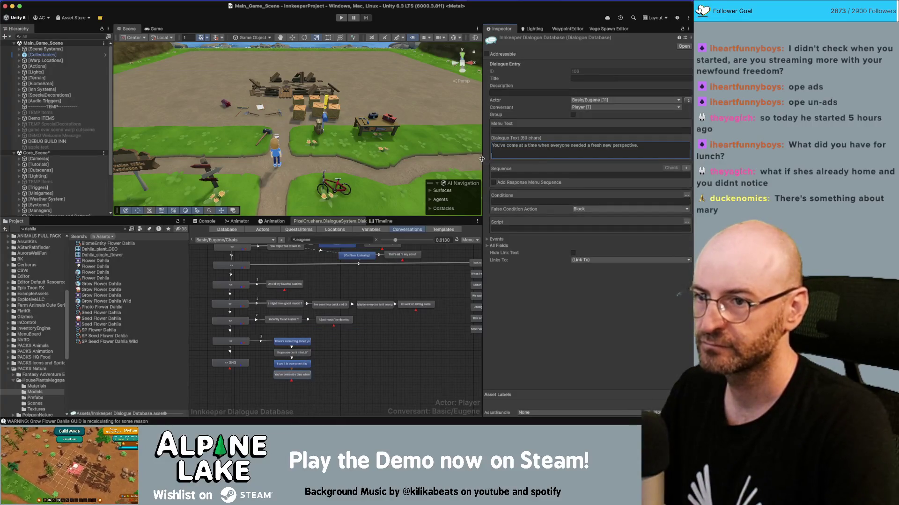
pyautogui.click(355, 361)
pyautogui.rightClick(302, 364)
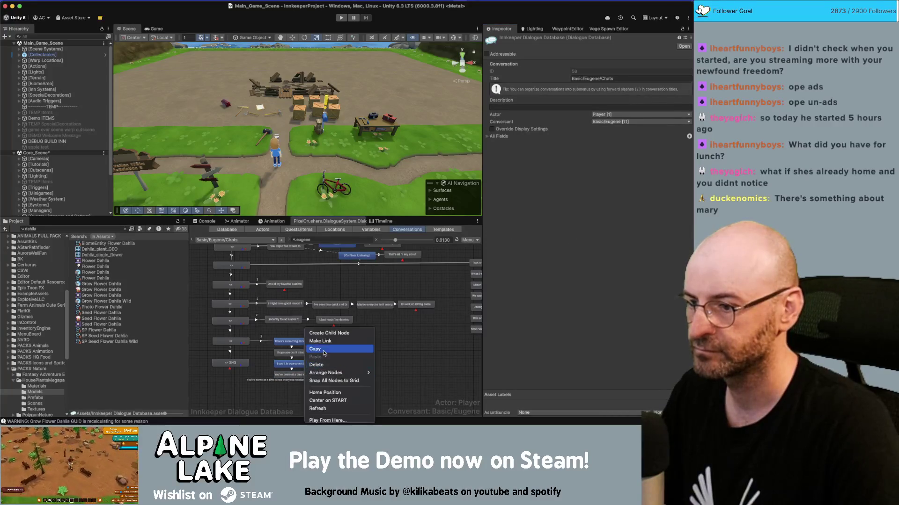
pyautogui.click(323, 339)
pyautogui.click(302, 326)
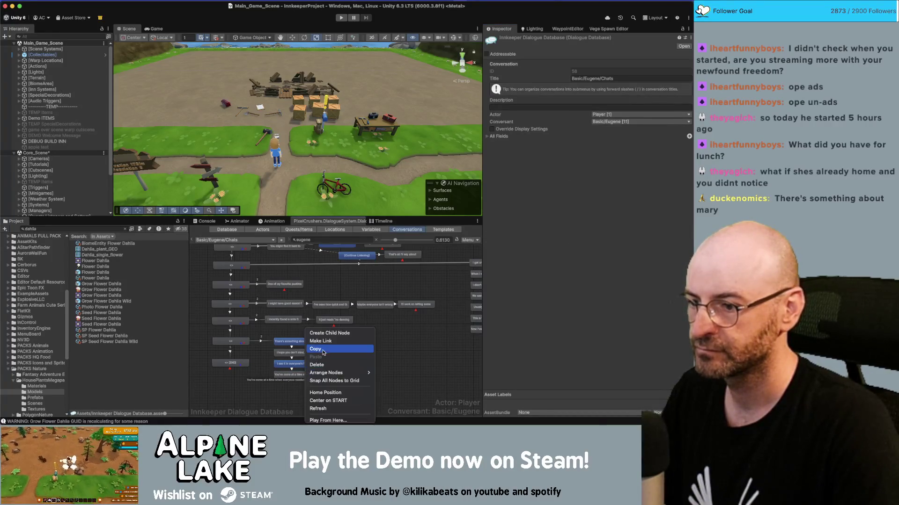
pyautogui.click(328, 331)
pyautogui.click(516, 146)
pyautogui.hotkey('ctrl', 'v')
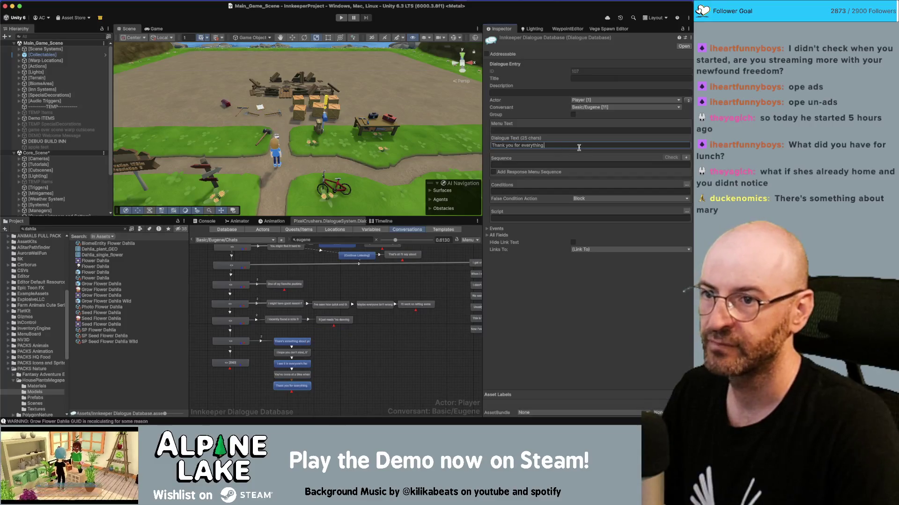
pyautogui.click(419, 317)
pyautogui.scroll(-2, 337, 368)
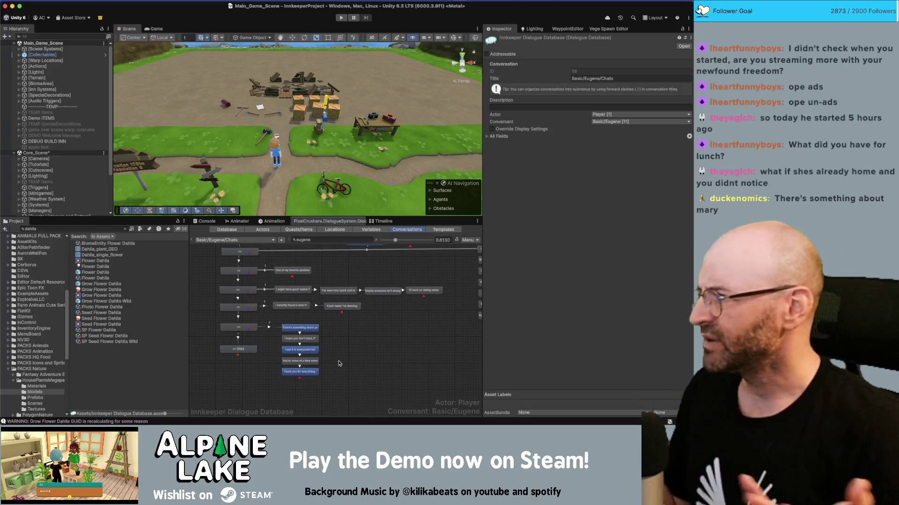
pyautogui.press('super+Tab')
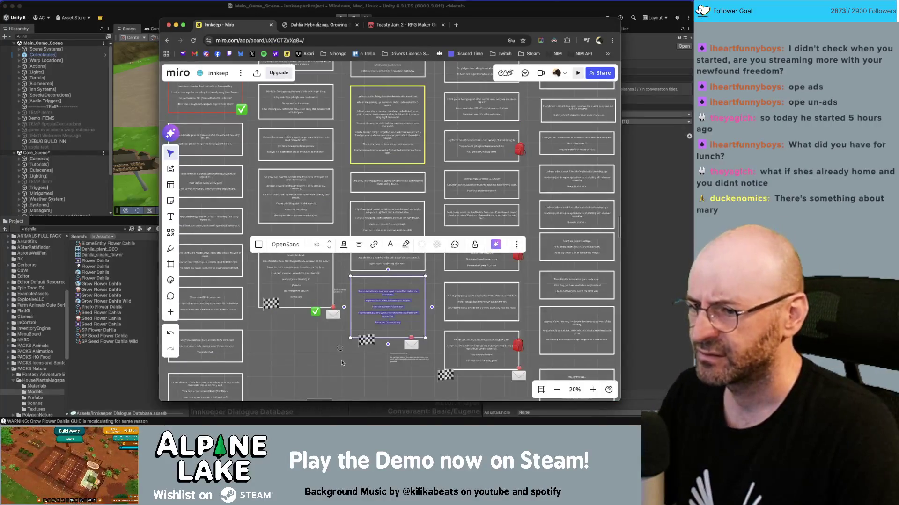
# Step: Read the Miro note beside the envelope about the filing cabinet
pyautogui.click(341, 363)
pyautogui.scroll(5, 356, 328)
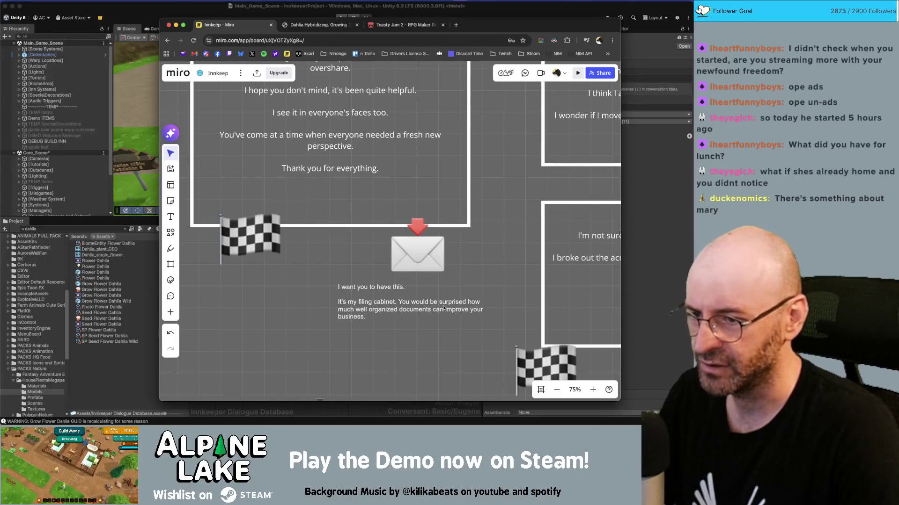
pyautogui.click(380, 311)
pyautogui.click(392, 308)
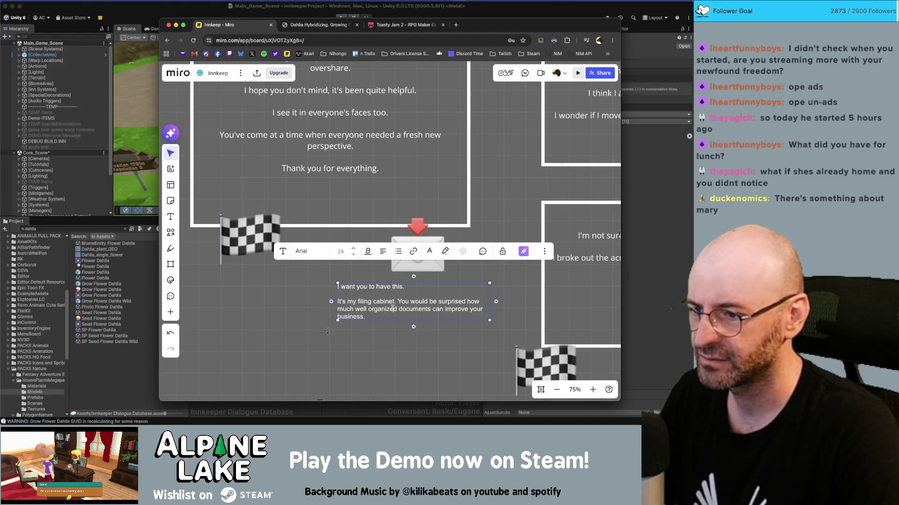
pyautogui.click(386, 343)
pyautogui.scroll(-2, 359, 339)
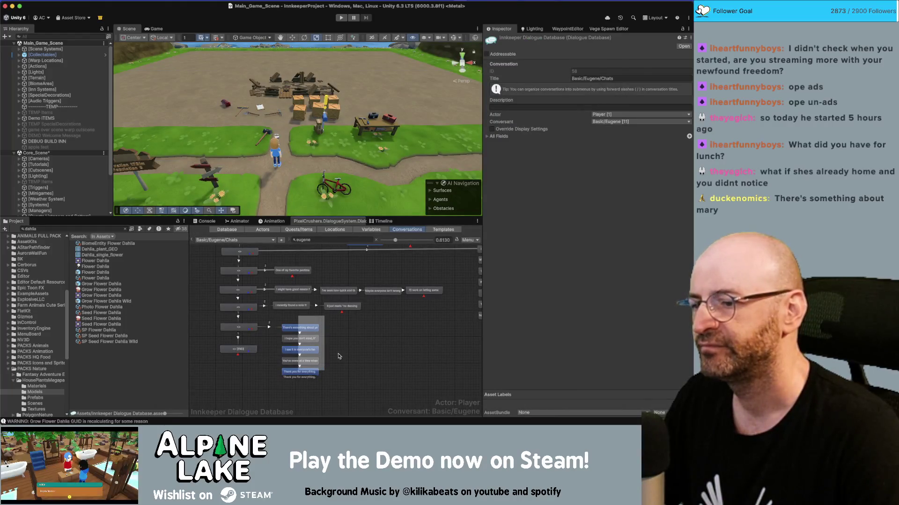
# Step: Swap actor and conversant so Eugene speaks the new sentence nodes, and nudge that column right
pyautogui.moveTo(328, 395); pyautogui.dragTo(258, 327)
pyautogui.click(687, 87)
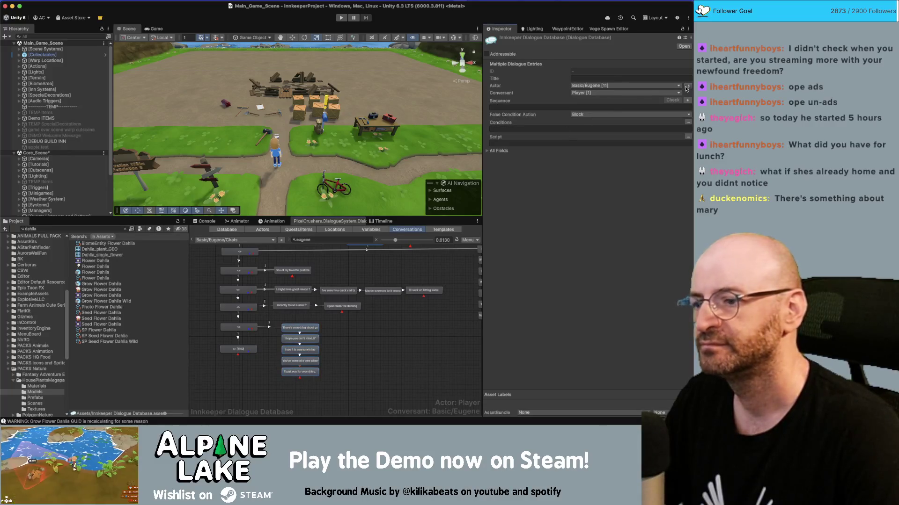
pyautogui.moveTo(389, 342)
pyautogui.mouseDown()
pyautogui.moveTo(368, 372)
pyautogui.moveTo(340, 367)
pyautogui.moveTo(293, 339)
pyautogui.moveTo(309, 337)
pyautogui.mouseUp()
pyautogui.scroll(-3, 346, 347)
pyautogui.click(363, 333)
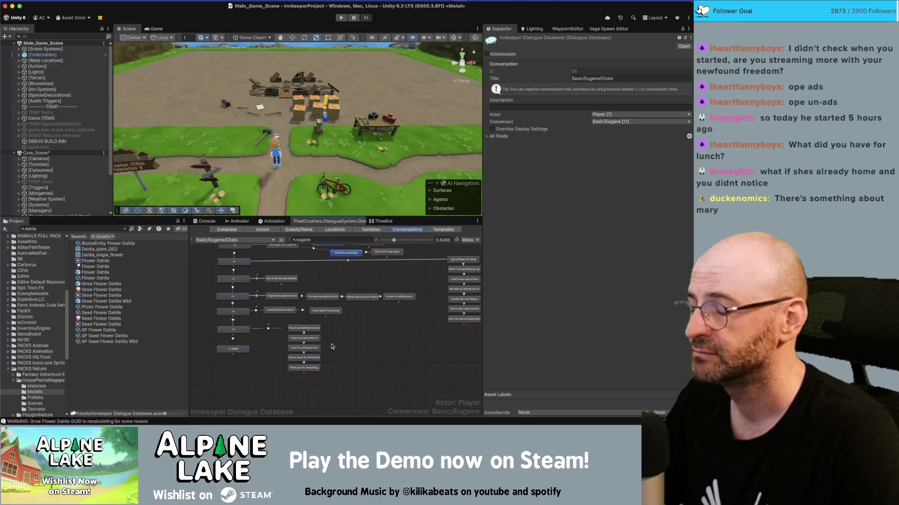
pyautogui.click(306, 368)
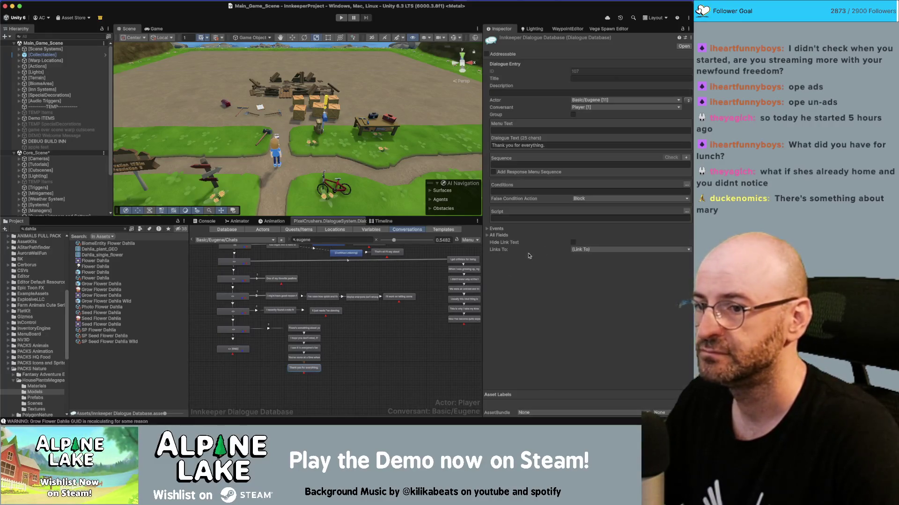
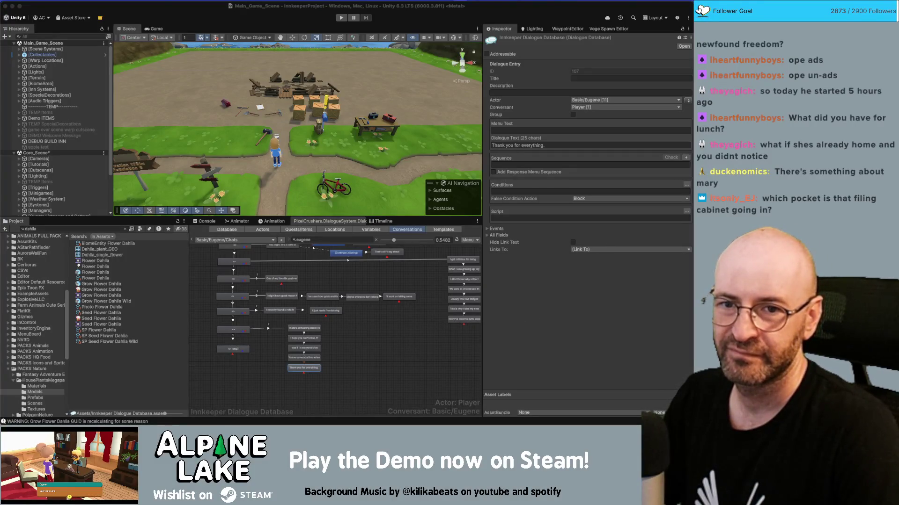
# Step: Select the END node of Eugene's chat graph, then switch to the Miro board
pyautogui.click(361, 377)
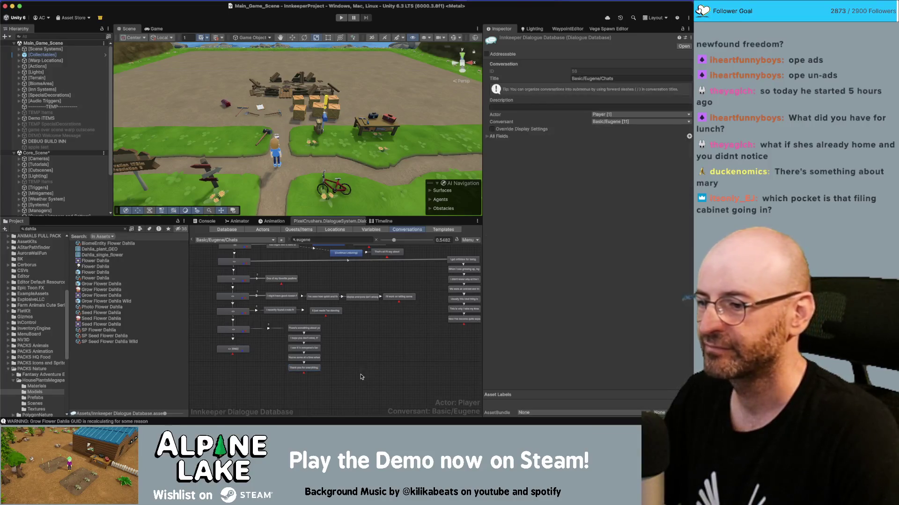
pyautogui.click(239, 347)
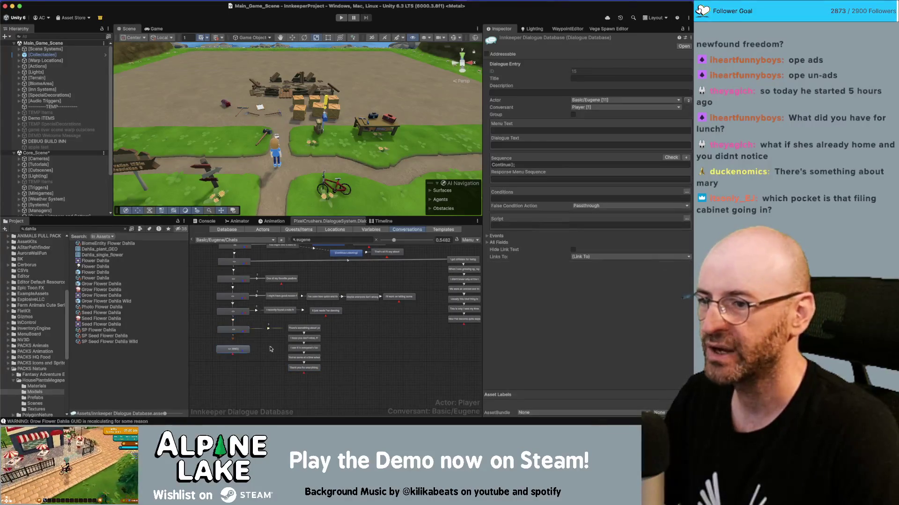
pyautogui.press('super+Tab')
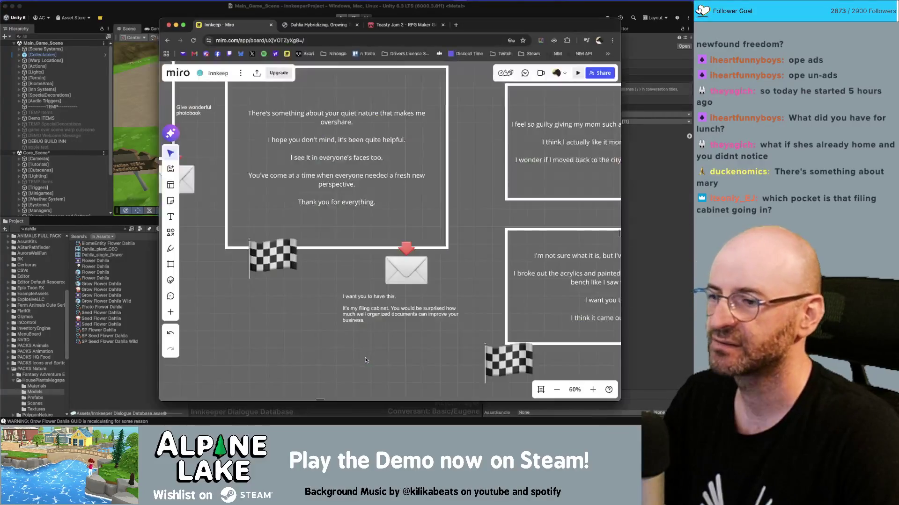
# Step: Zoom and pan across the Miro board's card columns to locate Birch's lines, then return to Unity
pyautogui.scroll(-10, 330, 350)
pyautogui.scroll(3, 308, 187)
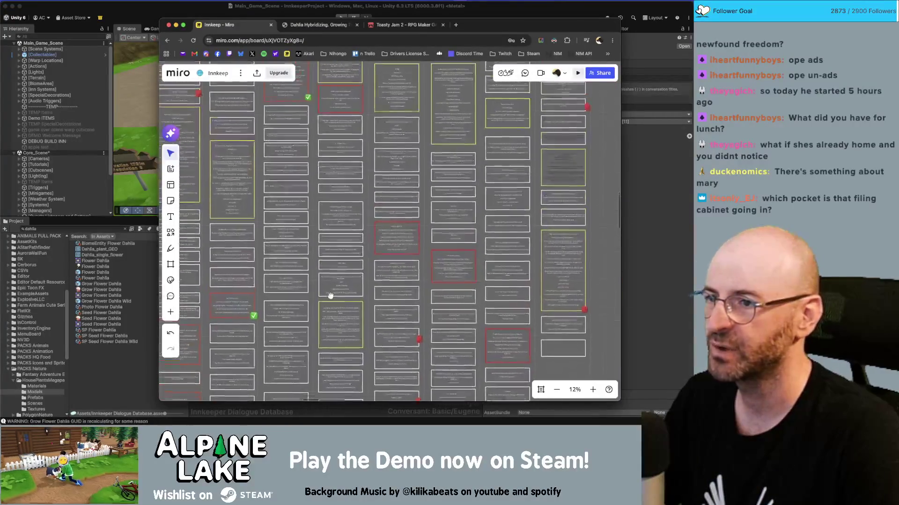
pyautogui.scroll(5, 308, 157)
pyautogui.click(300, 93)
pyautogui.hotkey('ctrl', 'c')
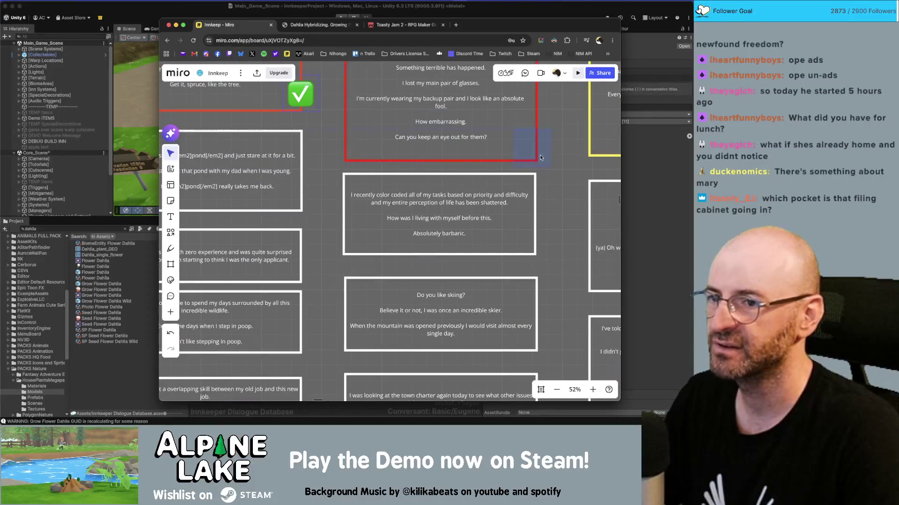
pyautogui.hotkey('ctrl', 'v')
pyautogui.scroll(-15, 515, 225)
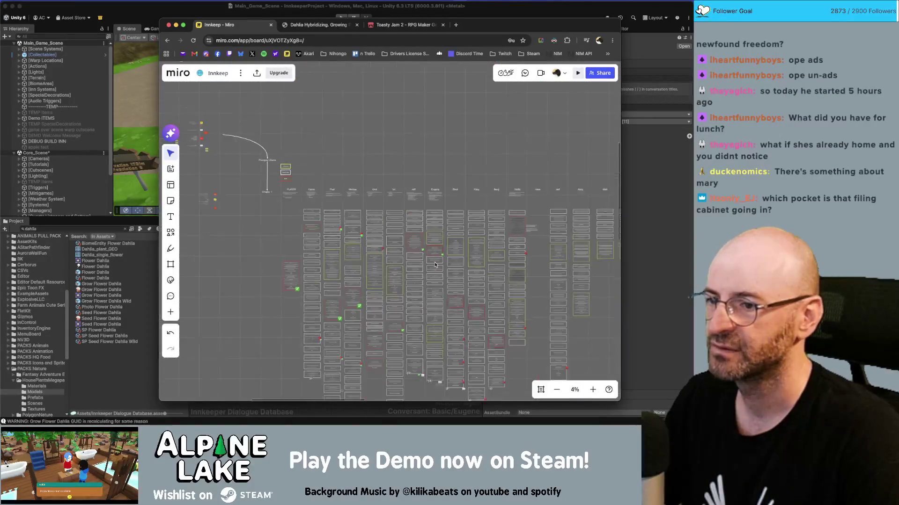
pyautogui.moveTo(440, 270); pyautogui.dragTo(412, 251)
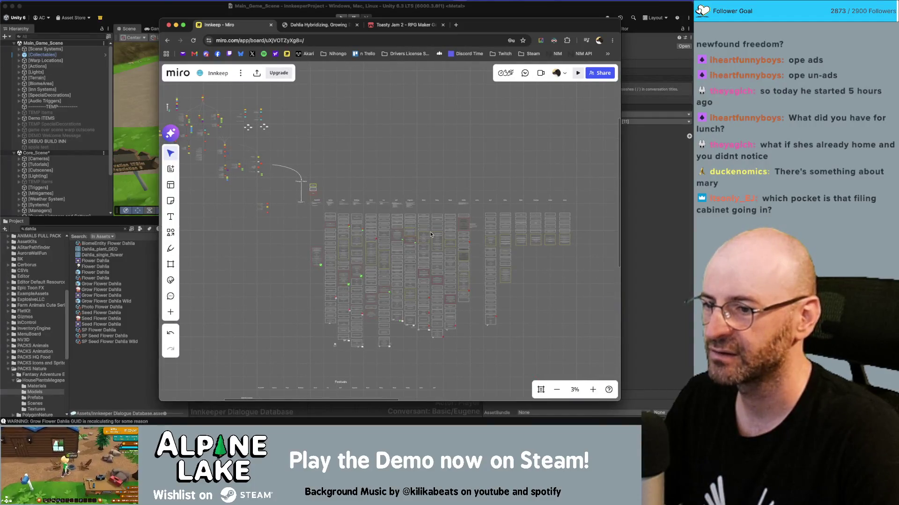
pyautogui.scroll(6, 427, 238)
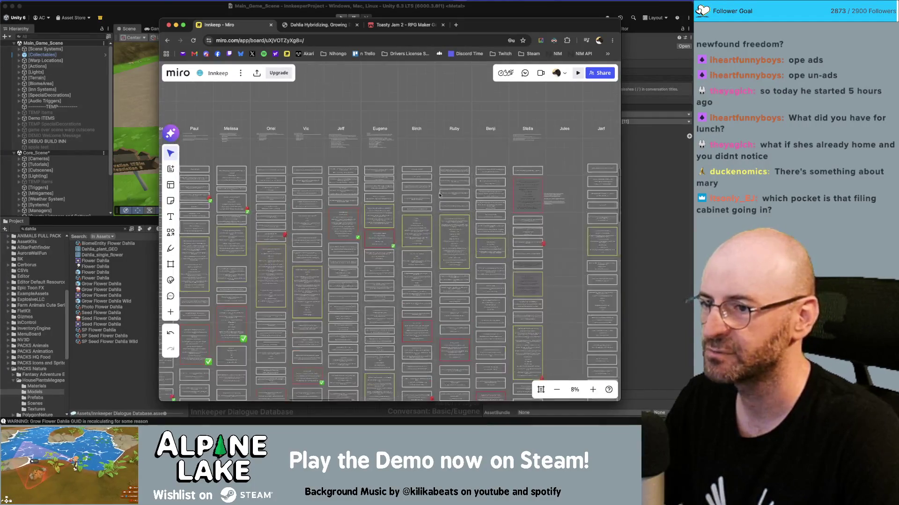
pyautogui.scroll(3, 429, 171)
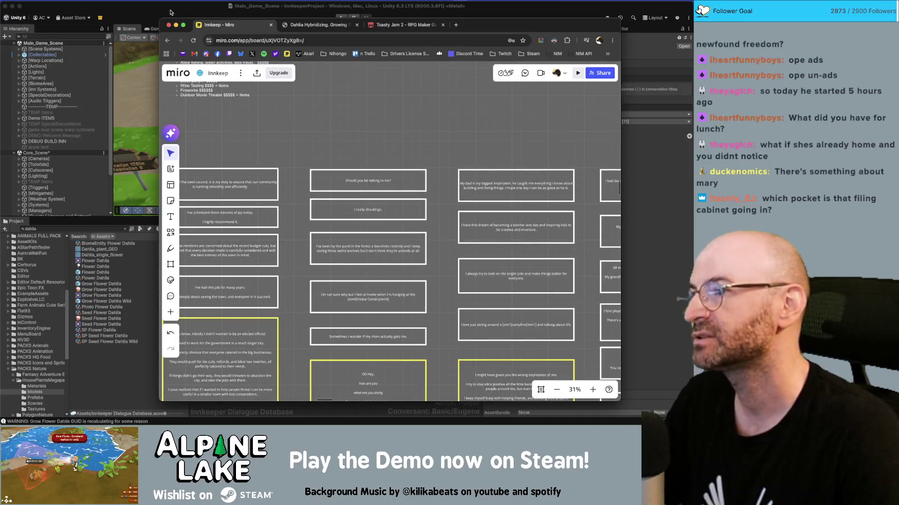
pyautogui.press('super+Tab')
pyautogui.moveTo(375, 331); pyautogui.dragTo(363, 370)
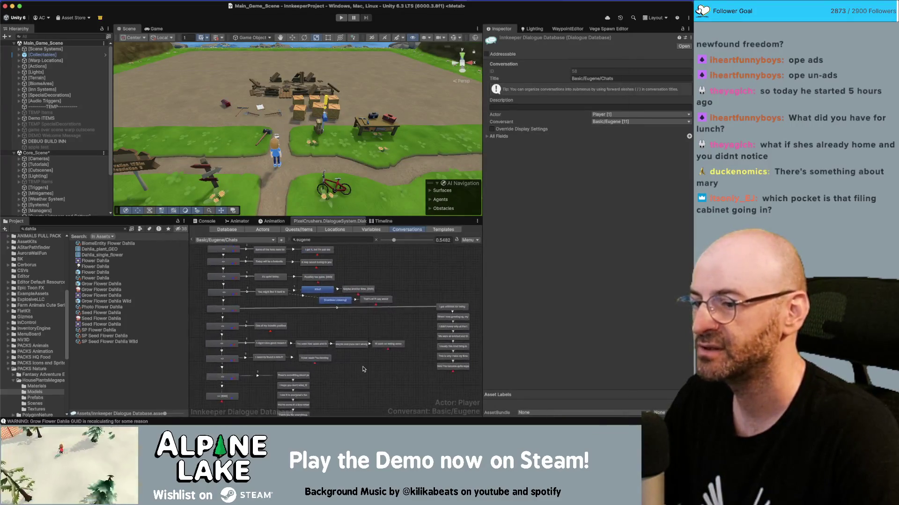
# Step: Clear the node selection in Eugene's chat graph to show the conversation settings
pyautogui.hscroll(2, 370, 307)
pyautogui.press('super+a')
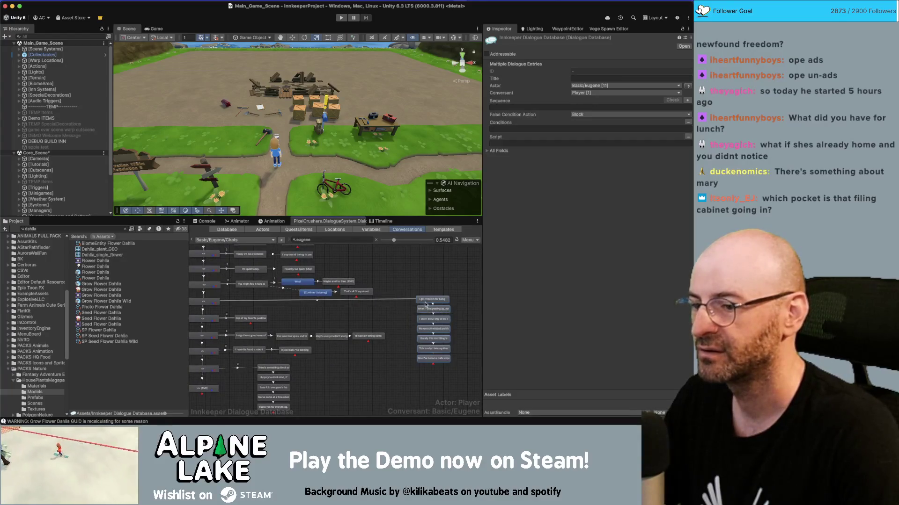
pyautogui.click(412, 311)
pyautogui.scroll(-2, 410, 313)
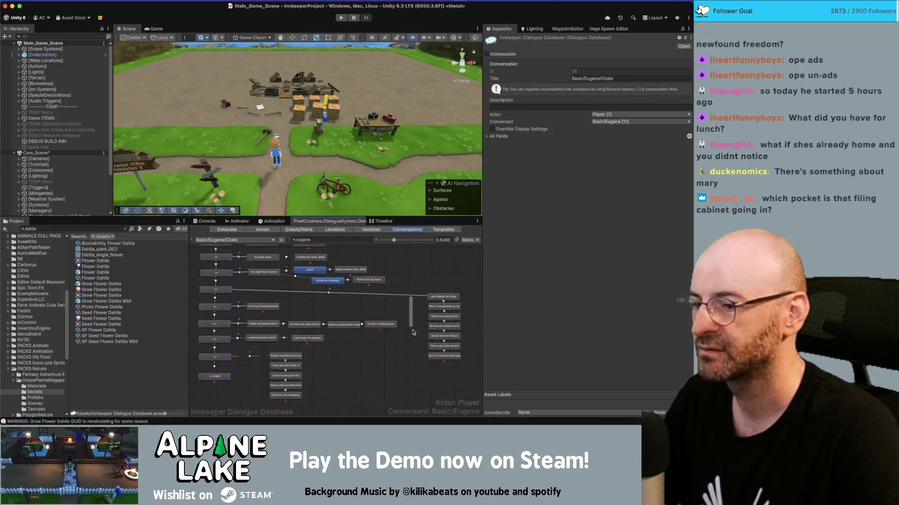
pyautogui.click(382, 325)
pyautogui.keyDown('shift'); pyautogui.click(345, 326); pyautogui.keyUp('shift')
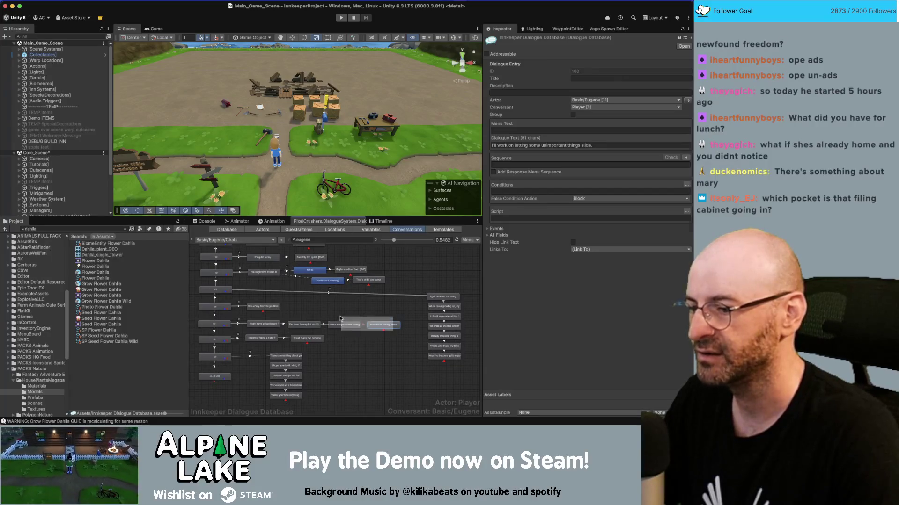
pyautogui.click(305, 324)
pyautogui.click(304, 316)
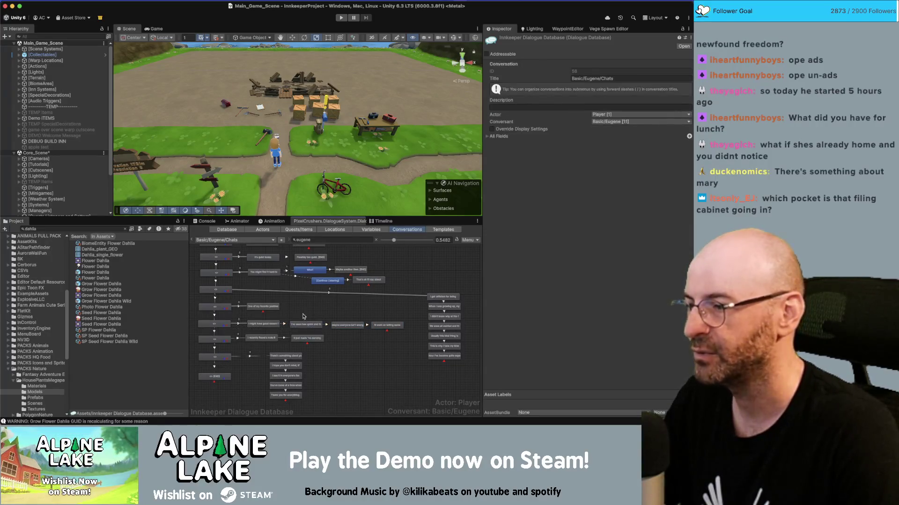
# Step: Replace the 'eugene' conversation filter with 'birch' and browse the Basic > Birch conversations
pyautogui.click(245, 240)
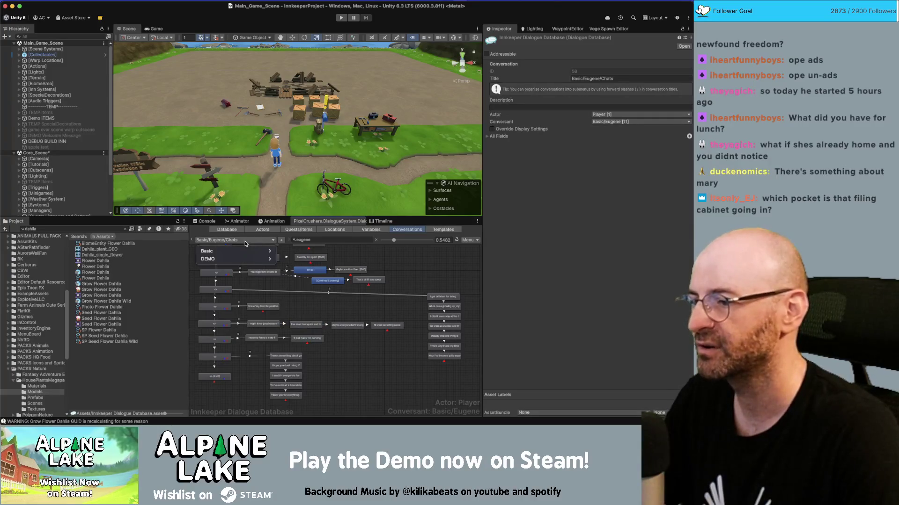
pyautogui.moveTo(234, 251)
pyautogui.moveTo(289, 253)
pyautogui.click(348, 240)
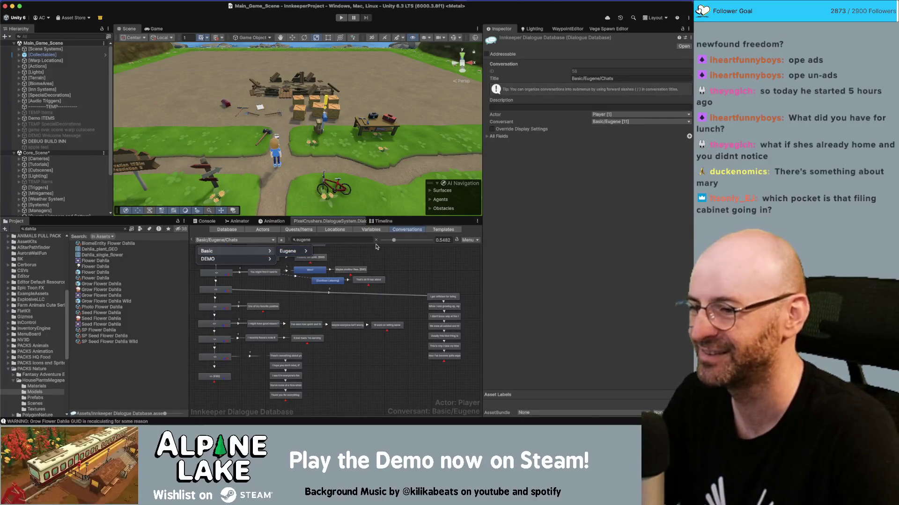
pyautogui.click(348, 240)
pyautogui.write('bitch')
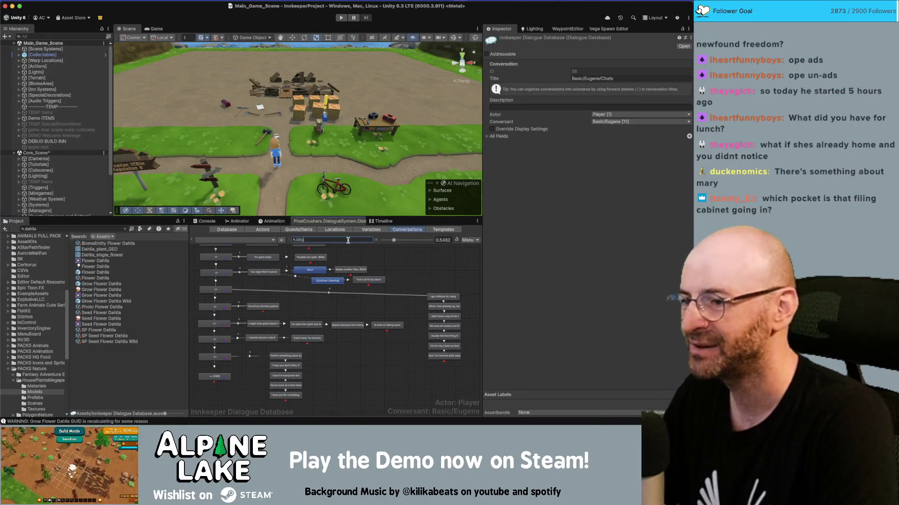
pyautogui.press('BackSpace')
pyautogui.press('BackSpace')
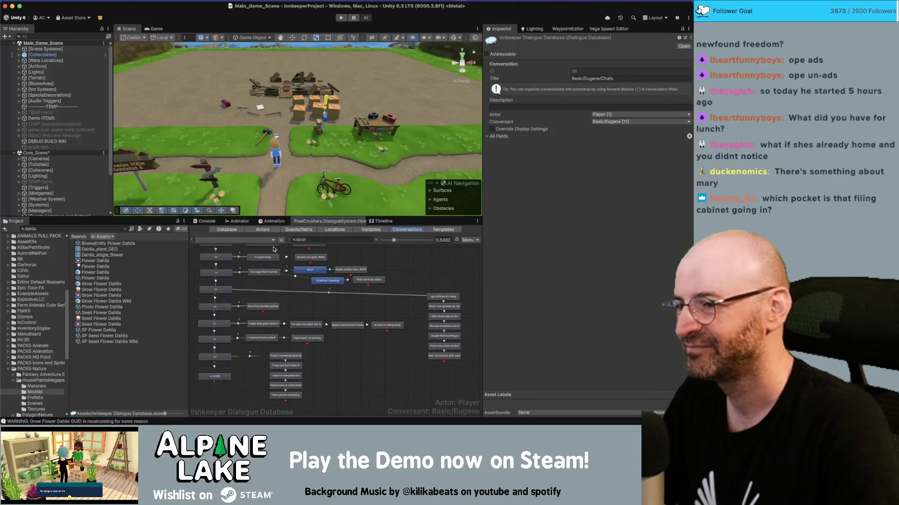
pyautogui.click(234, 240)
pyautogui.moveTo(257, 252)
pyautogui.moveTo(293, 253)
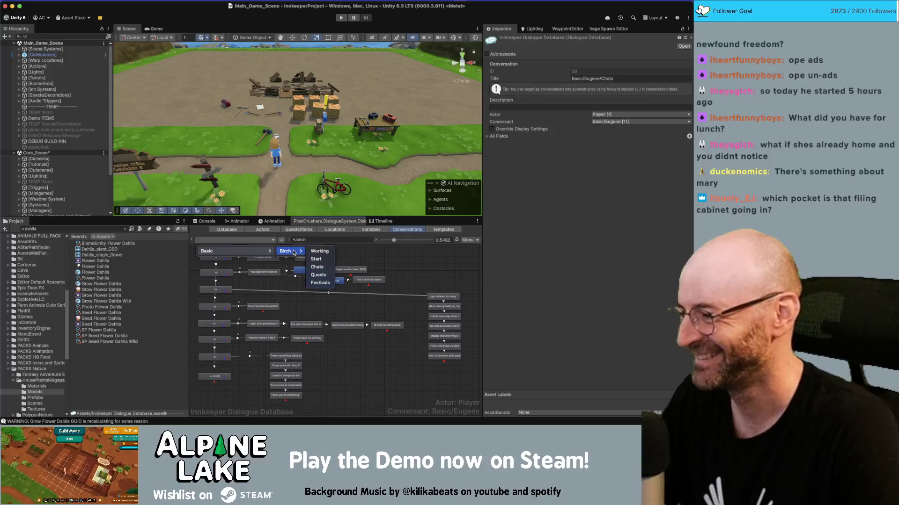
# Step: Open Birch's Chats conversation and move its bottom node further down
pyautogui.click(317, 267)
pyautogui.scroll(2, 220, 328)
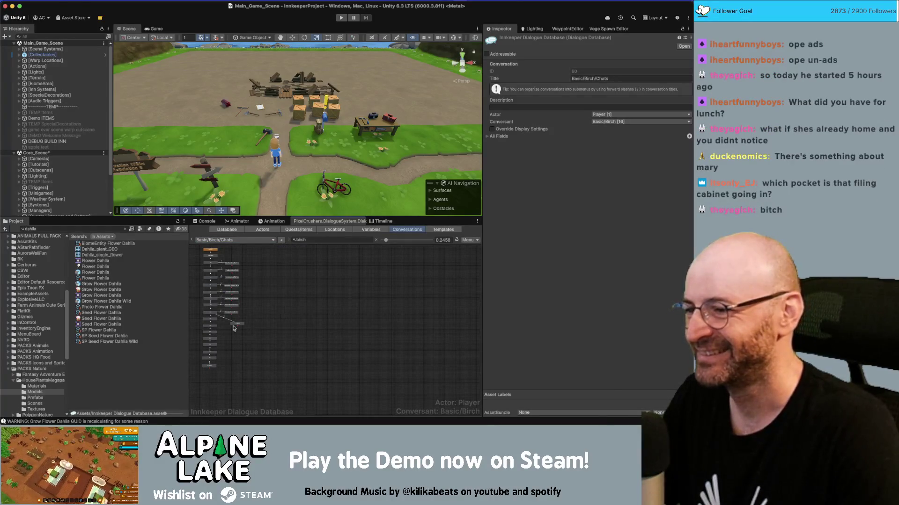
pyautogui.click(210, 367)
pyautogui.moveTo(210, 369); pyautogui.dragTo(210, 393)
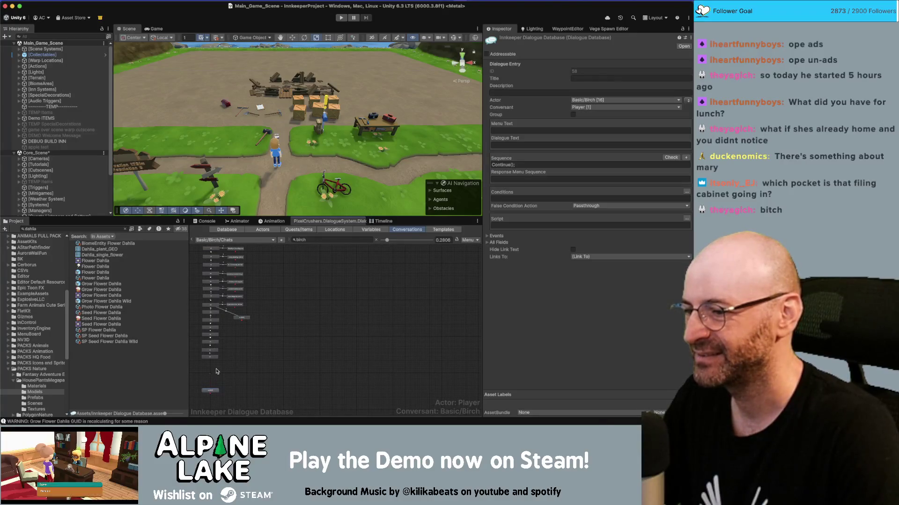
# Step: Box-select the lower group of nodes in the chain and check their available actions
pyautogui.keyDown('shift'); pyautogui.click(216, 331); pyautogui.keyUp('shift')
pyautogui.rightClick(215, 330)
pyautogui.press('Escape')
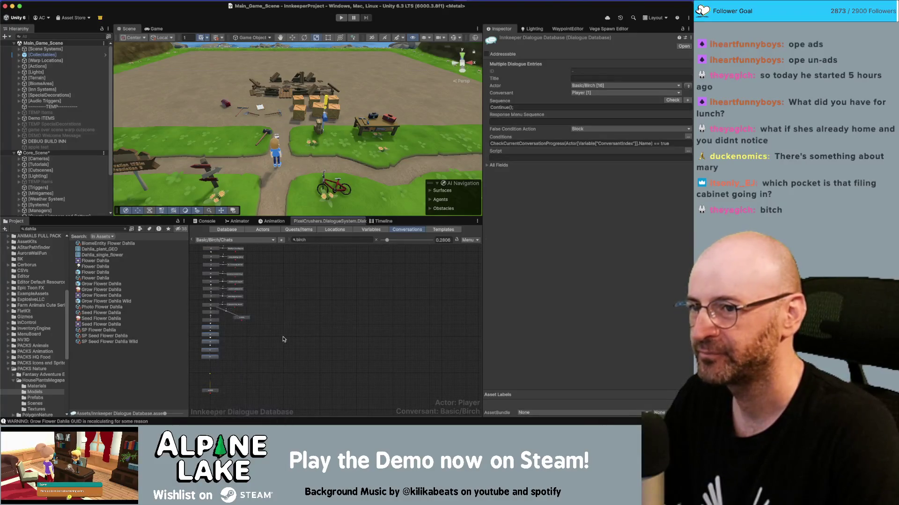
pyautogui.scroll(5, 253, 331)
pyautogui.scroll(1, 253, 331)
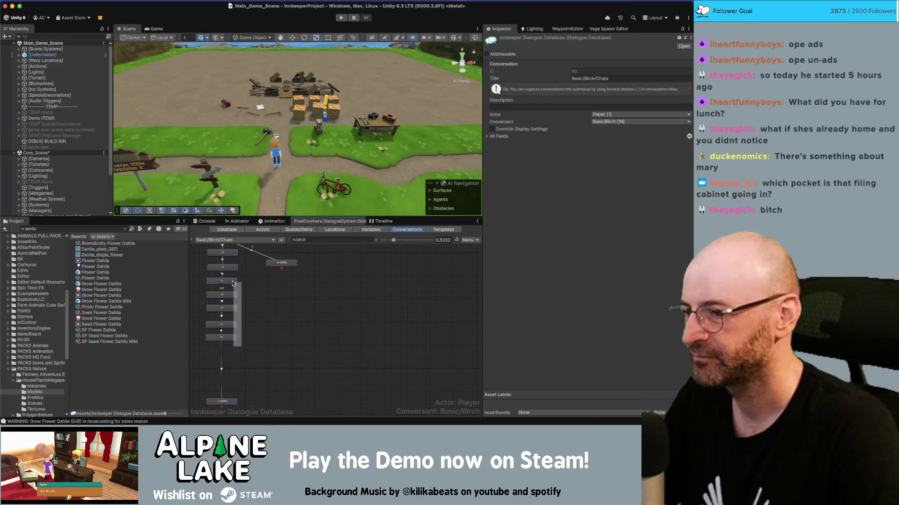
pyautogui.rightClick(243, 289)
pyautogui.press('Escape')
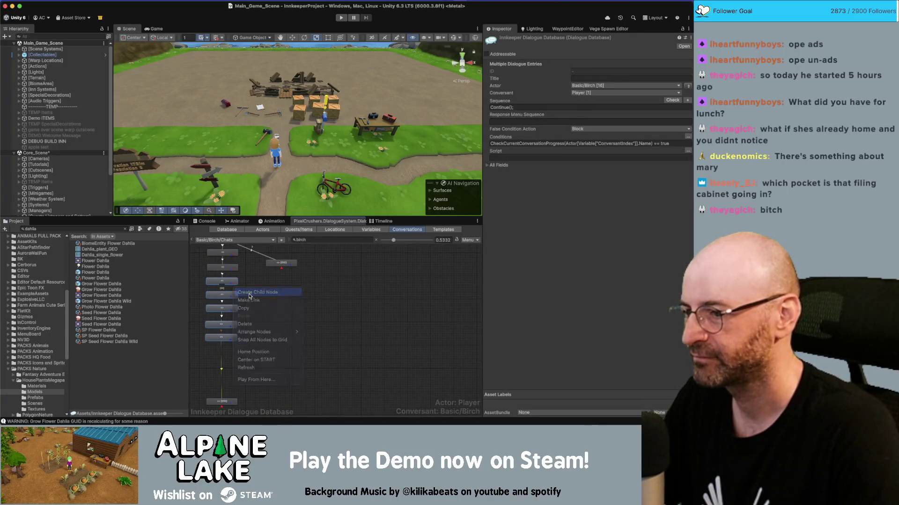
pyautogui.click(231, 294)
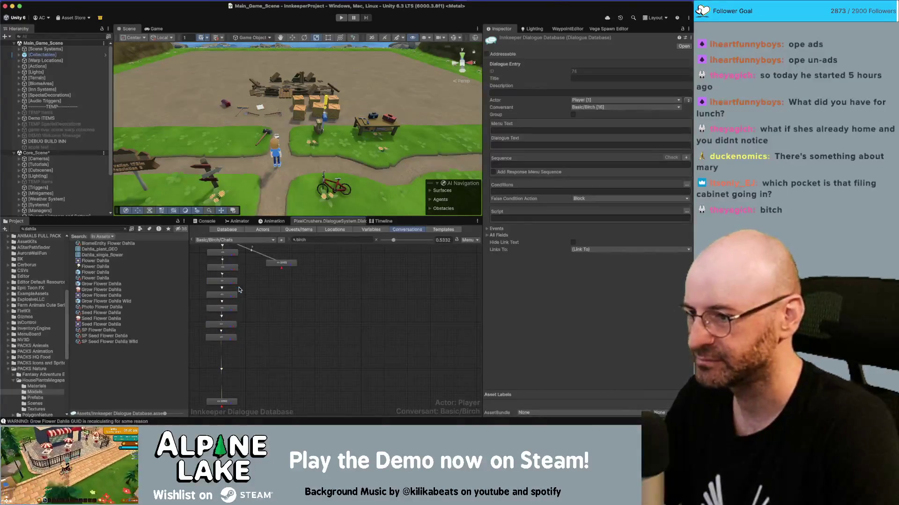
pyautogui.moveTo(250, 353); pyautogui.dragTo(229, 286)
pyautogui.rightClick(230, 288)
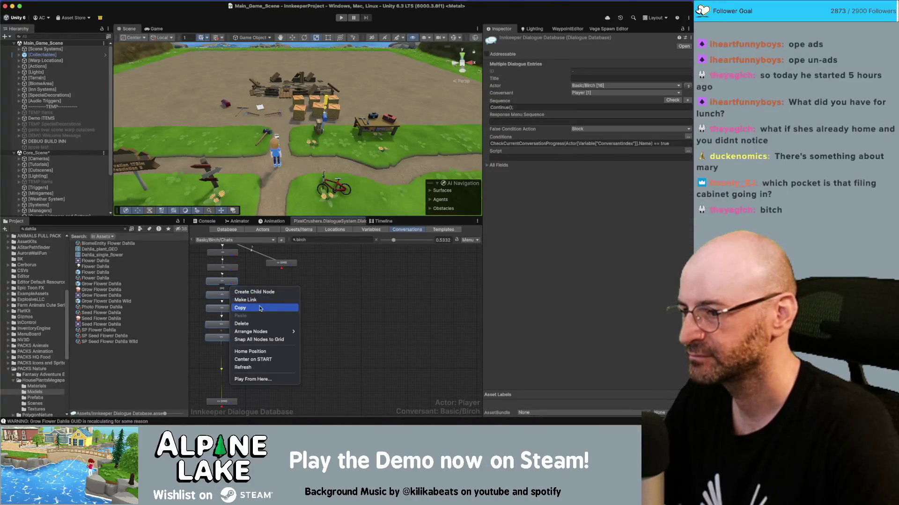
pyautogui.press('Escape')
pyautogui.rightClick(276, 289)
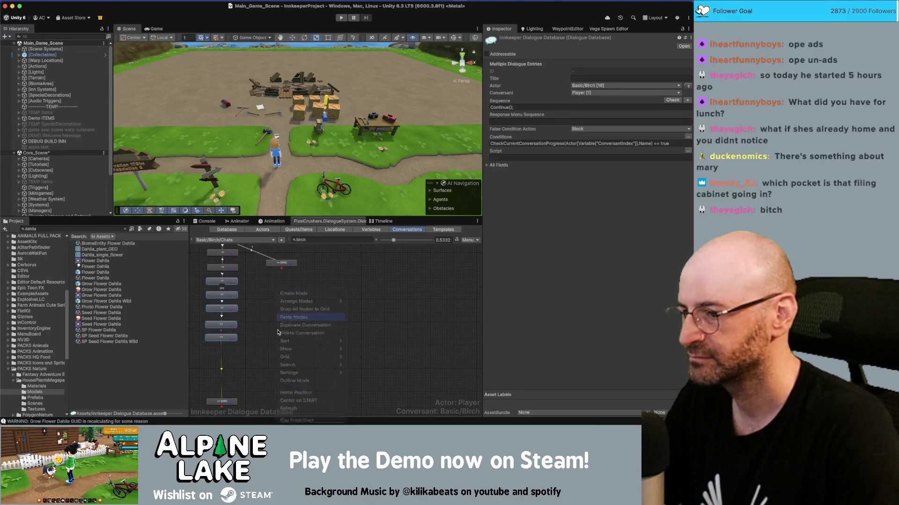
# Step: Link the entry 78 node to the node below, then delete that unwanted link
pyautogui.click(221, 337)
pyautogui.rightClick(230, 330)
pyautogui.click(240, 341)
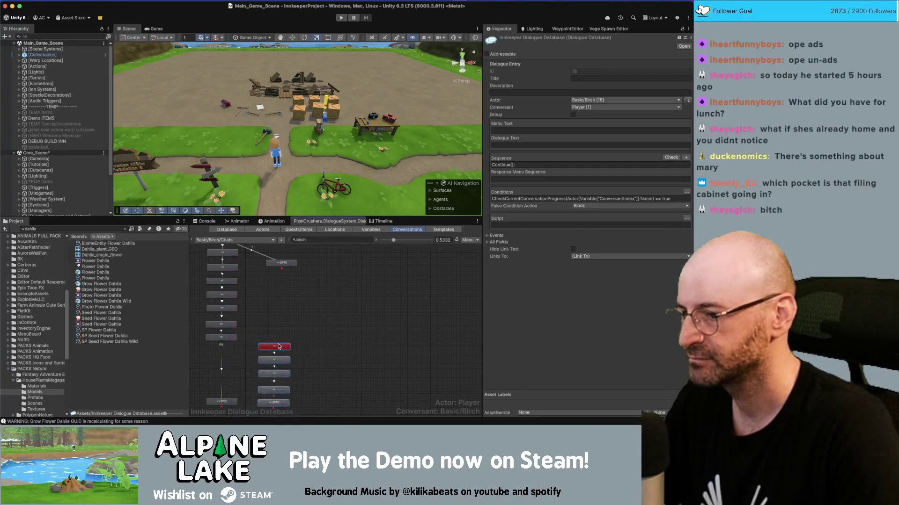
pyautogui.click(275, 347)
pyautogui.click(222, 370)
pyautogui.press('Delete')
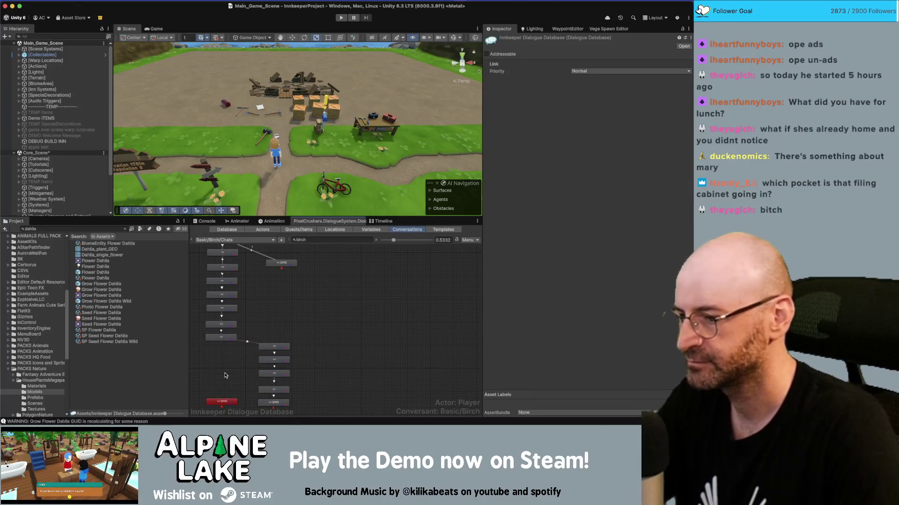
# Step: Remove the last node's wrong link and connect it to the red END node
pyautogui.scroll(-2, 243, 372)
pyautogui.click(265, 376)
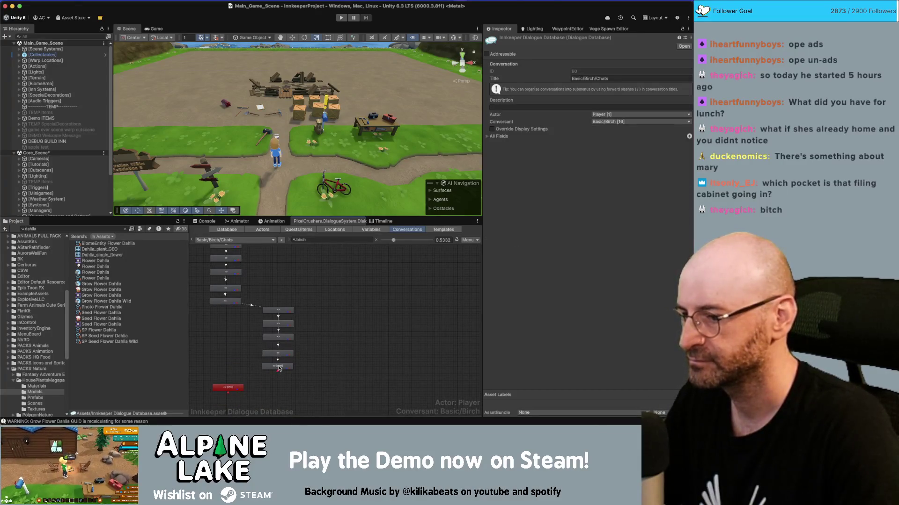
pyautogui.rightClick(278, 368)
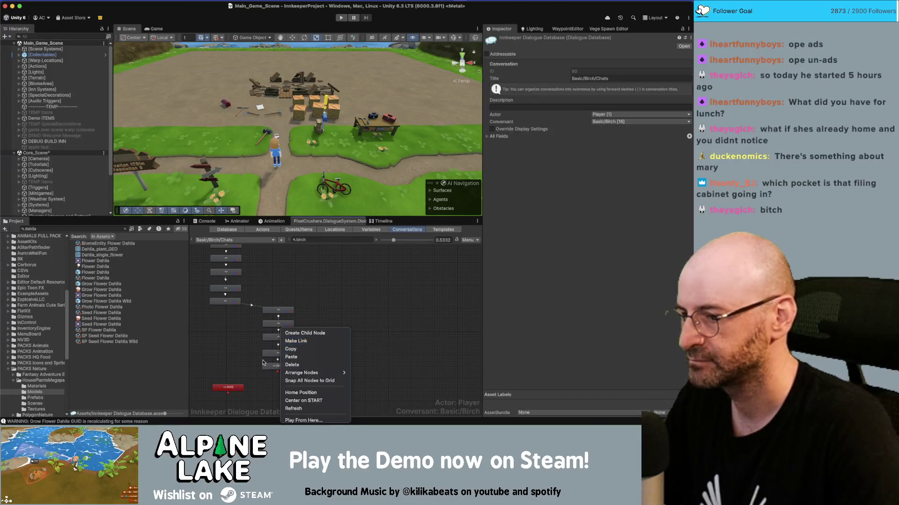
pyautogui.click(293, 345)
pyautogui.click(228, 387)
pyautogui.moveTo(294, 382)
pyautogui.mouseDown()
pyautogui.moveTo(280, 323)
pyautogui.moveTo(227, 329)
pyautogui.mouseUp()
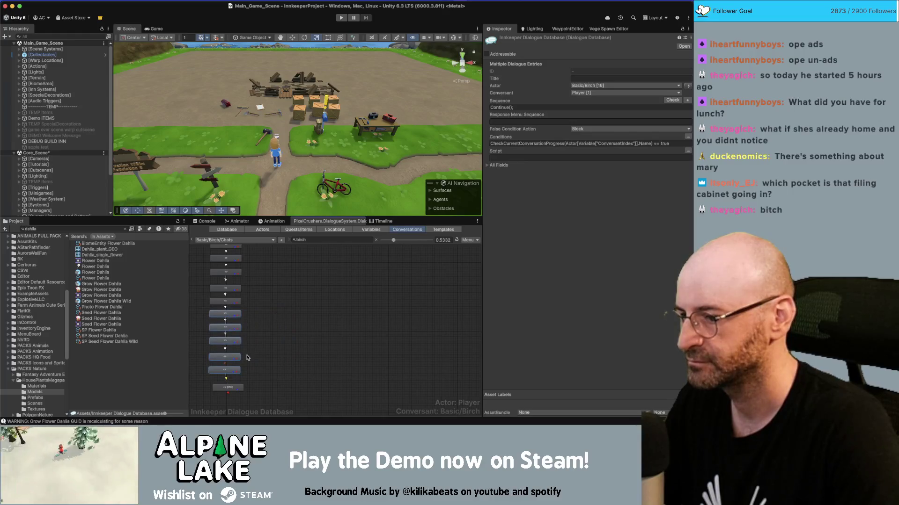
pyautogui.click(229, 385)
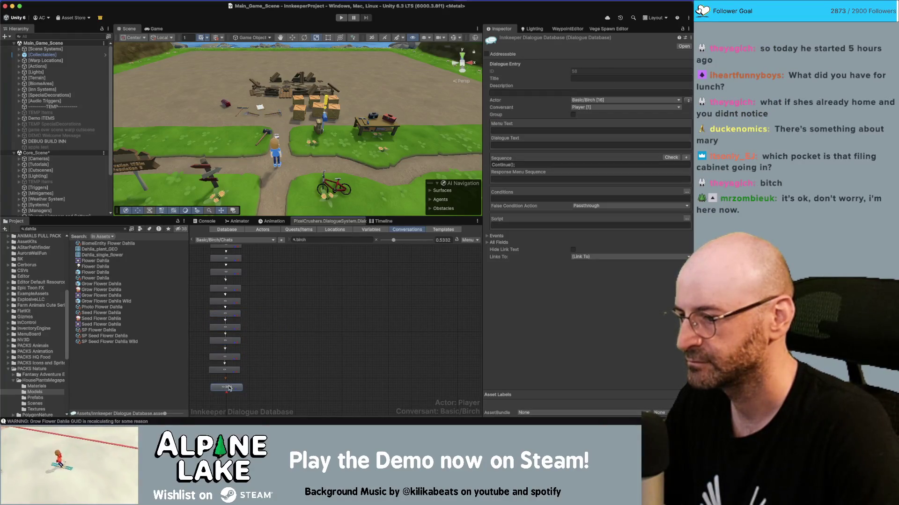
# Step: Inspect the 'I'm not sure why' node in Birch's chat, then bring the Miro board forward
pyautogui.click(279, 339)
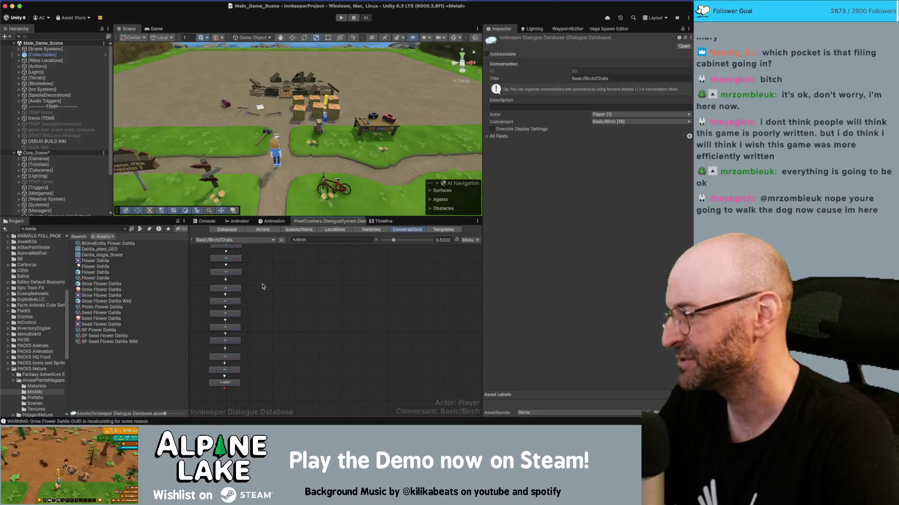
pyautogui.scroll(3, 262, 286)
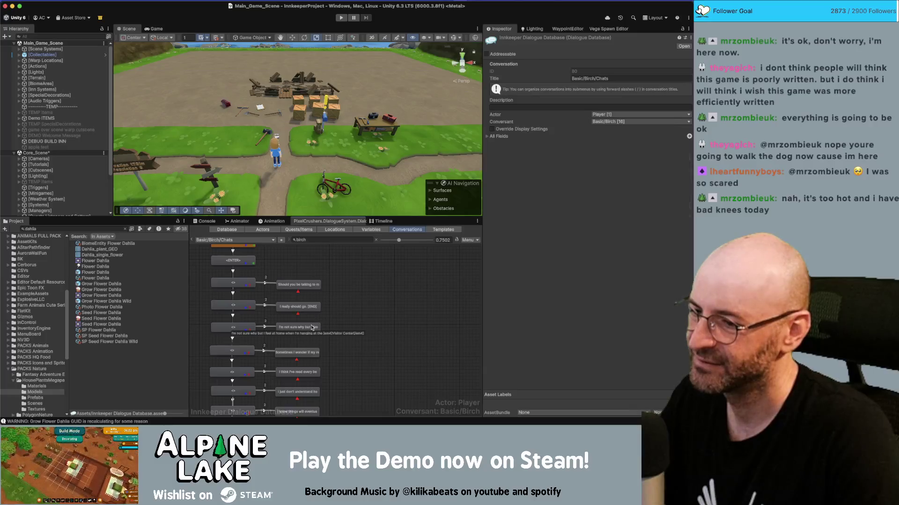
pyautogui.click(312, 328)
pyautogui.scroll(-2, 347, 301)
pyautogui.click(384, 298)
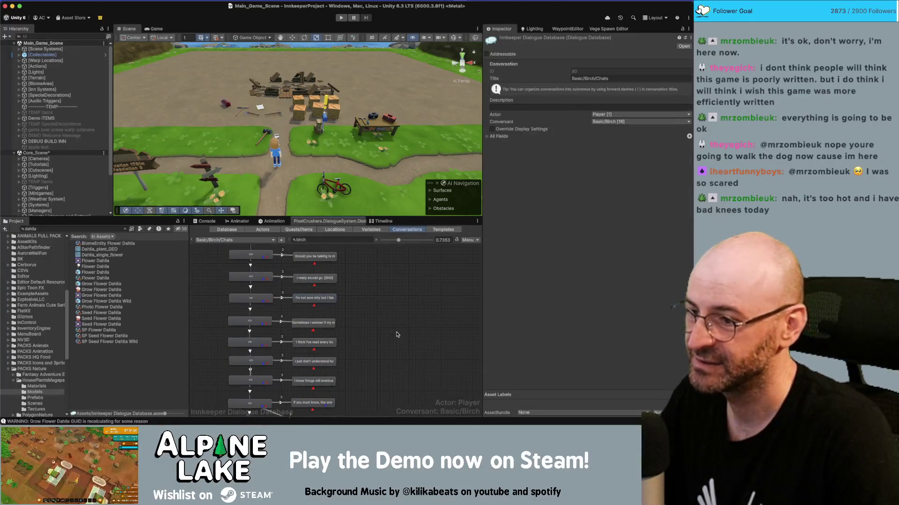
pyautogui.scroll(-1, 384, 299)
pyautogui.scroll(-1, 383, 300)
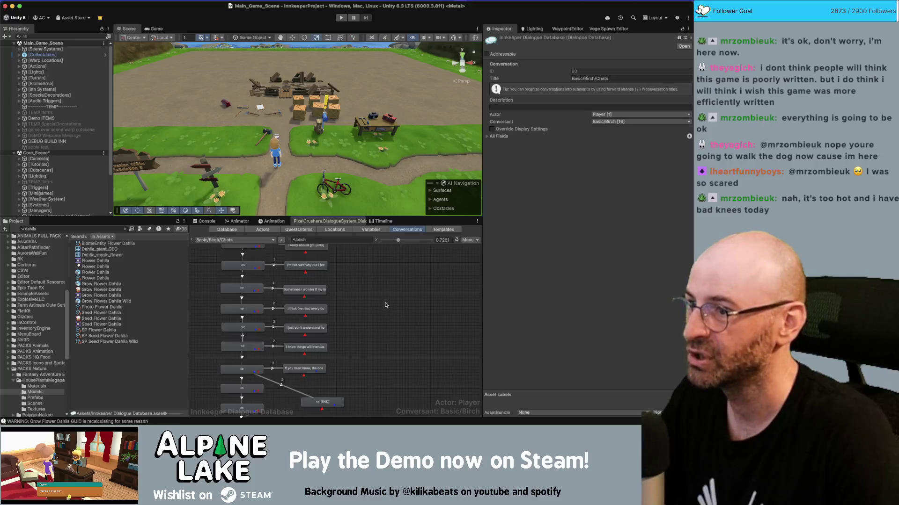
pyautogui.press('super+Tab')
pyautogui.click(197, 225)
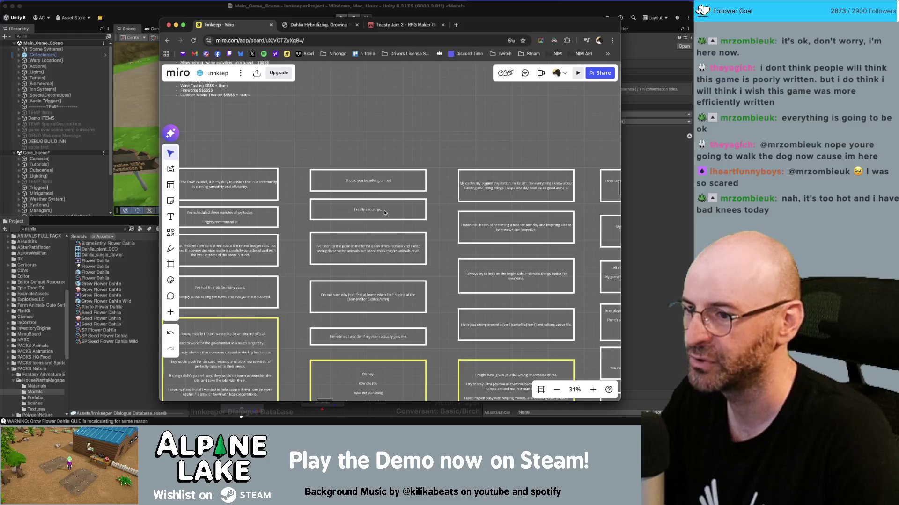
# Step: Copy the 'I've been by the pond in the forest' line from Miro and return to Unity
pyautogui.click(374, 250)
pyautogui.click(373, 248)
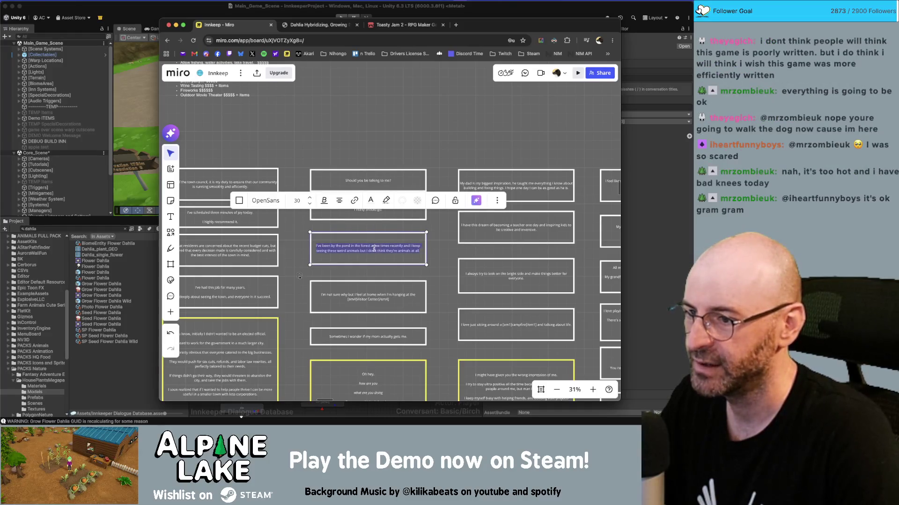
pyautogui.scroll(3, 365, 256)
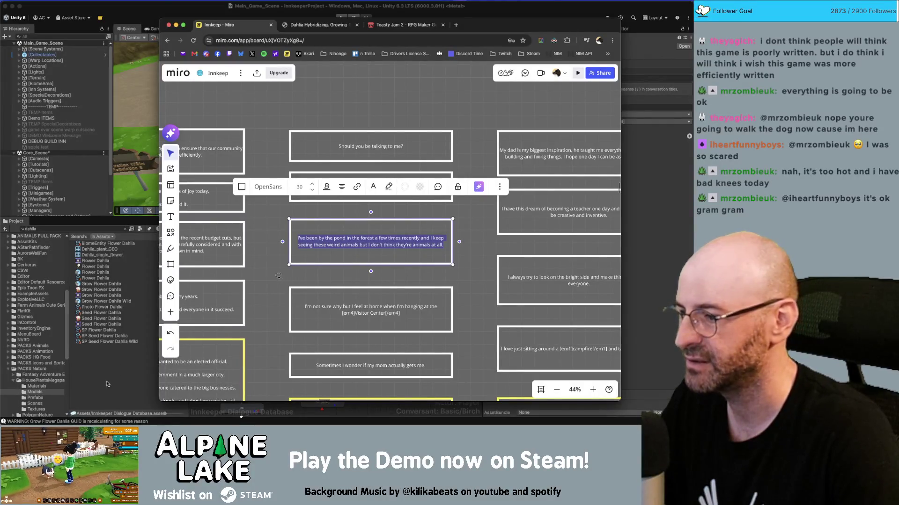
pyautogui.press('super+Tab')
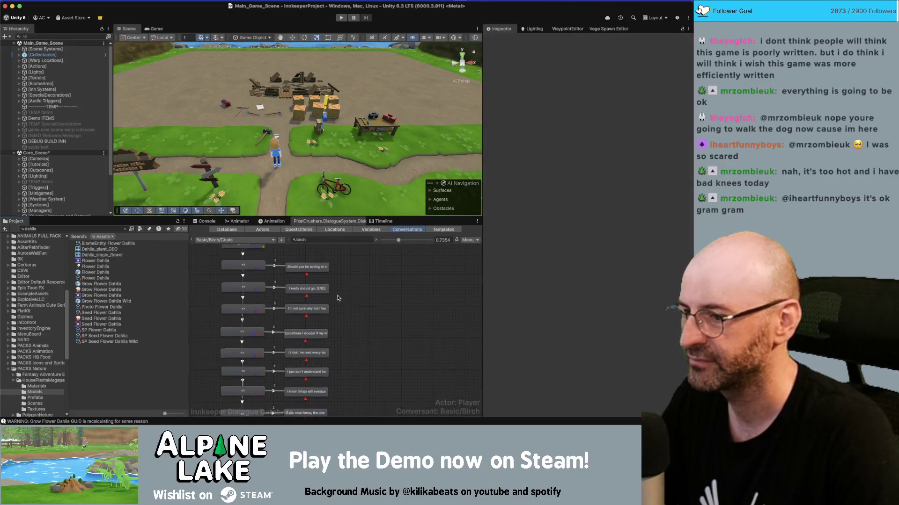
# Step: Replace the feel-at-home node's text with the pond line, wrapping 'pond' in [em2] tags
pyautogui.doubleClick(304, 309)
pyautogui.click(517, 146)
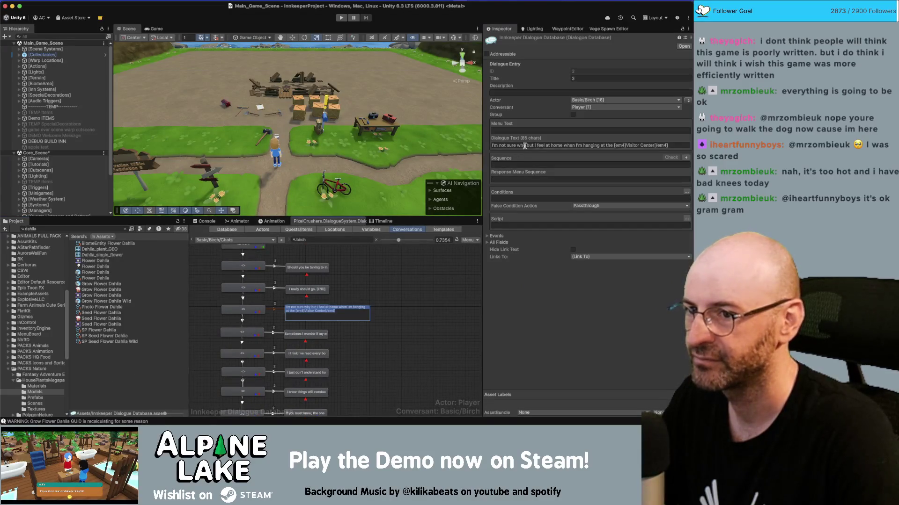
pyautogui.hotkey('ctrl', 'a')
pyautogui.hotkey('ctrl', 'v')
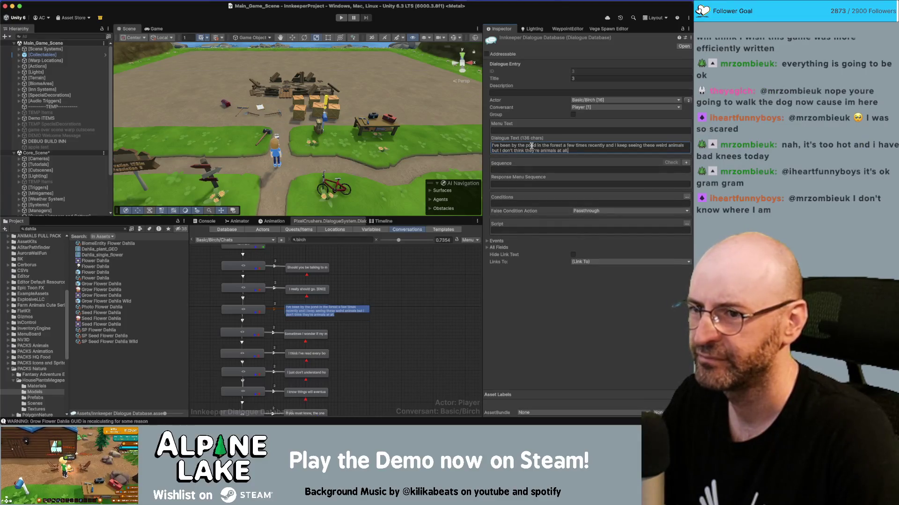
pyautogui.hotkey('ctrl', 'a')
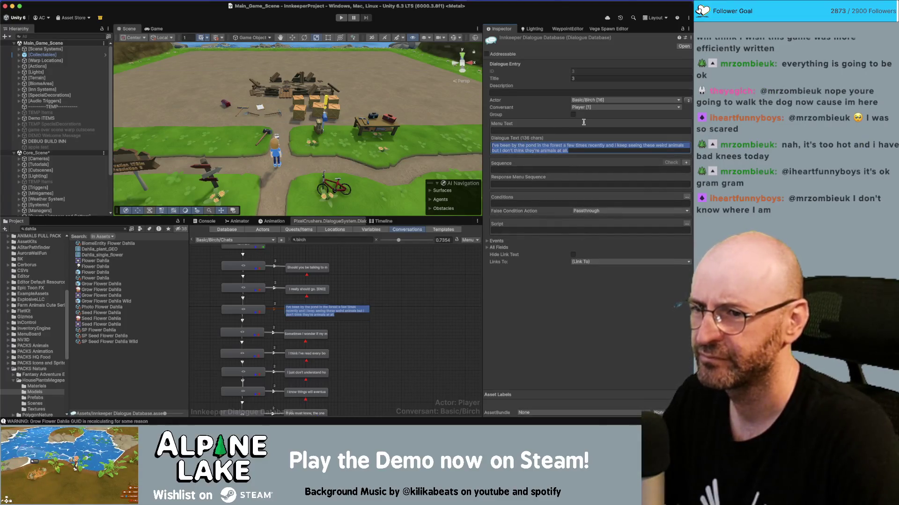
pyautogui.click(525, 146)
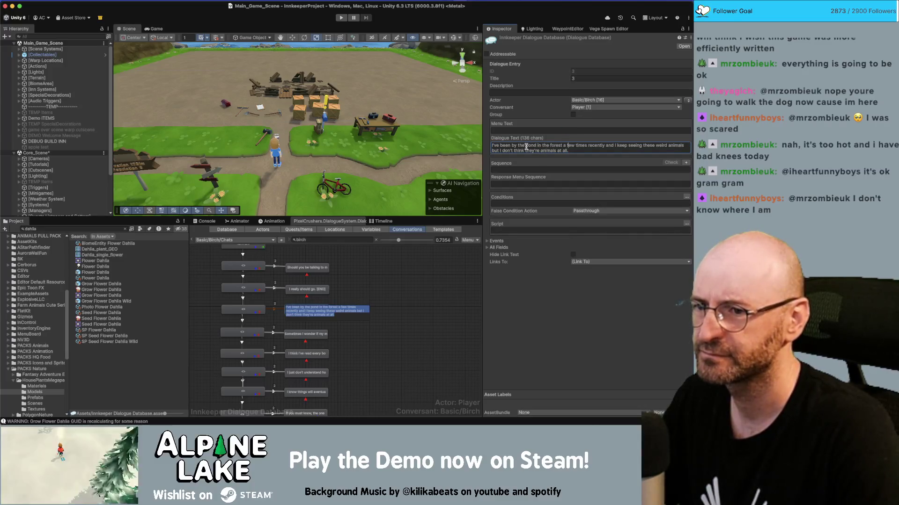
pyautogui.write('[em2]pond')
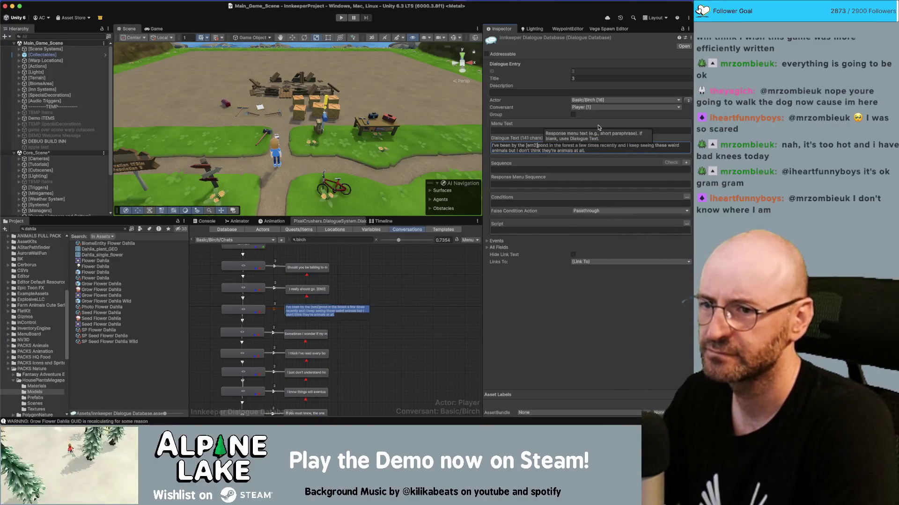
pyautogui.write('[/em2]')
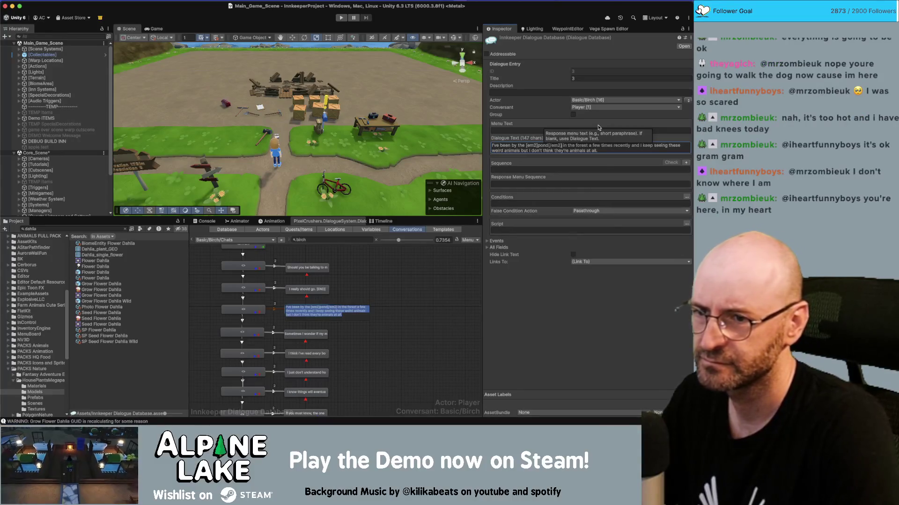
# Step: Copy the feel-at-home line from Miro into the 'Sometimes I wonder' node's dialogue text
pyautogui.press('super+Tab')
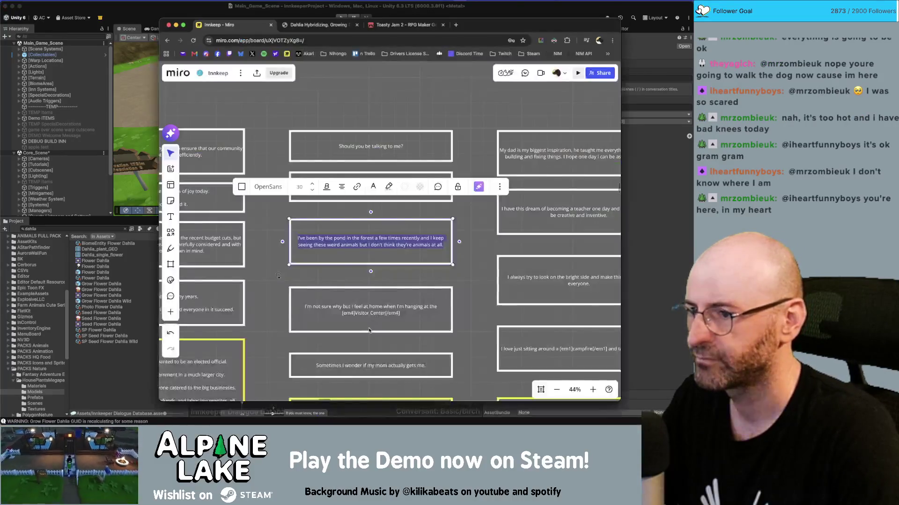
pyautogui.click(379, 307)
pyautogui.click(379, 318)
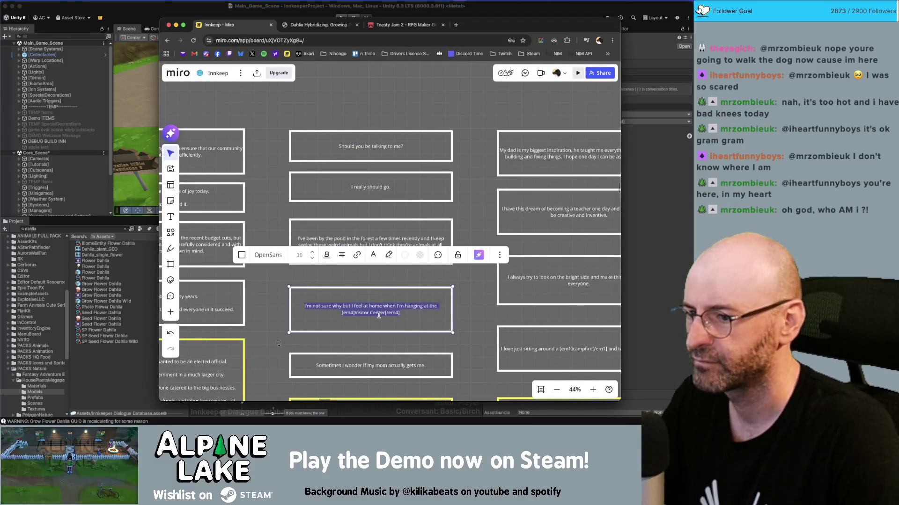
pyautogui.press('super+Tab')
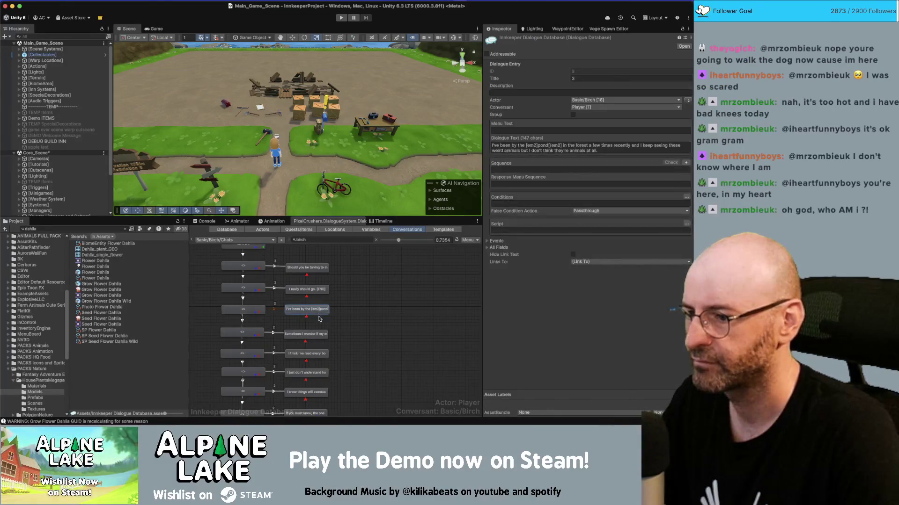
pyautogui.click(317, 333)
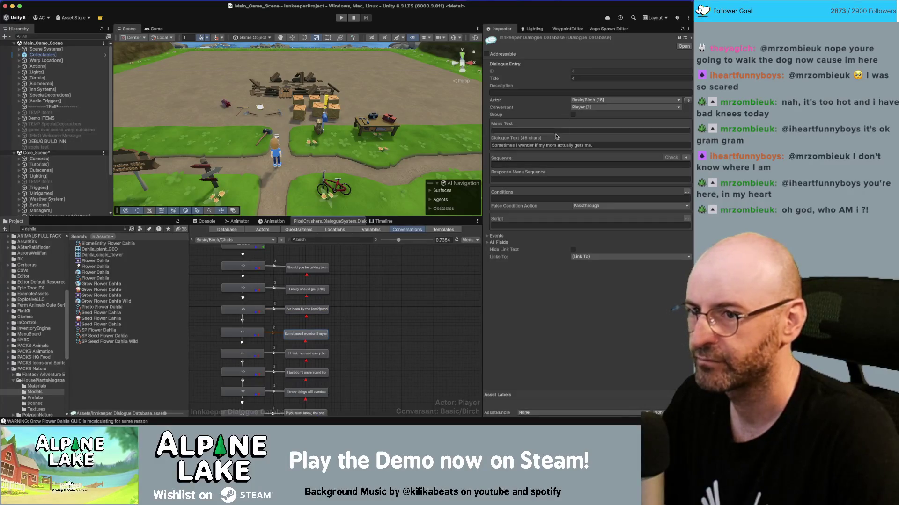
pyautogui.click(554, 148)
pyautogui.write("I'm not sure why but I feel at home when I'm hanging at the [em4]Visitor Center[/em4]")
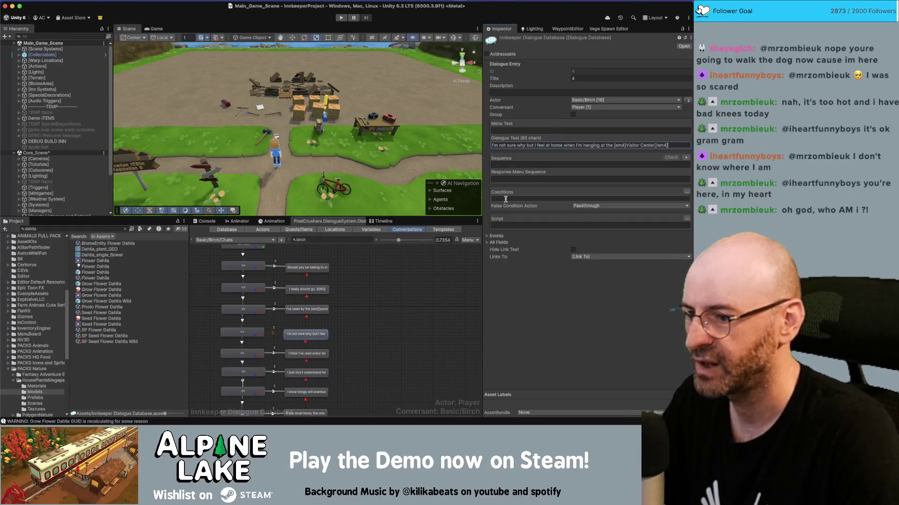
pyautogui.scroll(-1, 405, 305)
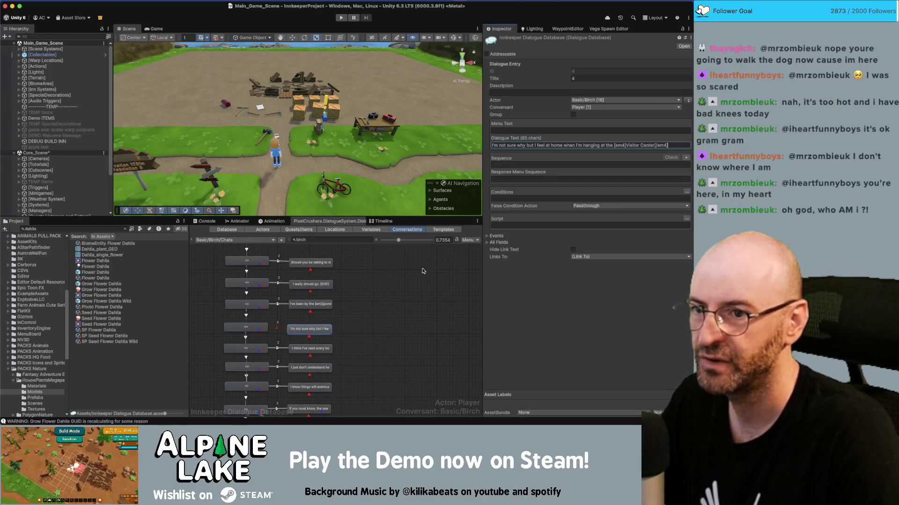
pyautogui.hscroll(-1, 403, 298)
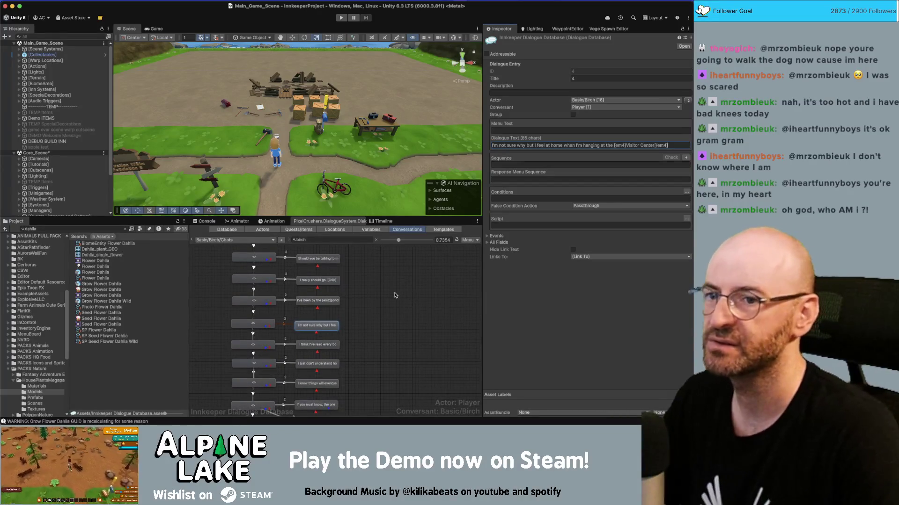
pyautogui.scroll(-1, 387, 302)
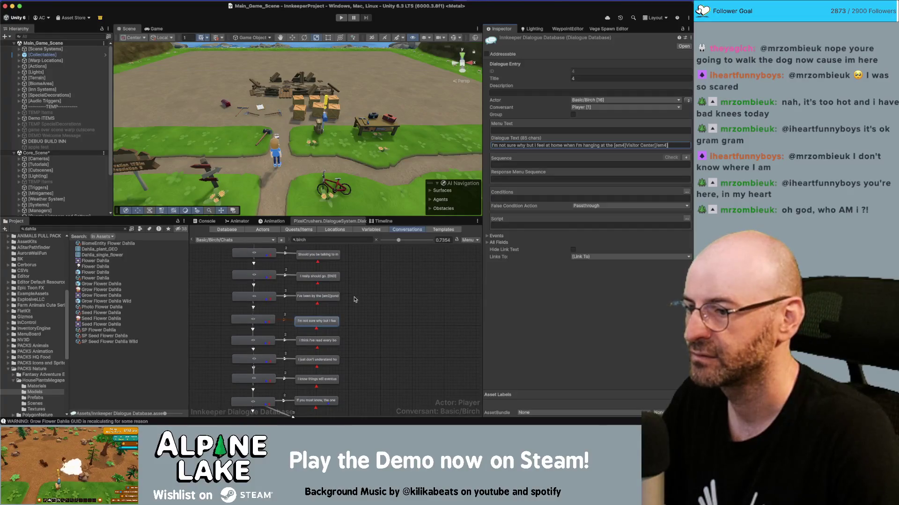
pyautogui.press('super+Tab')
pyautogui.click(465, 318)
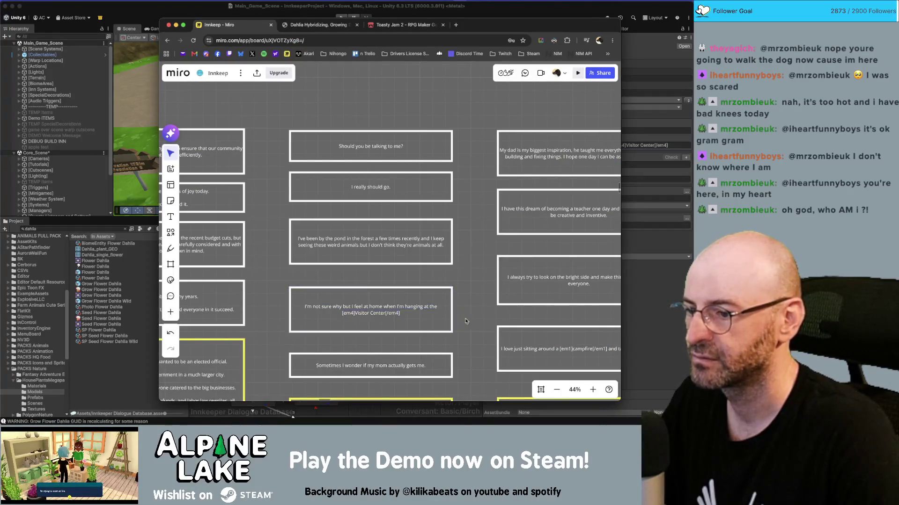
# Step: Extend the 'Sometimes I wonder' card upward to make it taller
pyautogui.scroll(-2, 463, 318)
pyautogui.doubleClick(388, 336)
pyautogui.click(439, 335)
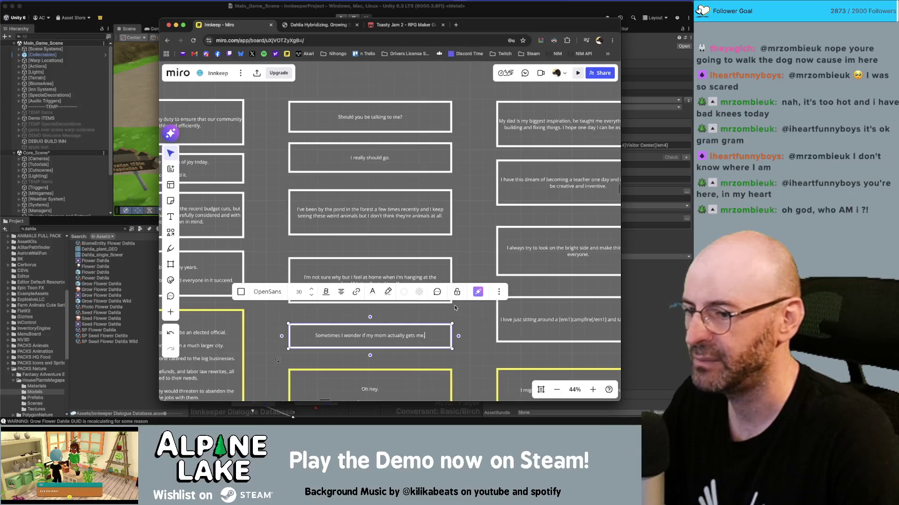
pyautogui.press('Escape')
pyautogui.scroll(-3, 433, 330)
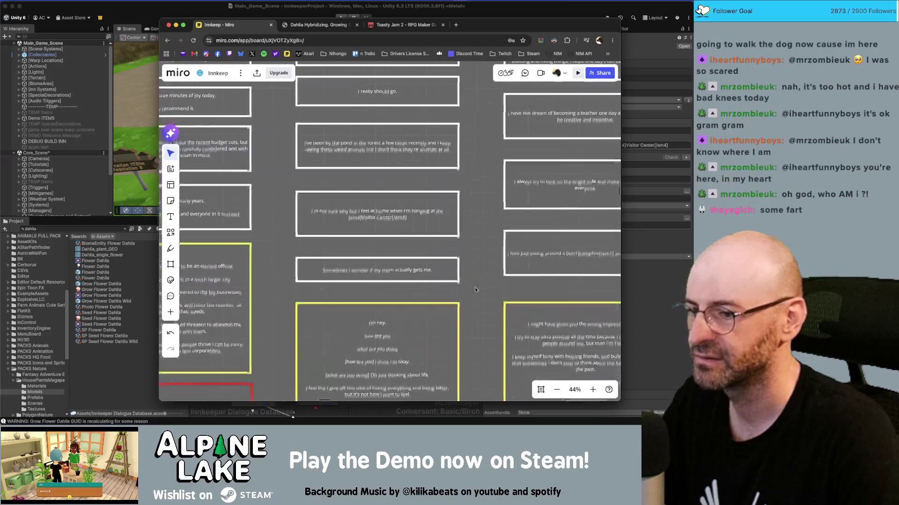
pyautogui.click(427, 268)
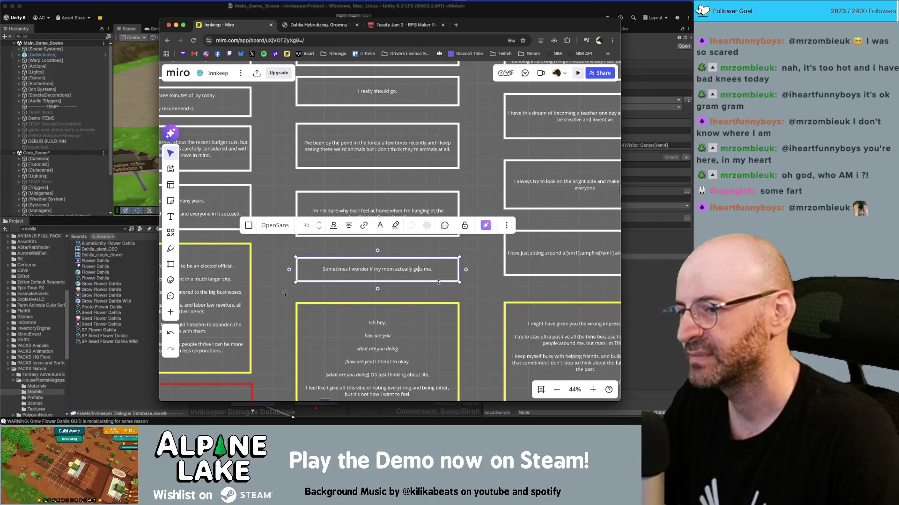
pyautogui.press('Escape')
pyautogui.moveTo(433, 261); pyautogui.dragTo(435, 251)
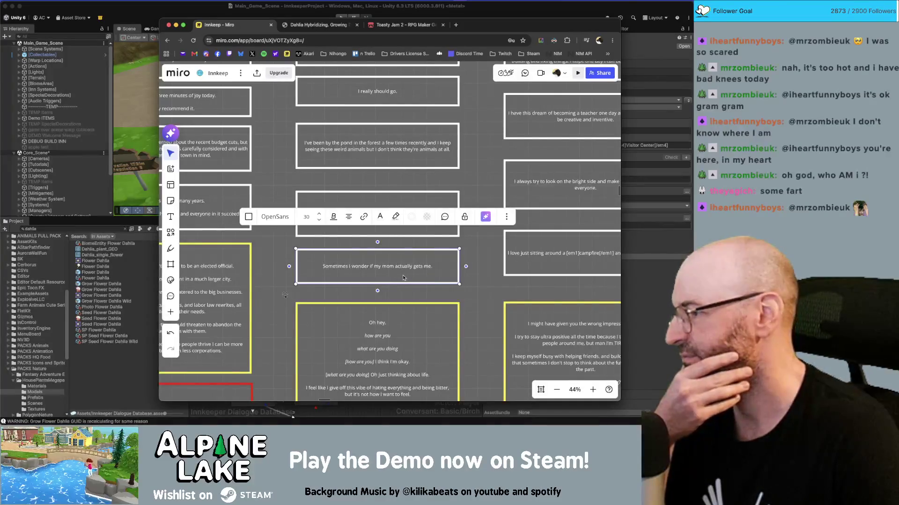
# Step: Lengthen the box's bottom slightly and select its whole sentence for replacing
pyautogui.click(403, 278)
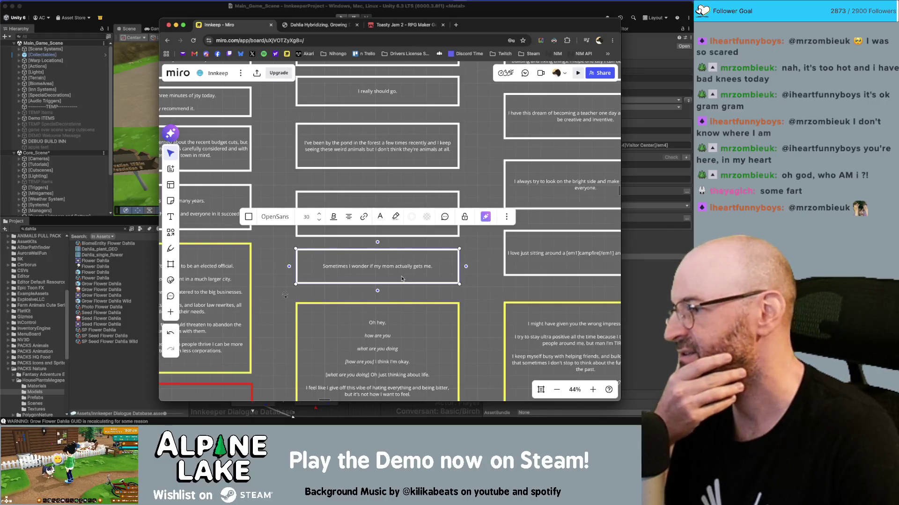
pyautogui.press('Escape')
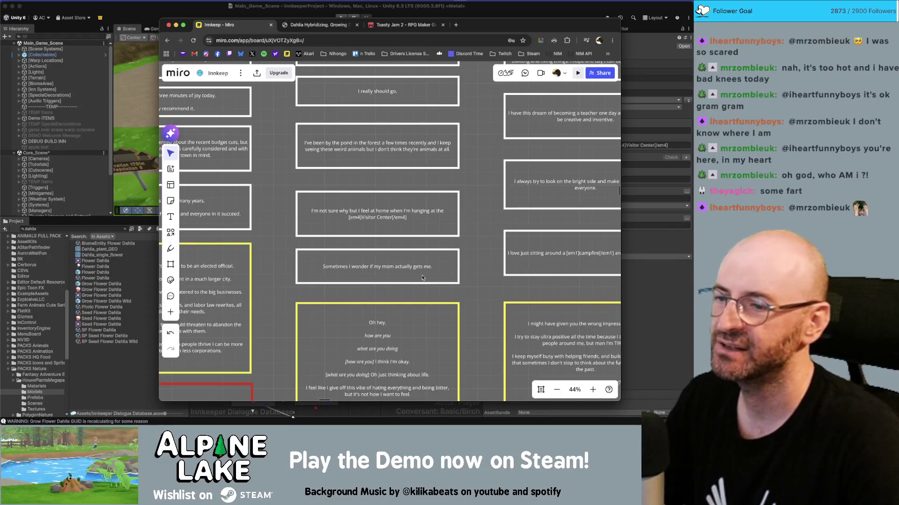
pyautogui.click(416, 284)
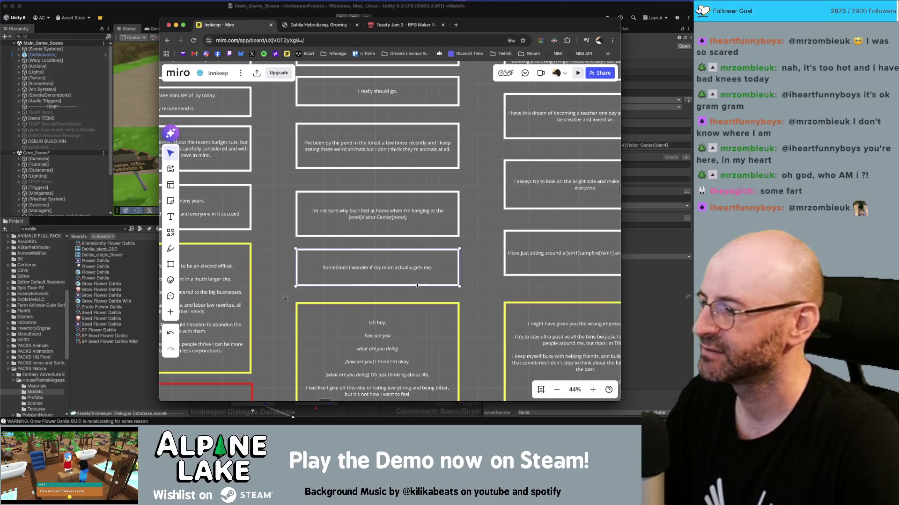
pyautogui.moveTo(417, 284); pyautogui.dragTo(417, 286)
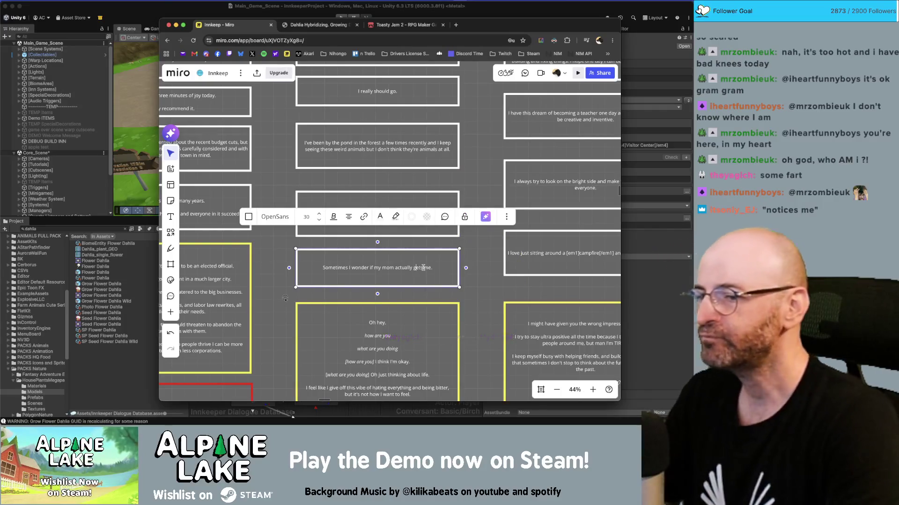
pyautogui.tripleClick(423, 268)
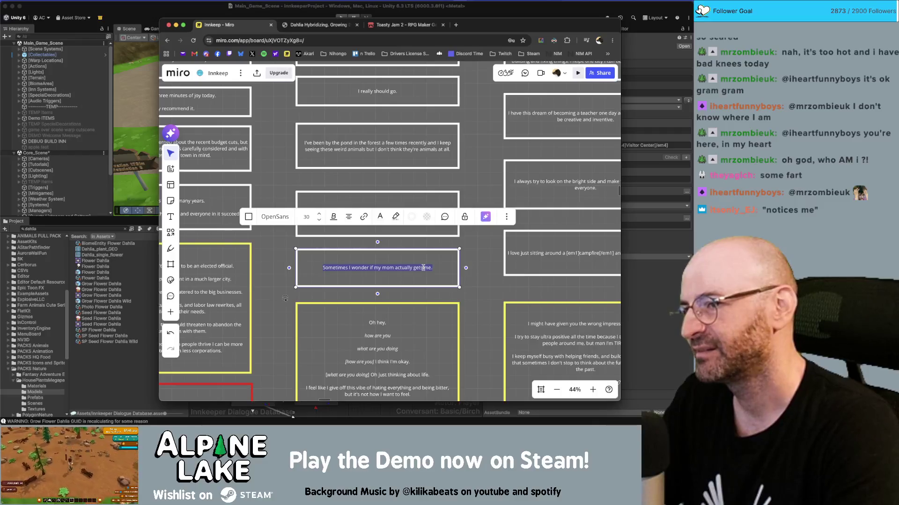
# Step: Try the draft 'My mom is not', then undo back to the original sentence
pyautogui.write('My mom')
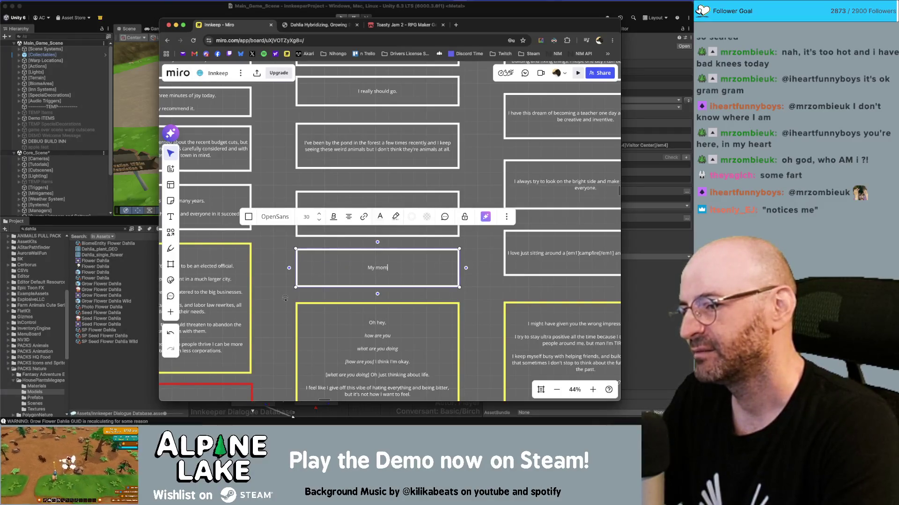
pyautogui.write(' is not')
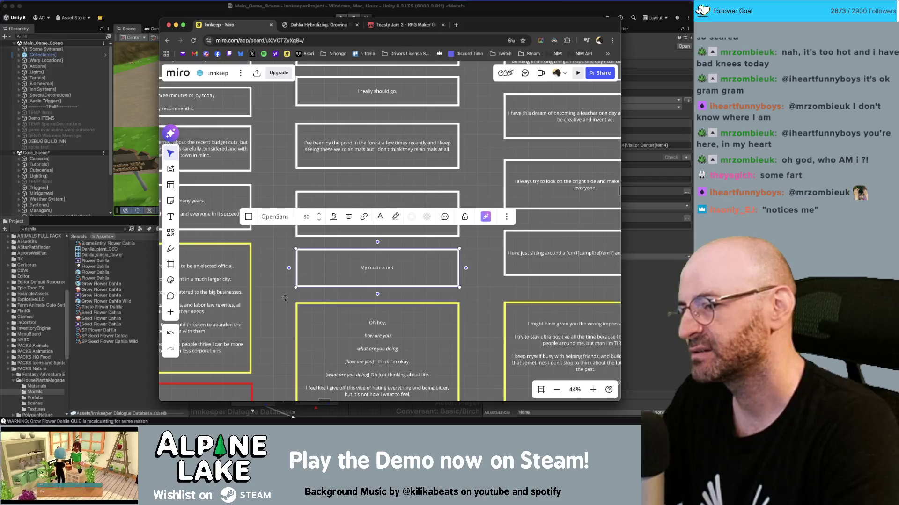
pyautogui.press('BackSpace')
pyautogui.press('BackSpace')
pyautogui.press('BackSpace')
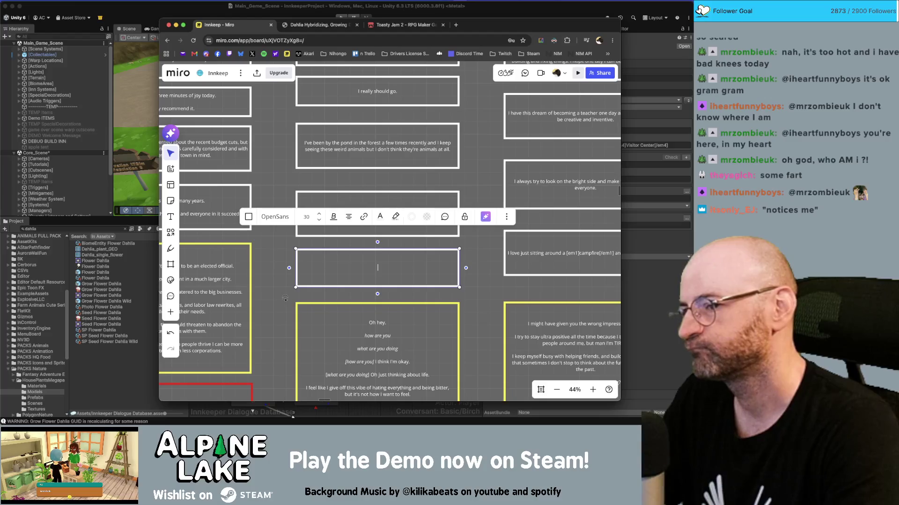
pyautogui.press('super+z')
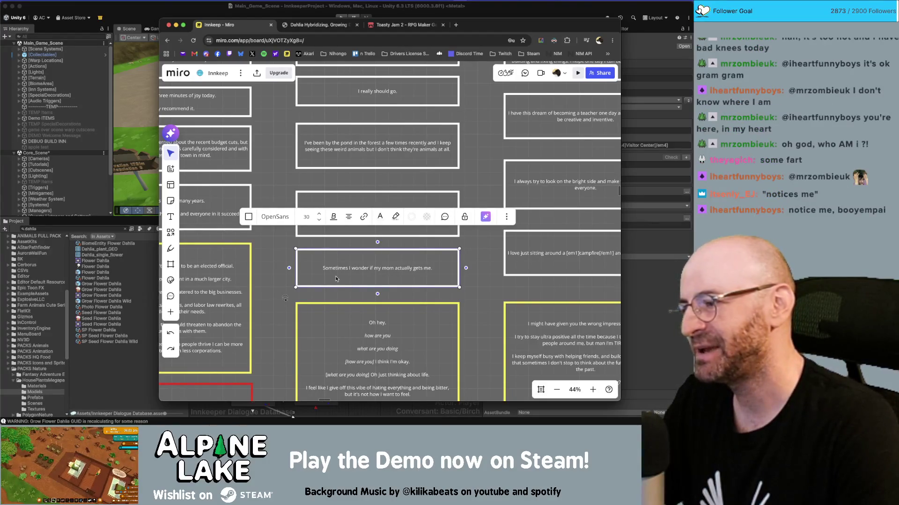
pyautogui.doubleClick(374, 268)
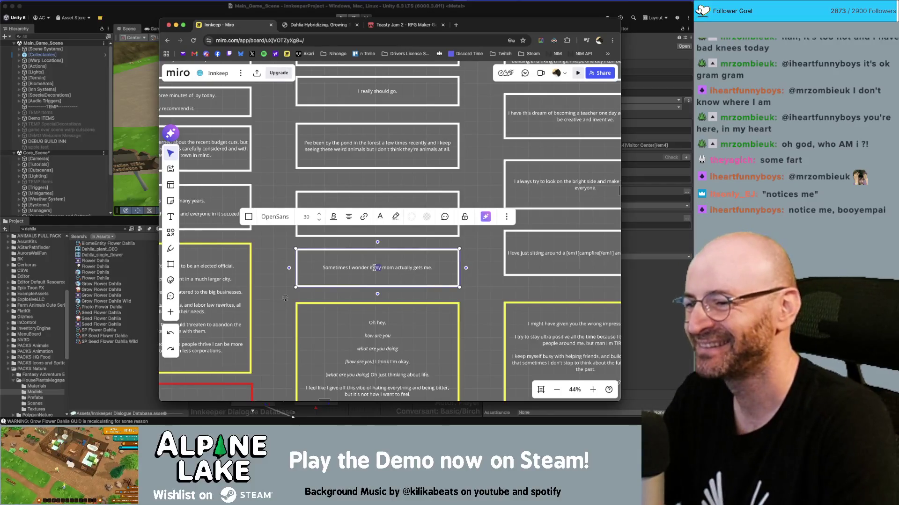
pyautogui.press('super+Right')
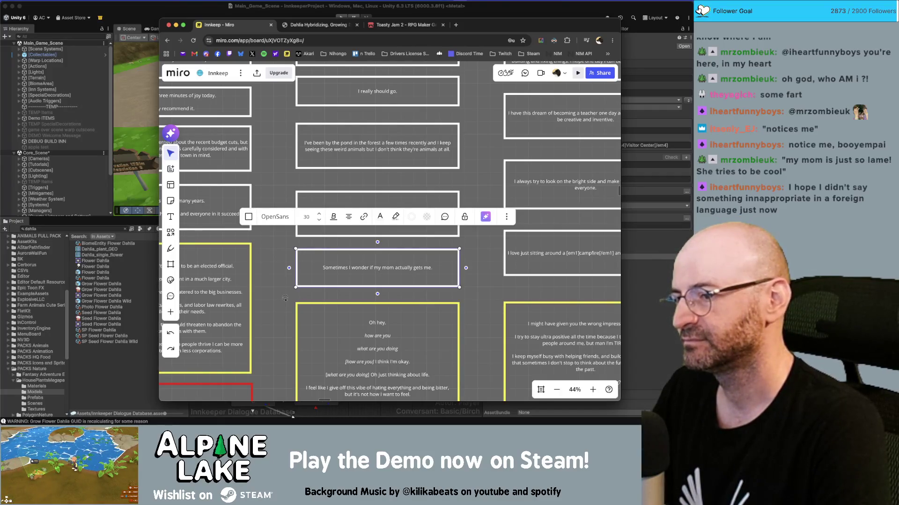
# Step: Rewrite the line as 'My mom just doesn't get my generation', then clear the box again
pyautogui.hotkey('ctrl', 'a')
pyautogui.write('How')
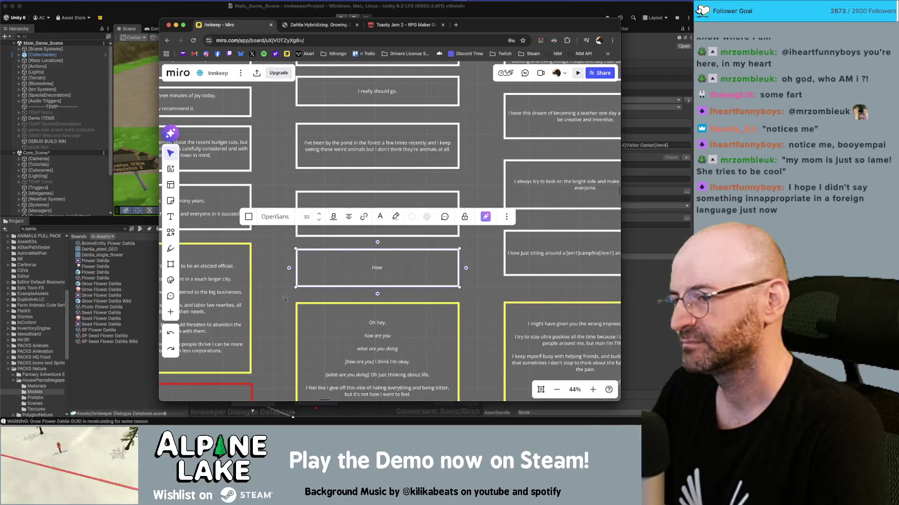
pyautogui.press('BackSpace')
pyautogui.press('BackSpace')
pyautogui.press('BackSpace')
pyautogui.write('I wonder h')
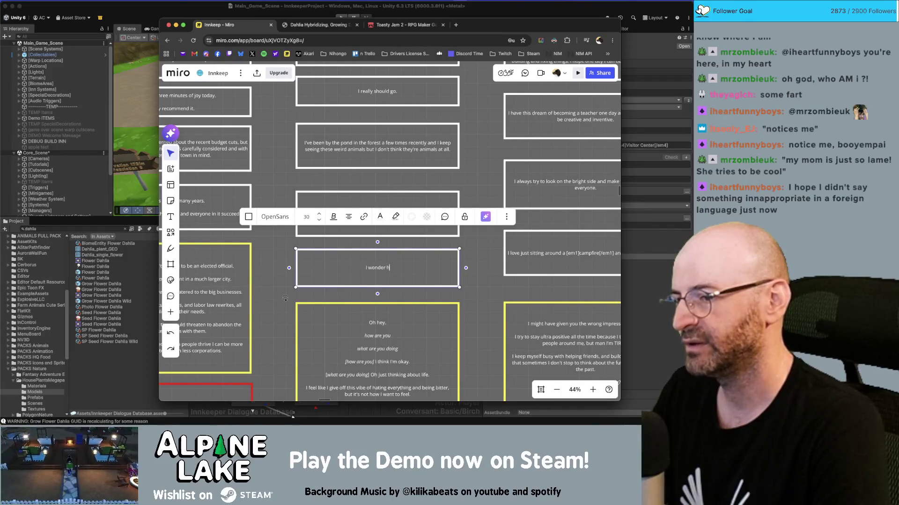
pyautogui.write("ow my mom's generation")
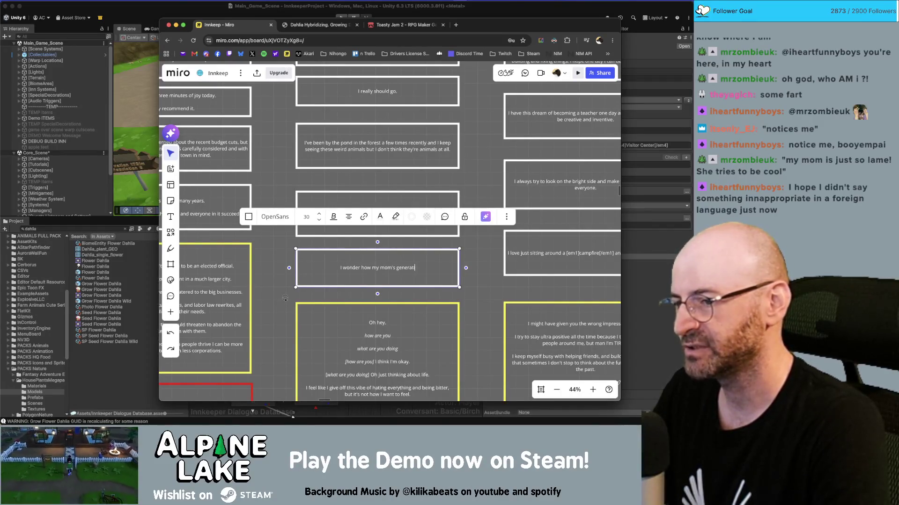
pyautogui.press('BackSpace')
pyautogui.press('BackSpace')
pyautogui.press('BackSpace')
pyautogui.write('My')
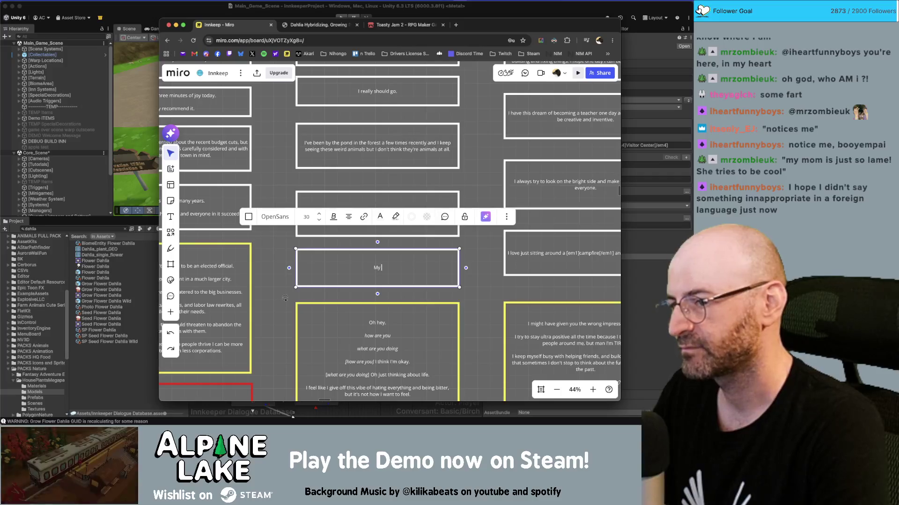
pyautogui.write('mom just di')
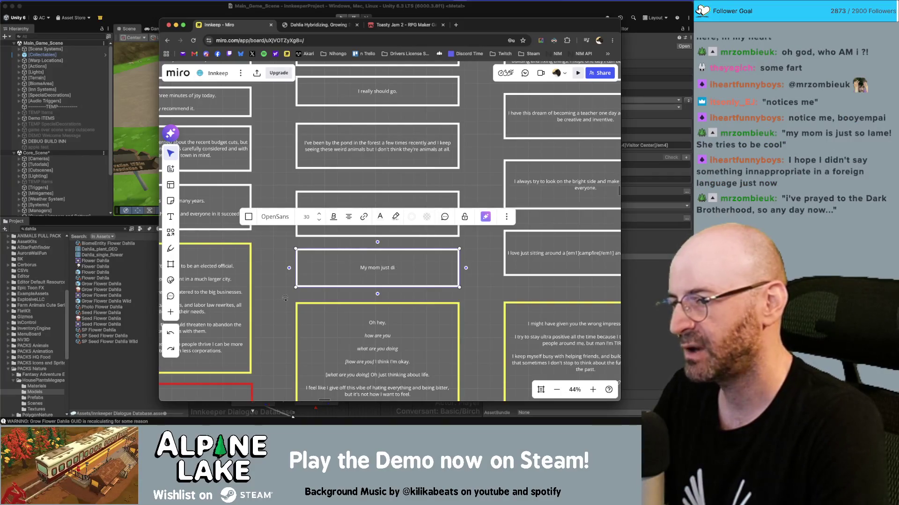
pyautogui.press('BackSpace')
pyautogui.write("oesn't get my")
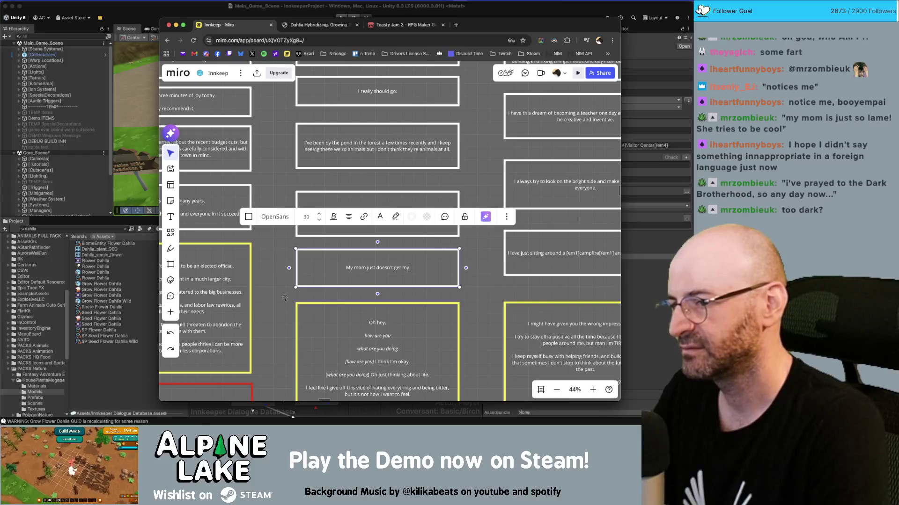
pyautogui.write(' generation.')
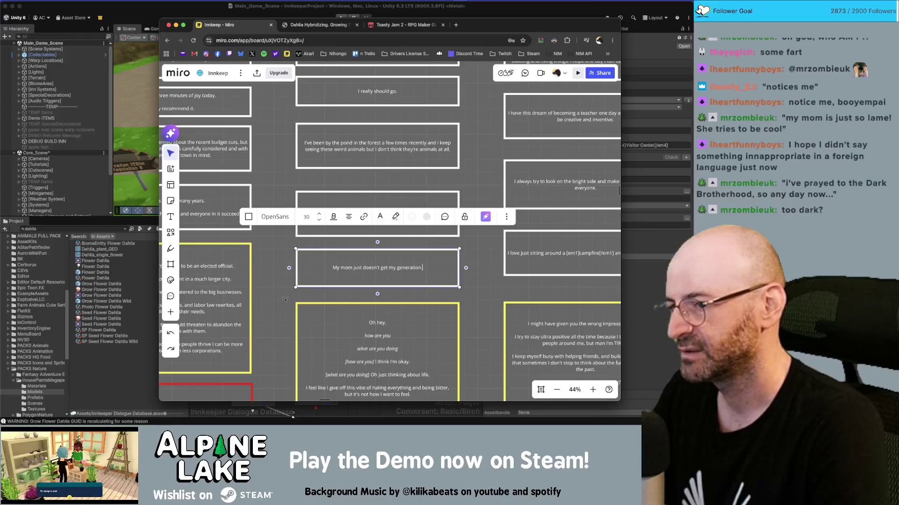
pyautogui.hotkey('ctrl', 'a')
pyautogui.press('BackSpace')
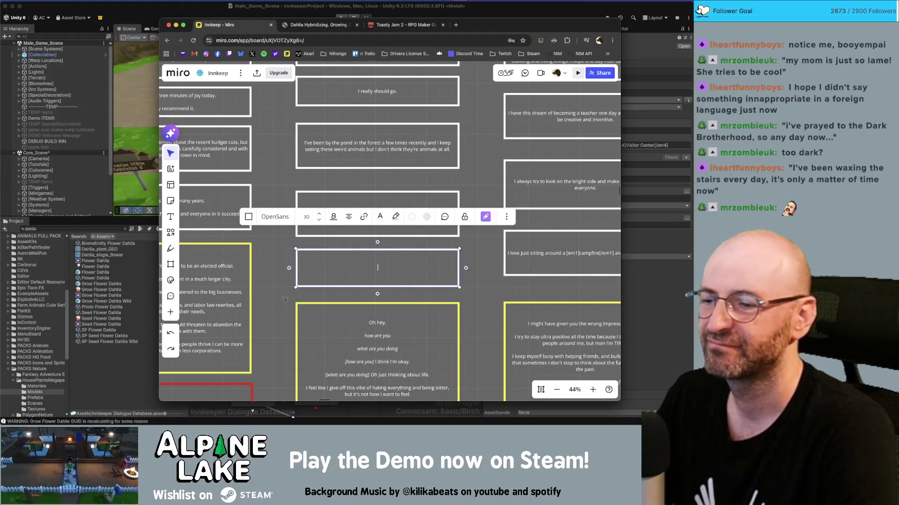
# Step: Enter 'I know it sounds cliche but I don't think my mom understands me.' and select it for copying
pyautogui.write('I know')
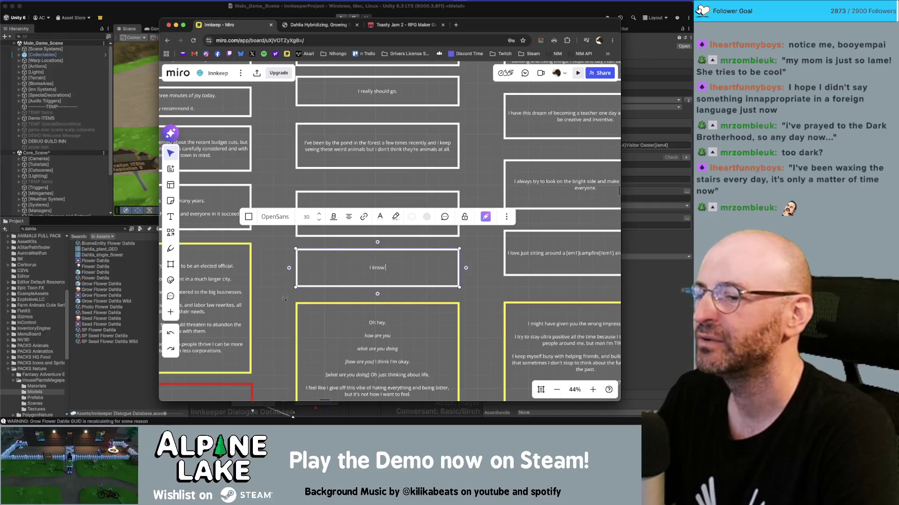
pyautogui.write(' it sounds cliche but')
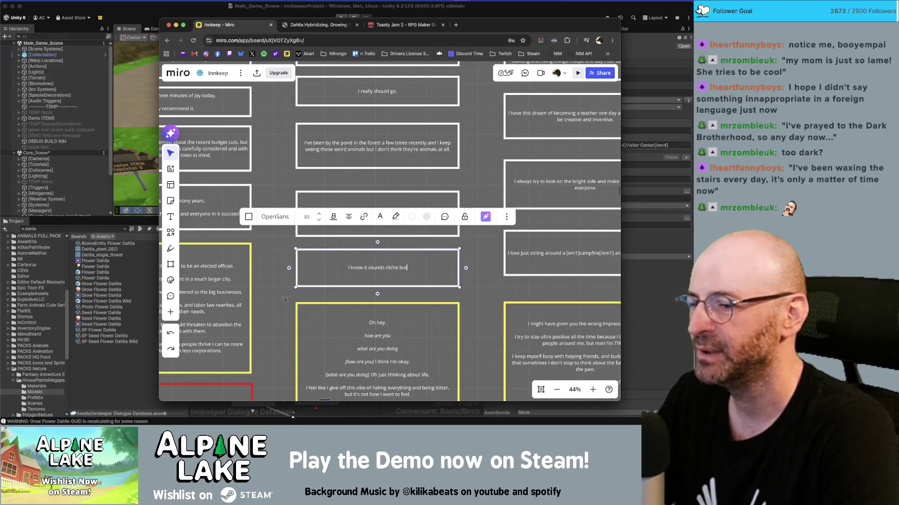
pyautogui.write(" I don't think my mom")
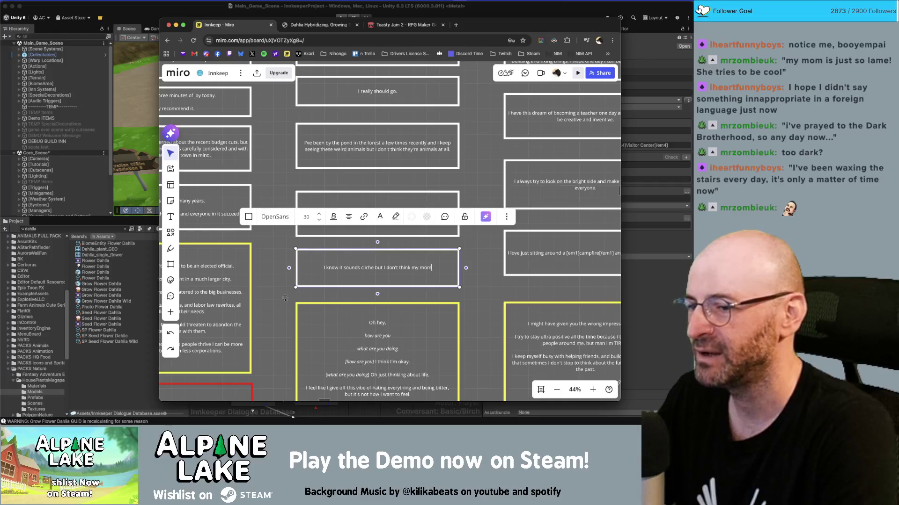
pyautogui.write(' understands me.')
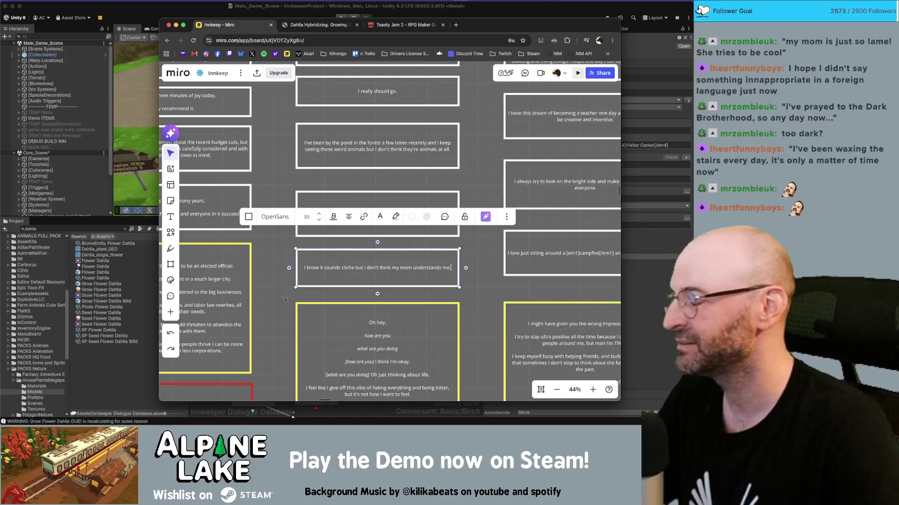
pyautogui.press('super+a')
pyautogui.hotkey('ctrl', 'c')
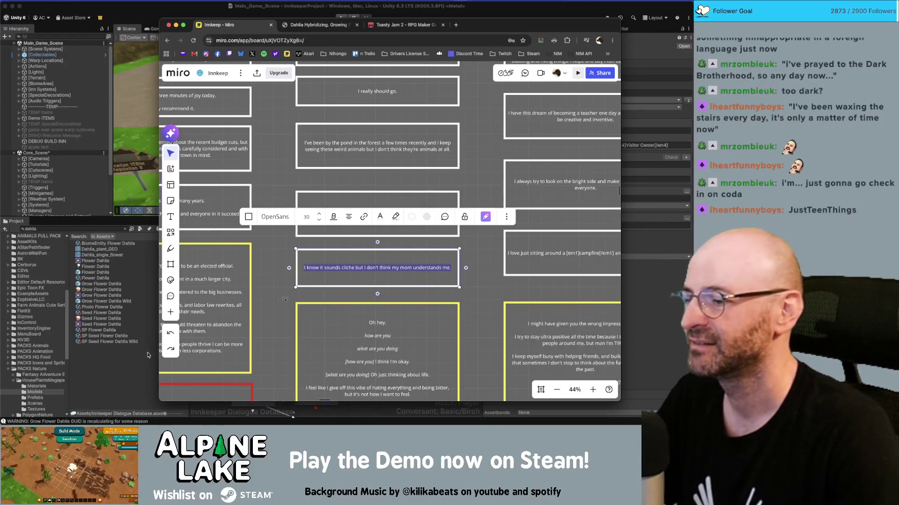
pyautogui.press('super+Tab')
pyautogui.scroll(1, 331, 328)
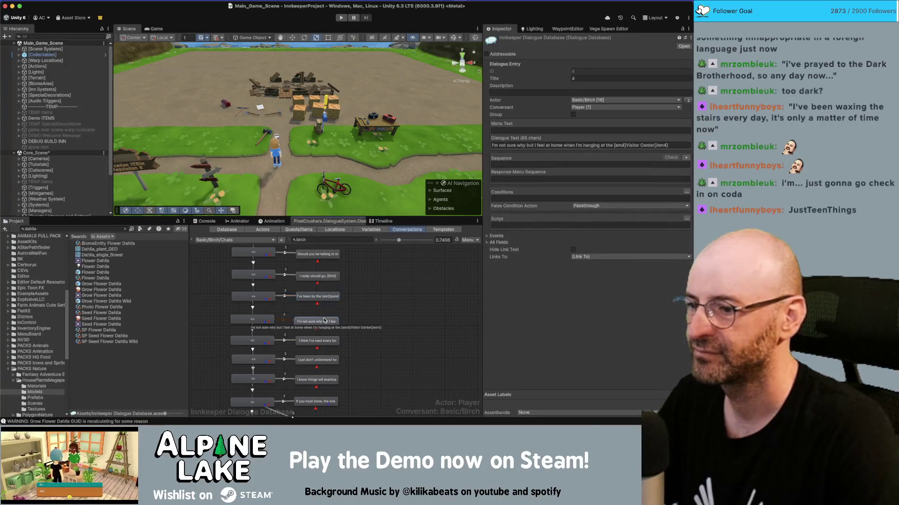
# Step: Paste 'I know it sounds cliche but I don't think my mom understands me.' into the fifth node
pyautogui.press('super+Tab')
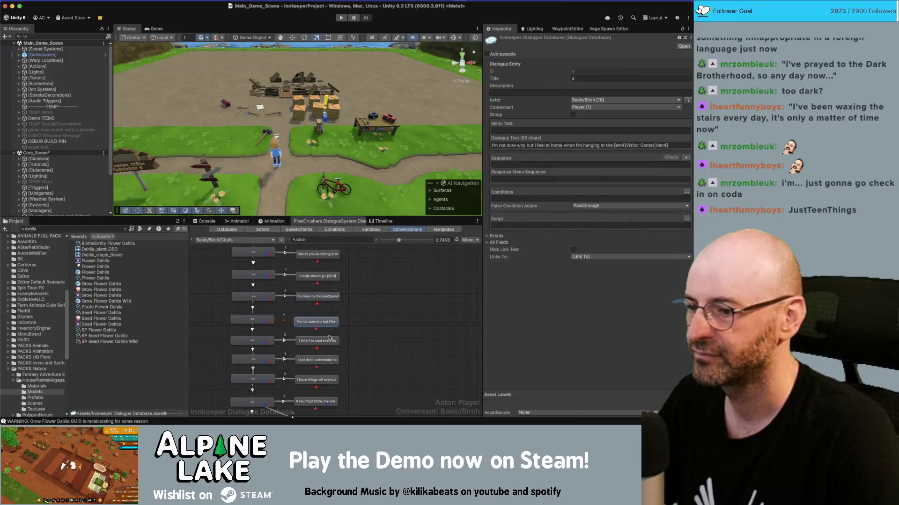
pyautogui.click(329, 338)
pyautogui.click(508, 145)
pyautogui.hotkey('ctrl', 'v')
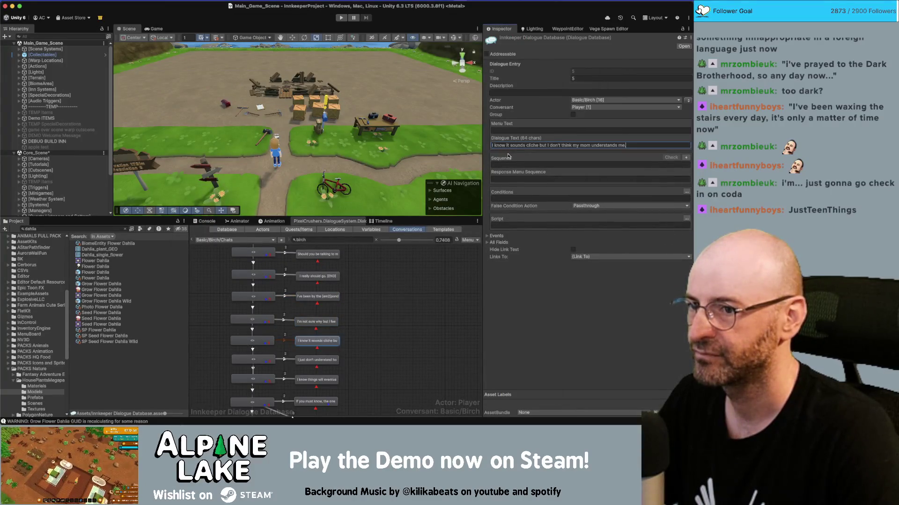
# Step: On the Miro board, select the yellow 'Oh hey.' box and edit its text
pyautogui.press('super+Tab')
pyautogui.scroll(-3, 482, 303)
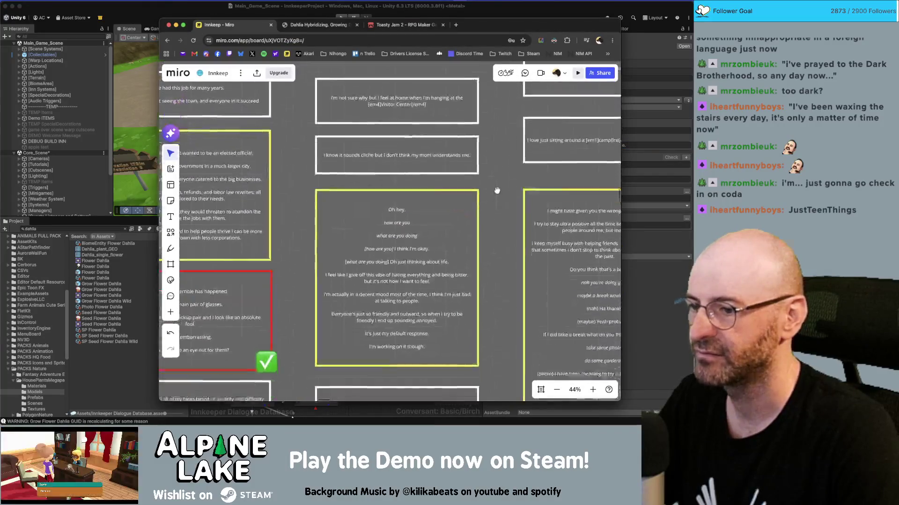
pyautogui.scroll(-1, 436, 218)
pyautogui.click(436, 217)
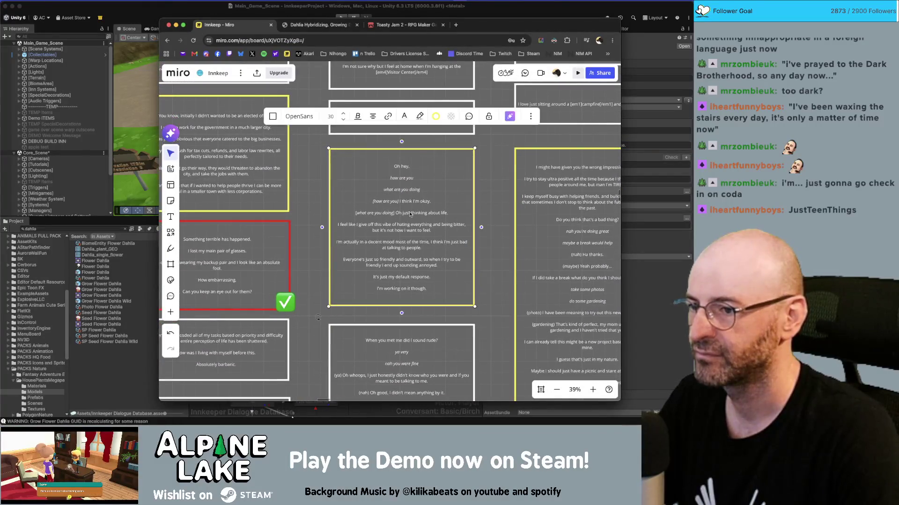
pyautogui.doubleClick(408, 214)
pyautogui.hotkey('ctrl', 'c')
# Step: Drag the 'I just don't understand how…' node to the right of the other nodes
pyautogui.press('super+Tab')
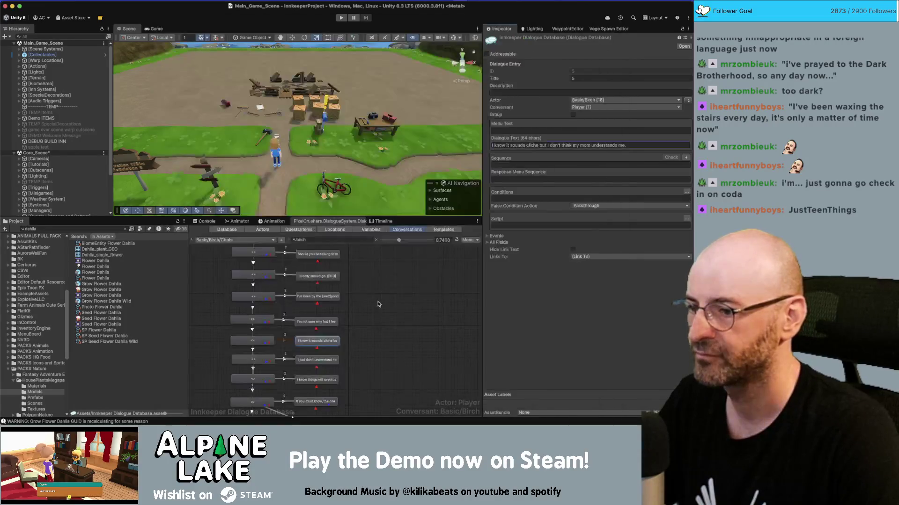
pyautogui.moveTo(318, 360); pyautogui.dragTo(395, 361)
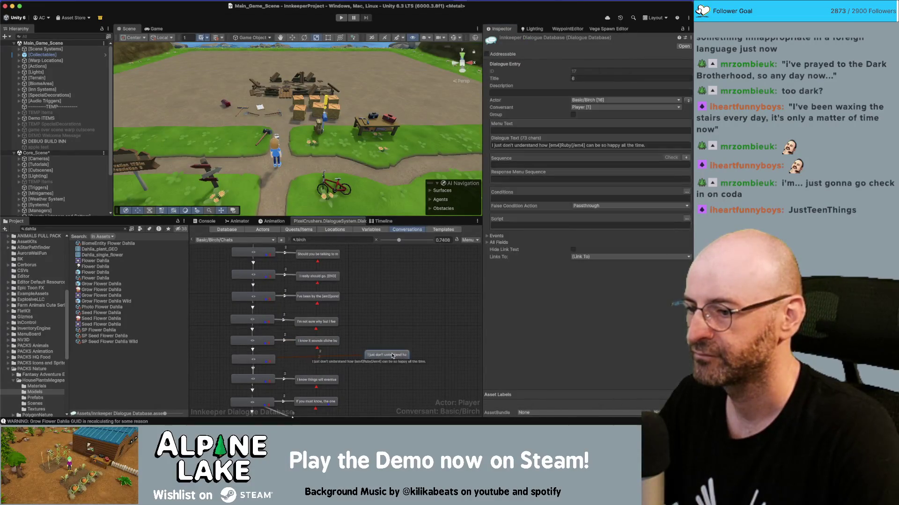
pyautogui.scroll(-3, 326, 280)
pyautogui.hscroll(3, 327, 280)
pyautogui.scroll(-1, 328, 281)
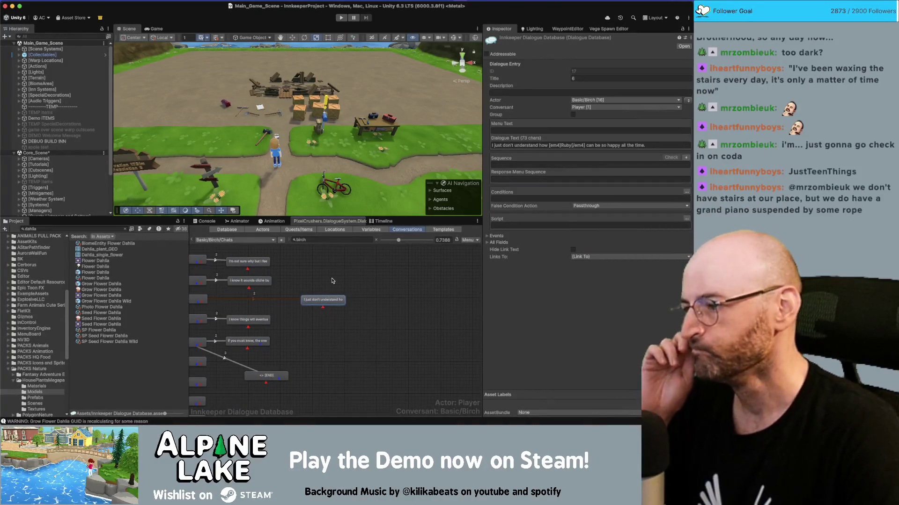
# Step: Move the node further right, paste the Miro lines, and trim it to 'Oh hey.'
pyautogui.moveTo(326, 300); pyautogui.dragTo(361, 298)
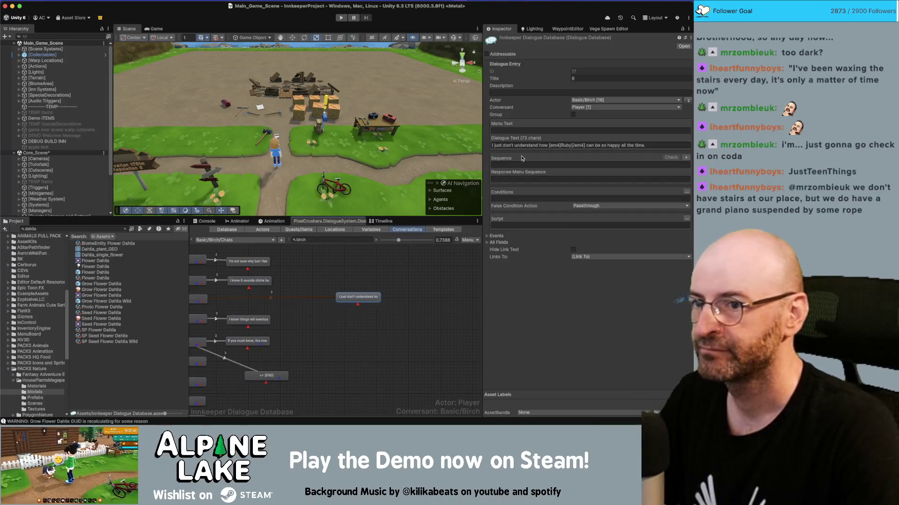
pyautogui.click(536, 145)
pyautogui.hotkey('ctrl', 'v')
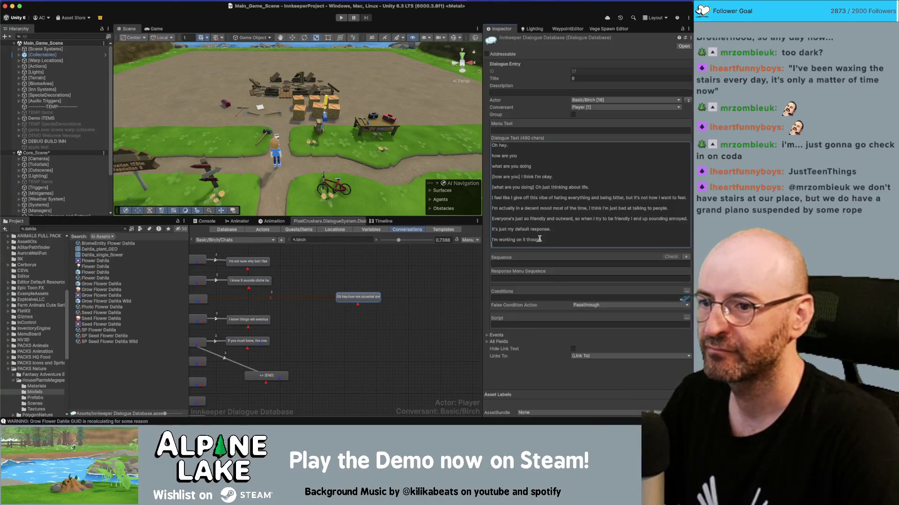
pyautogui.press('BackSpace')
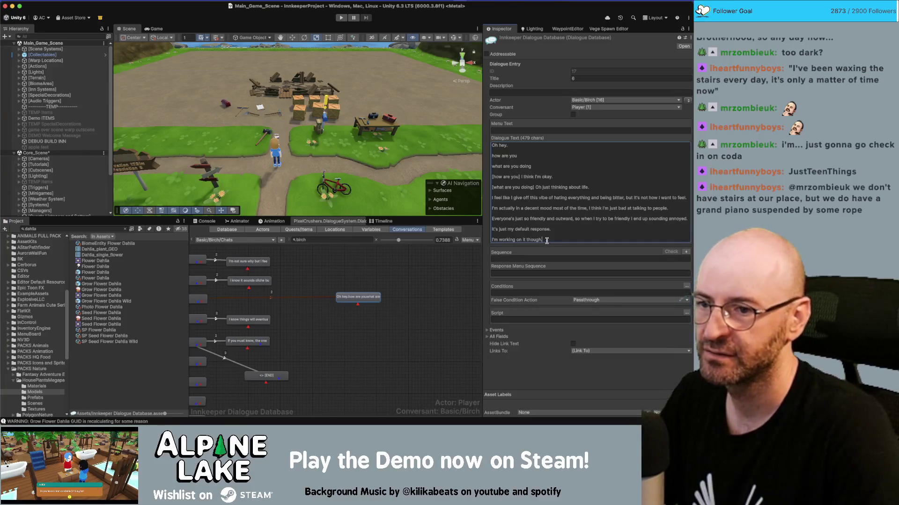
pyautogui.moveTo(546, 240)
pyautogui.mouseDown()
pyautogui.moveTo(477, 194)
pyautogui.moveTo(470, 157)
pyautogui.mouseUp()
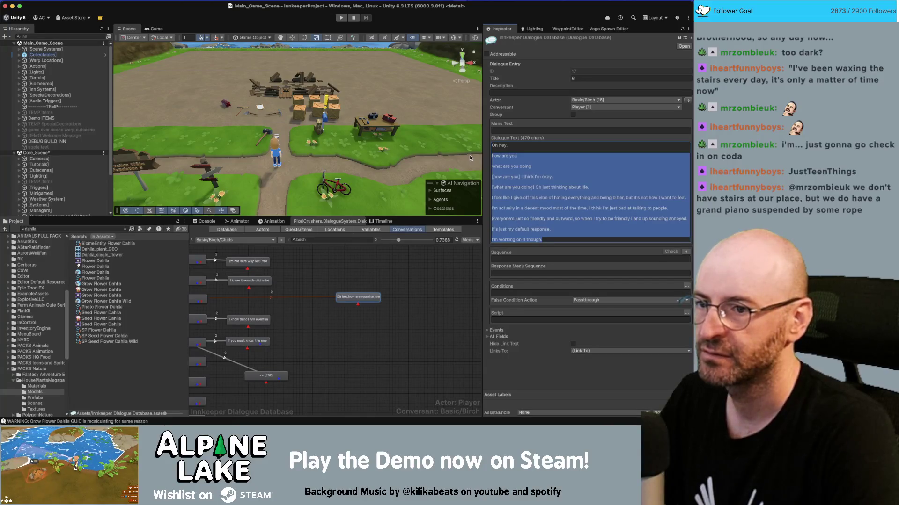
pyautogui.press('BackSpace')
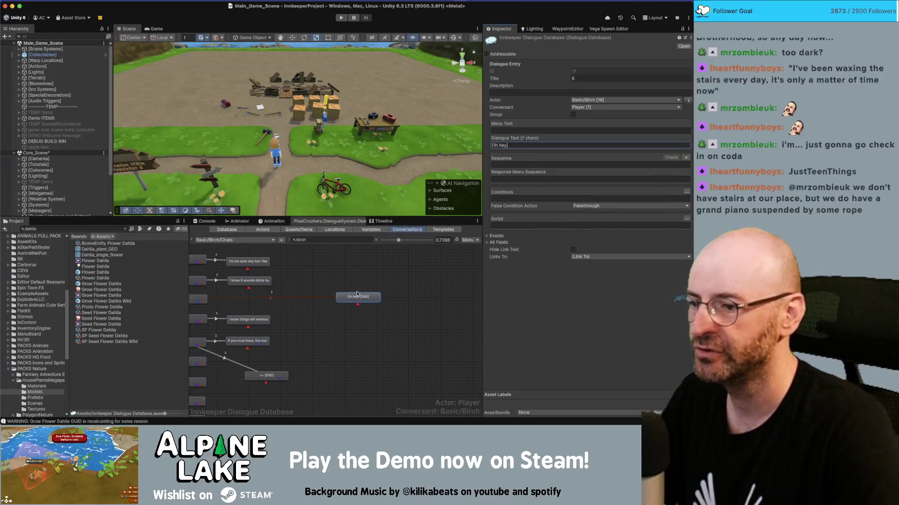
# Step: Add two side-by-side child reply nodes under 'Oh hey.'
pyautogui.rightClick(357, 295)
pyautogui.click(369, 305)
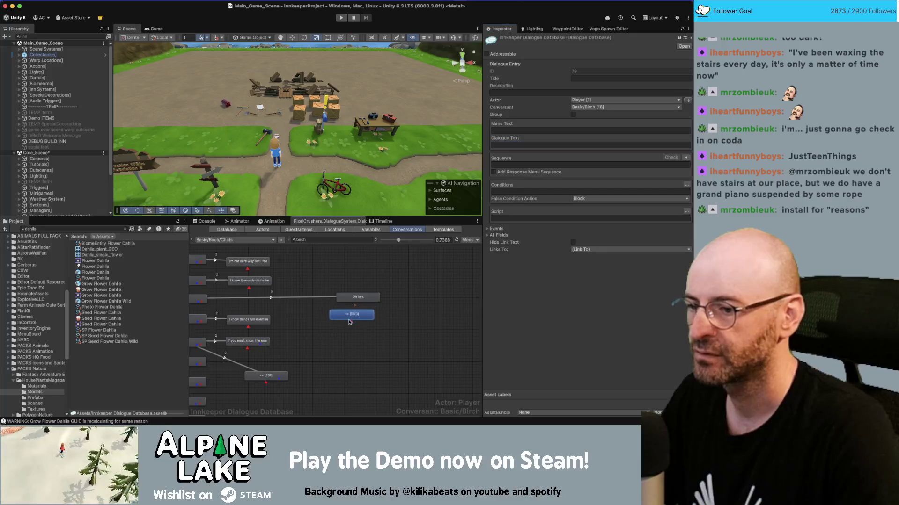
pyautogui.rightClick(361, 299)
pyautogui.click(374, 303)
pyautogui.moveTo(357, 320); pyautogui.dragTo(406, 321)
# Step: Set the left reply's dialogue text to 'How are you?'
pyautogui.click(344, 317)
pyautogui.click(508, 145)
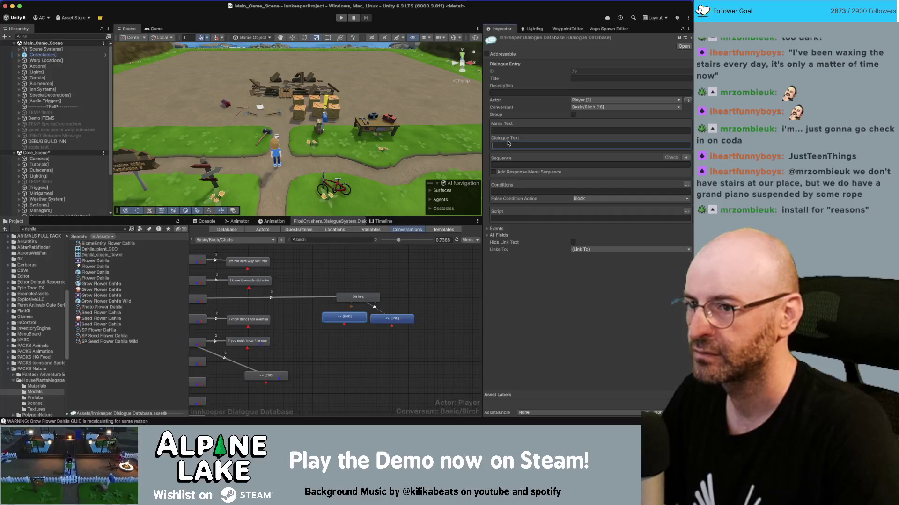
pyautogui.press('super+v')
pyautogui.moveTo(550, 235)
pyautogui.mouseDown()
pyautogui.moveTo(515, 215)
pyautogui.moveTo(478, 158)
pyautogui.mouseUp()
pyautogui.press('BackSpace')
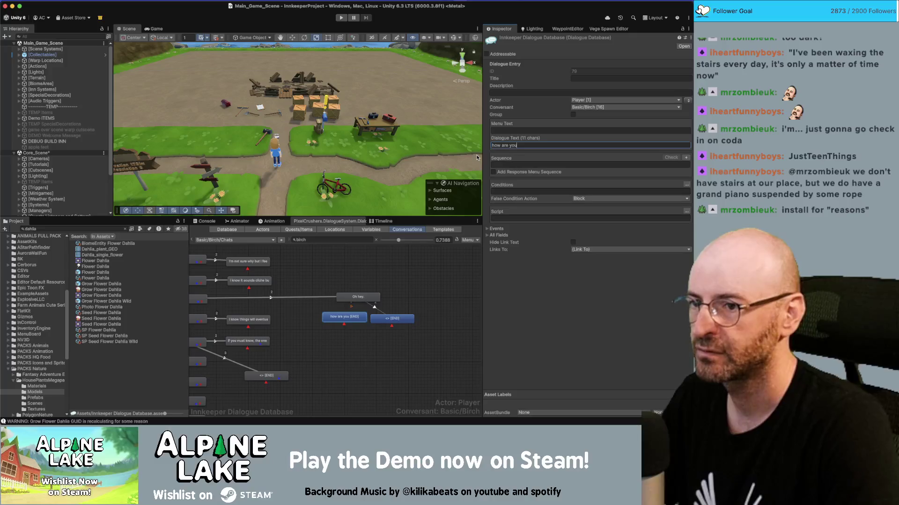
pyautogui.press('Delete')
pyautogui.write('H')
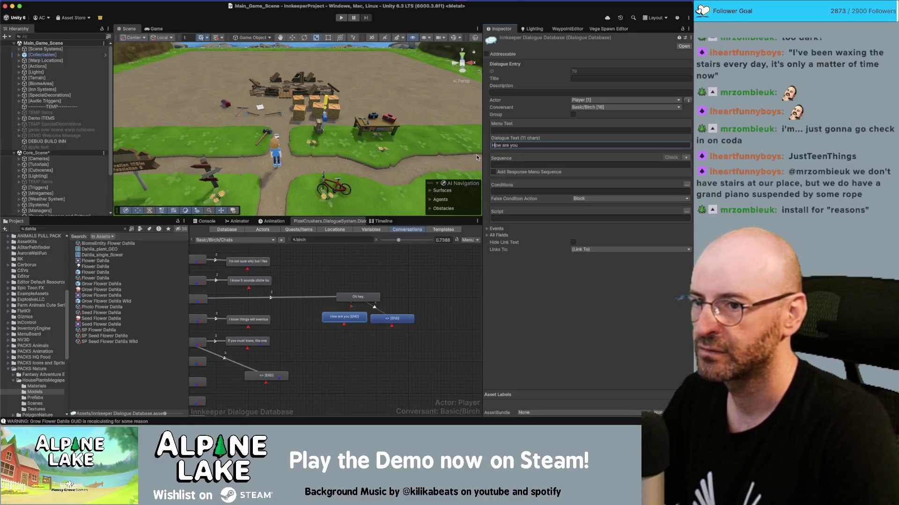
pyautogui.write('?')
# Step: Enter 'What are you doing?' as the second reply's dialogue text
pyautogui.click(398, 319)
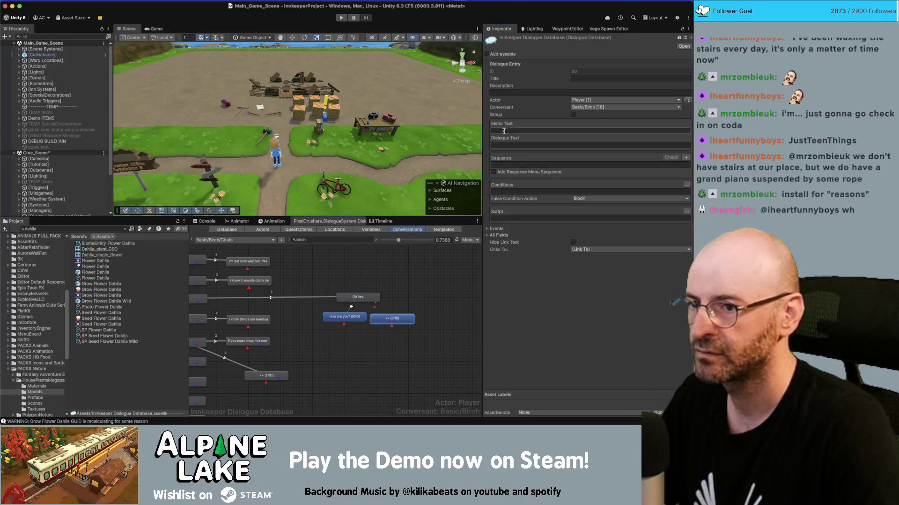
pyautogui.click(507, 144)
pyautogui.write('What are you ')
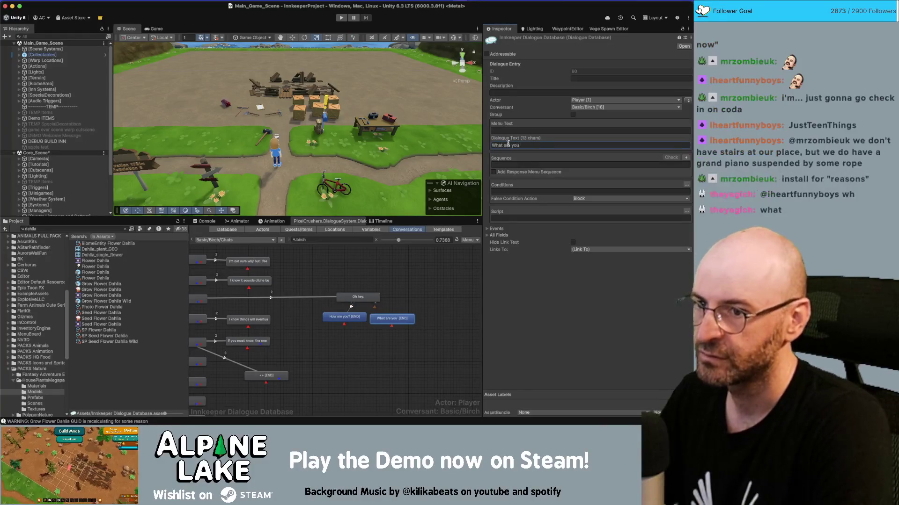
pyautogui.write('doing?')
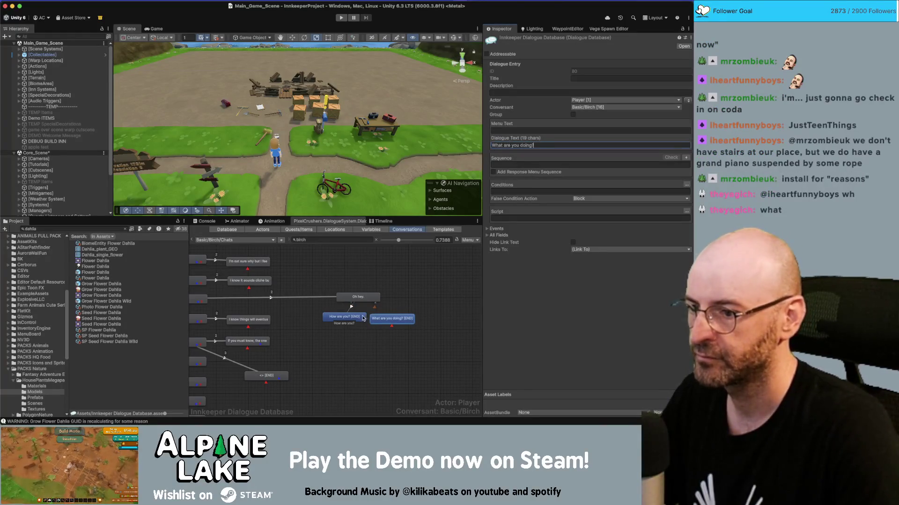
pyautogui.rightClick(355, 320)
pyautogui.press('Escape')
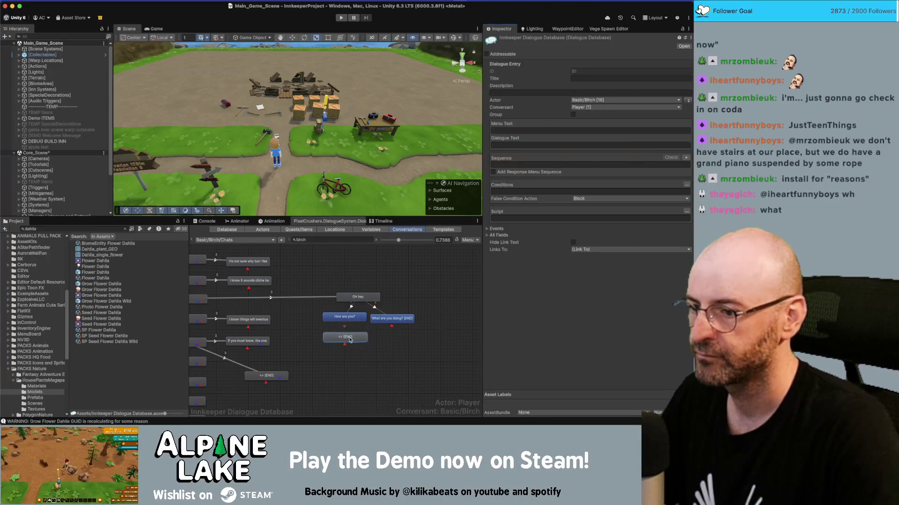
pyautogui.press('super+Tab')
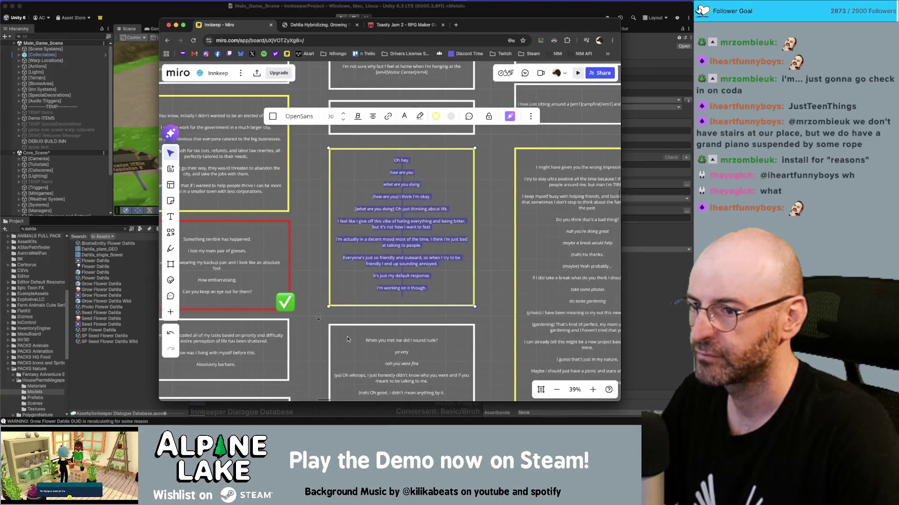
# Step: Copy Birch's lines from Miro and trim the new node's text to 'I think I'm okay.'
pyautogui.press('super+c')
pyautogui.press('super+Tab')
pyautogui.click(528, 159)
pyautogui.press('super+v')
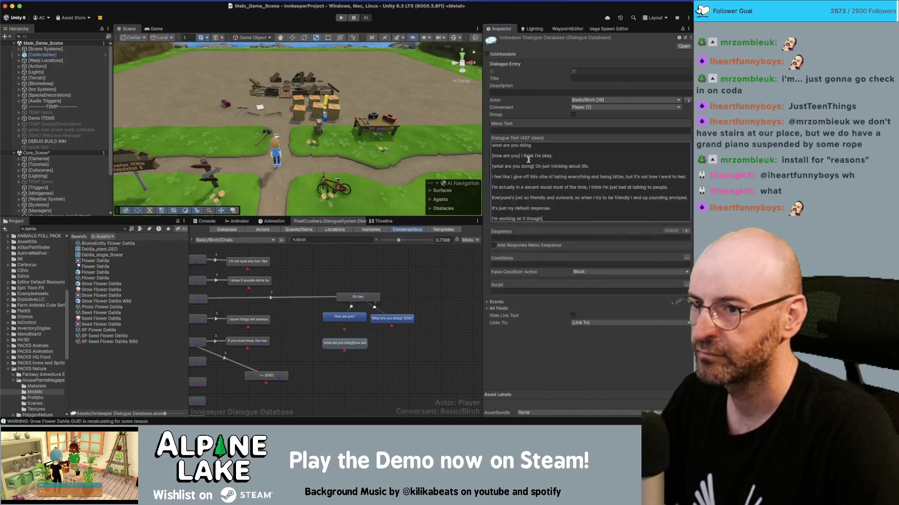
pyautogui.moveTo(547, 219)
pyautogui.mouseDown()
pyautogui.moveTo(479, 176)
pyautogui.moveTo(478, 158)
pyautogui.mouseUp()
pyautogui.press('BackSpace')
pyautogui.press('BackSpace')
pyautogui.press('BackSpace')
pyautogui.press('BackSpace')
pyautogui.press('BackSpace')
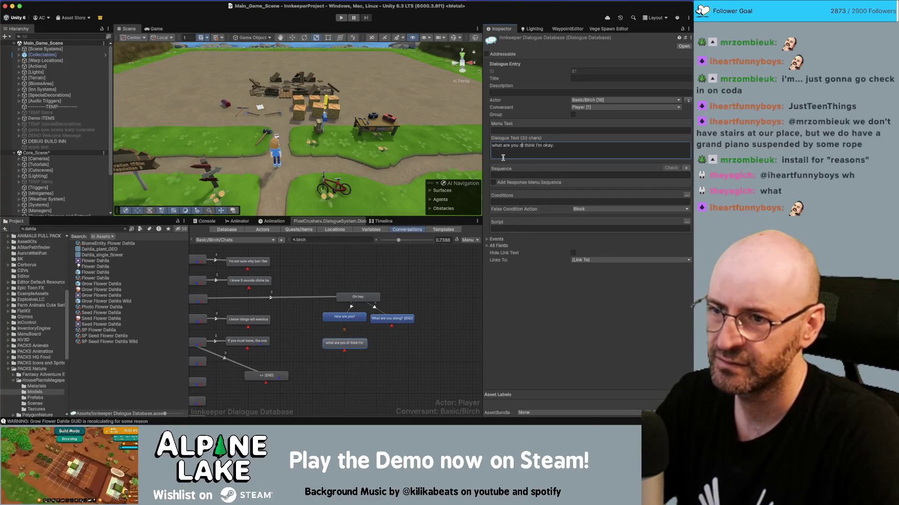
pyautogui.press('BackSpace')
pyautogui.press('BackSpace')
pyautogui.press('BackSpace')
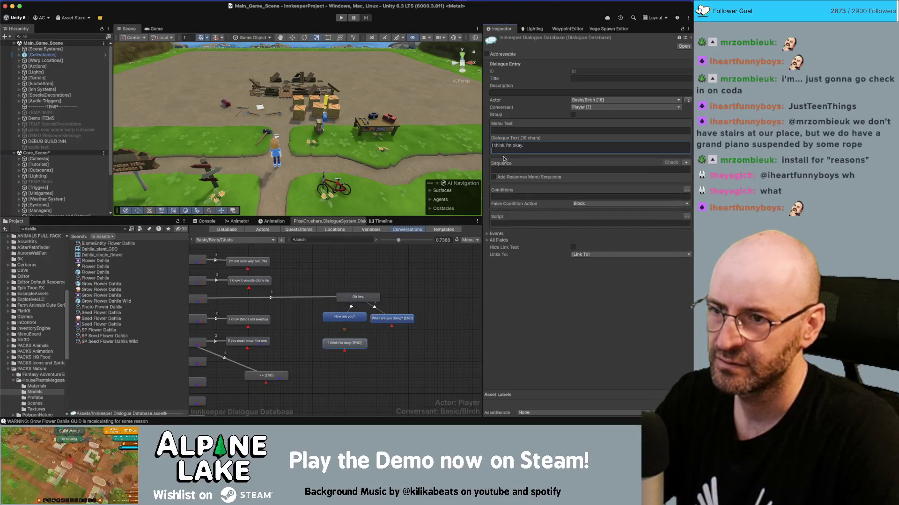
# Step: Add a response under 'What are you doing?' reading 'Oh just thinking about life.'
pyautogui.rightClick(392, 319)
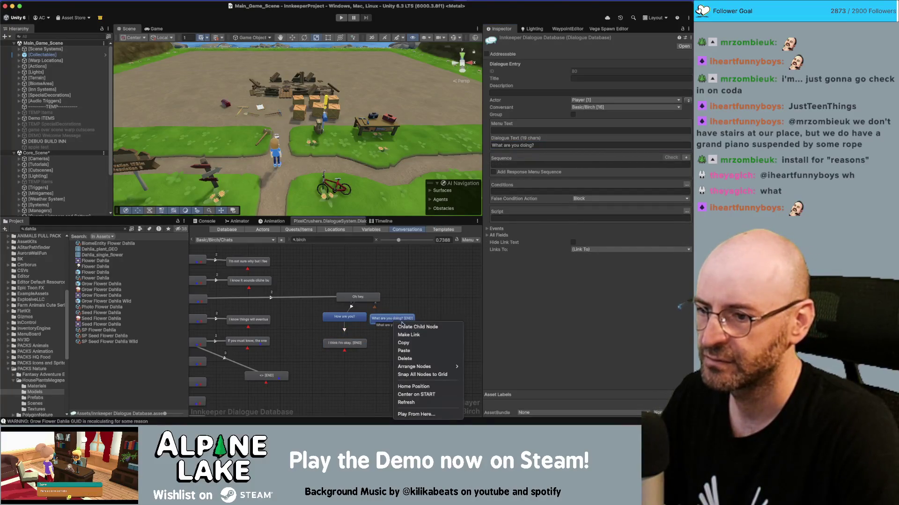
pyautogui.click(403, 327)
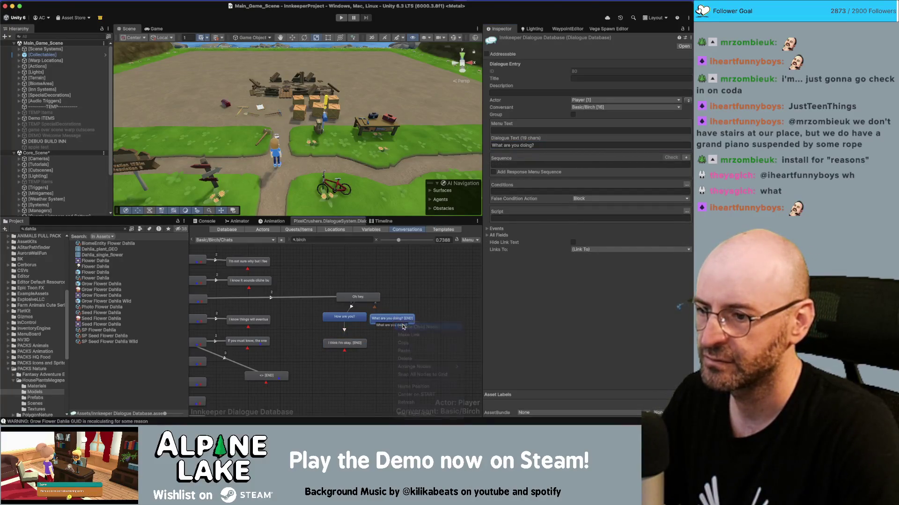
pyautogui.click(504, 145)
pyautogui.hotkey('ctrl', 'v')
pyautogui.moveTo(535, 146); pyautogui.dragTo(468, 149)
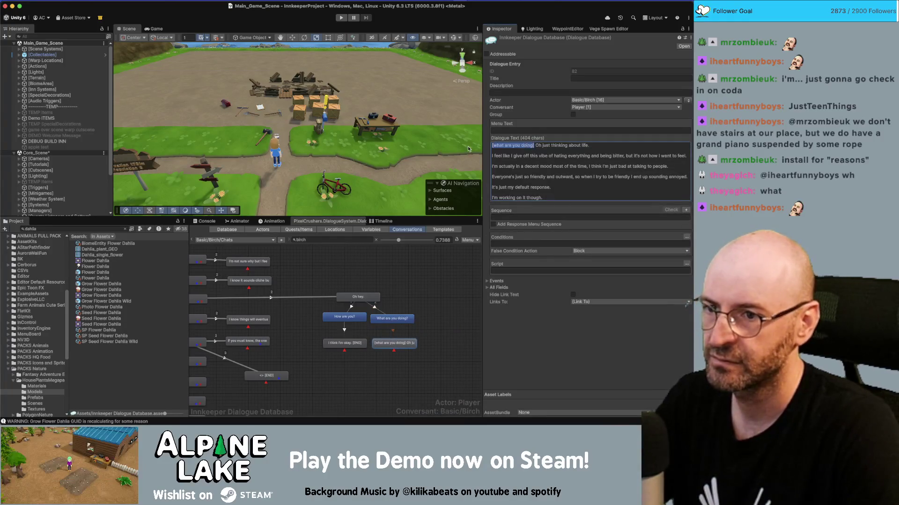
pyautogui.press('Delete')
pyautogui.press('Delete')
pyautogui.moveTo(547, 198); pyautogui.dragTo(547, 158)
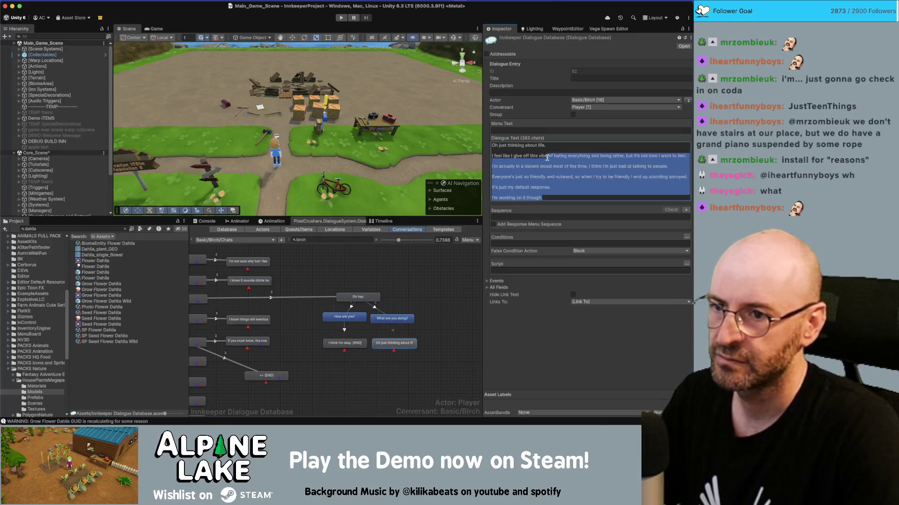
pyautogui.hotkey('ctrl', 'x')
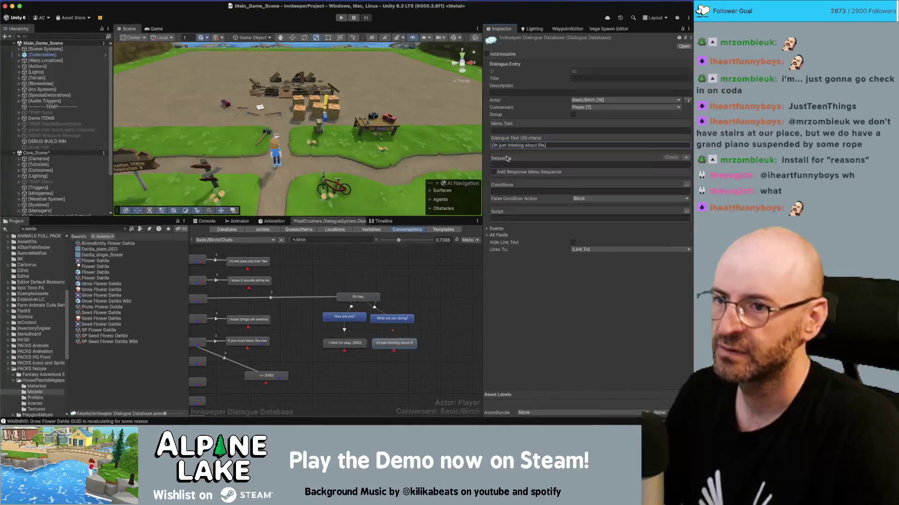
# Step: Add an ending node after 'I think I'm okay.' and link 'Oh just thinking' to it
pyautogui.press('super+Tab')
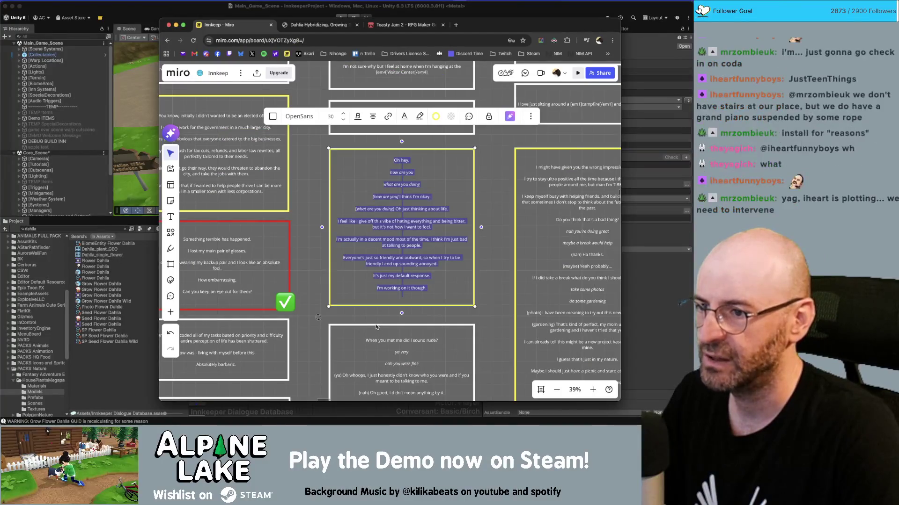
pyautogui.press('super+Tab')
pyautogui.rightClick(363, 343)
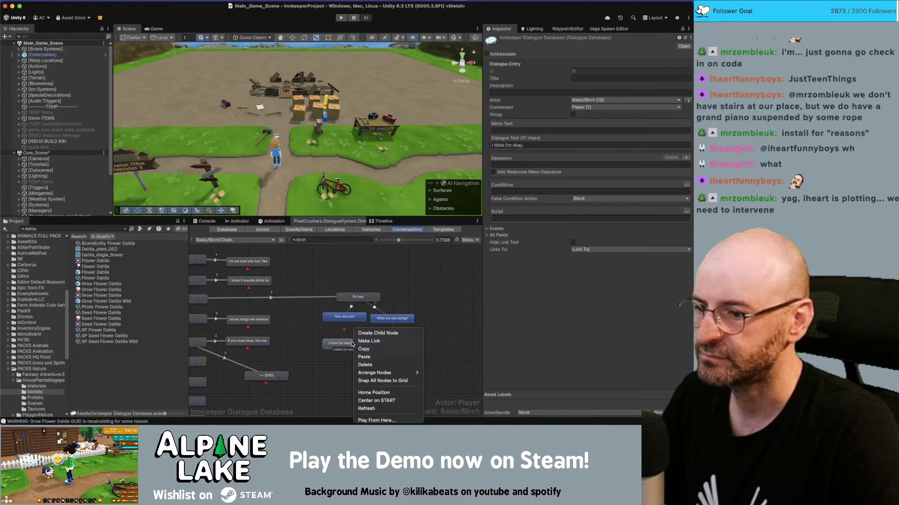
pyautogui.click(363, 341)
pyautogui.click(375, 363)
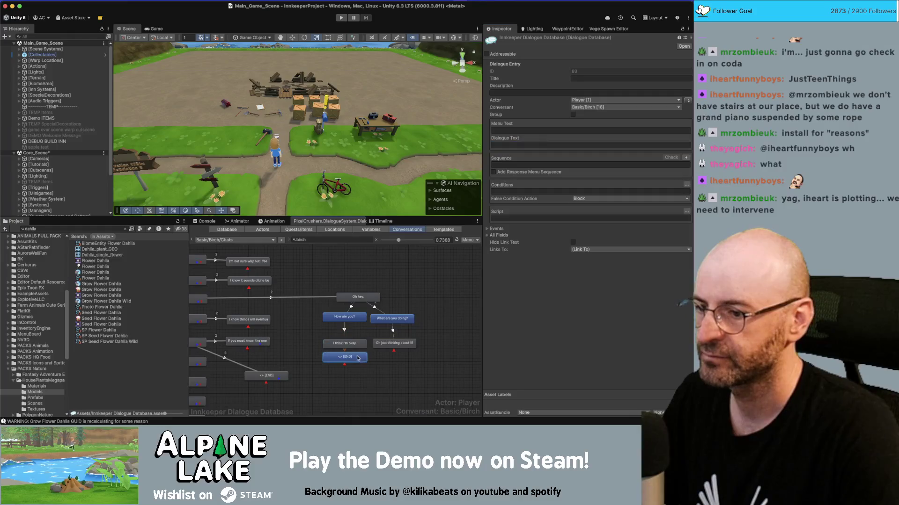
pyautogui.rightClick(389, 350)
pyautogui.click(422, 341)
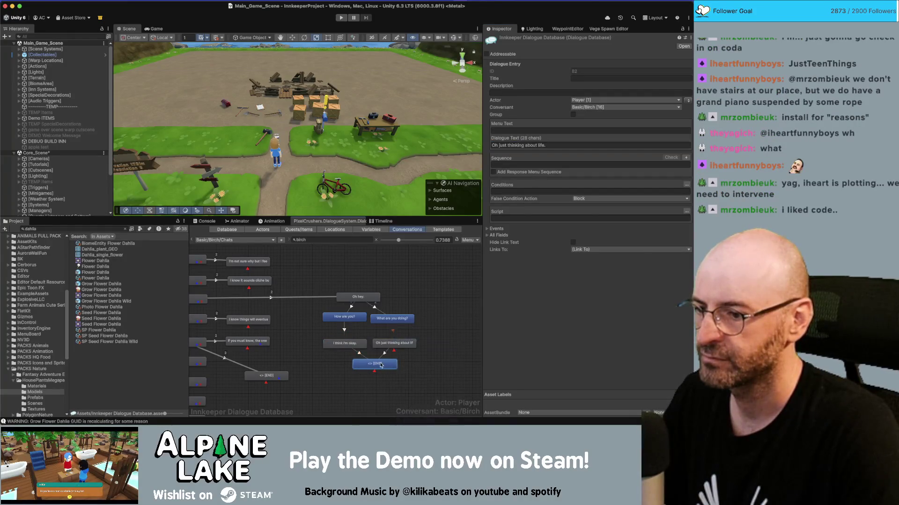
pyautogui.click(379, 365)
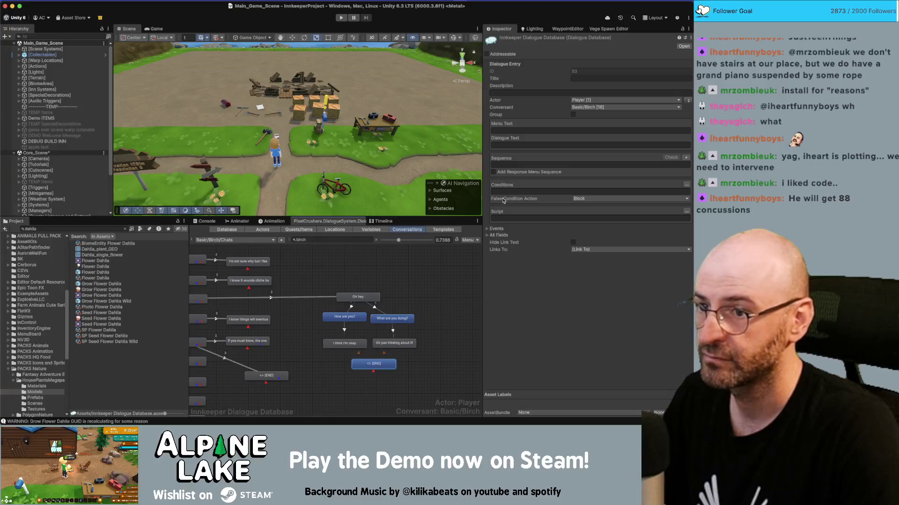
# Step: Fill the linked node with the first sentence of the copied Miro lines
pyautogui.click(508, 145)
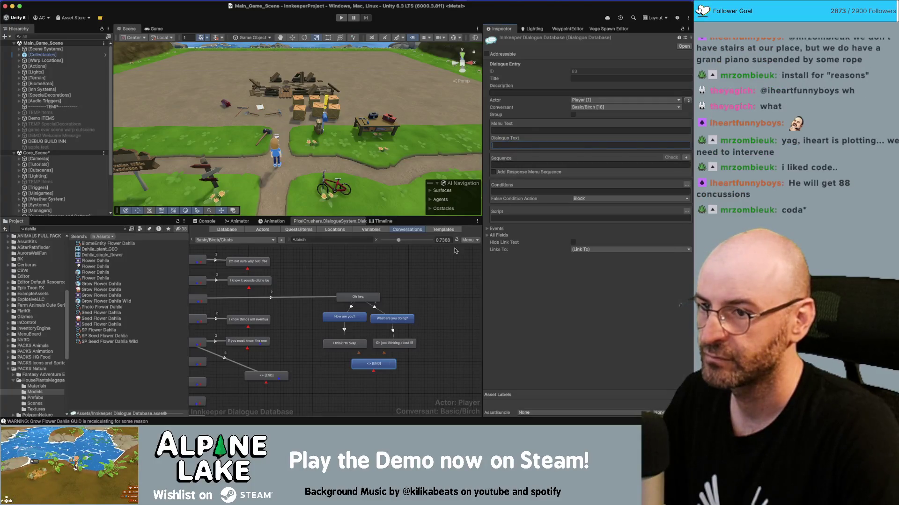
pyautogui.press('super+v')
pyautogui.moveTo(543, 187)
pyautogui.mouseDown()
pyautogui.moveTo(491, 167)
pyautogui.moveTo(491, 156)
pyautogui.mouseUp()
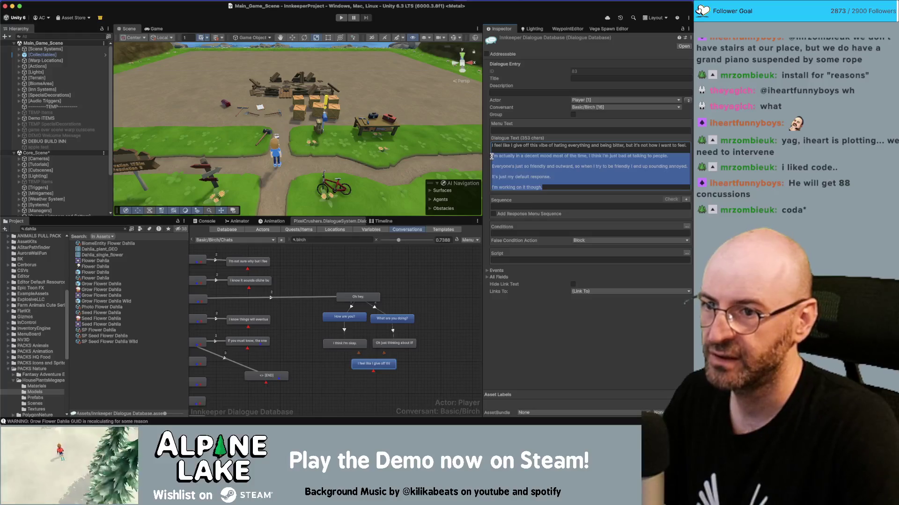
pyautogui.press('BackSpace')
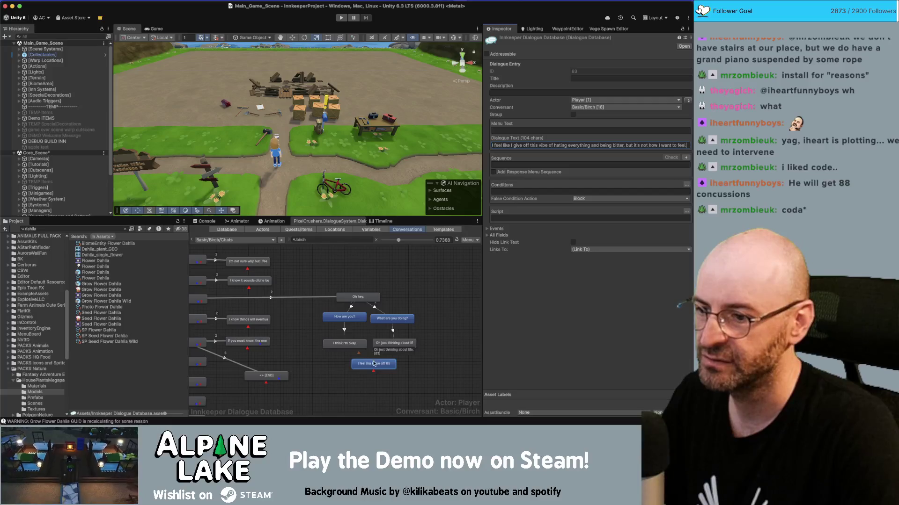
# Step: Add a child node holding the 'decent mood' line, trimmed to one sentence
pyautogui.rightClick(390, 345)
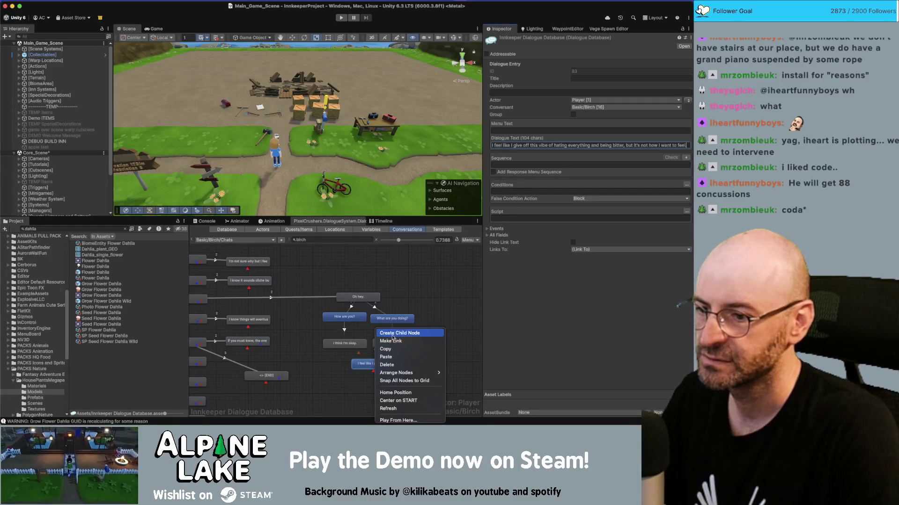
pyautogui.click(391, 362)
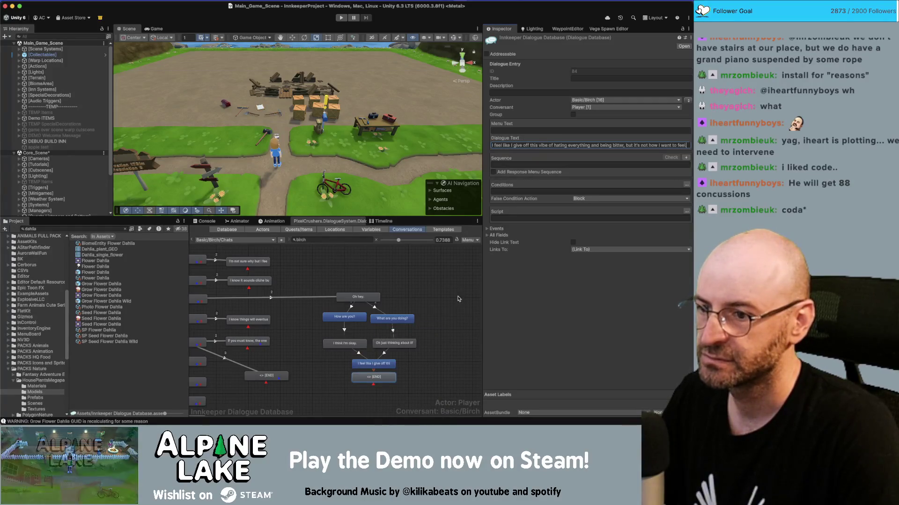
pyautogui.click(374, 377)
pyautogui.click(552, 146)
pyautogui.hotkey('ctrl', 'v')
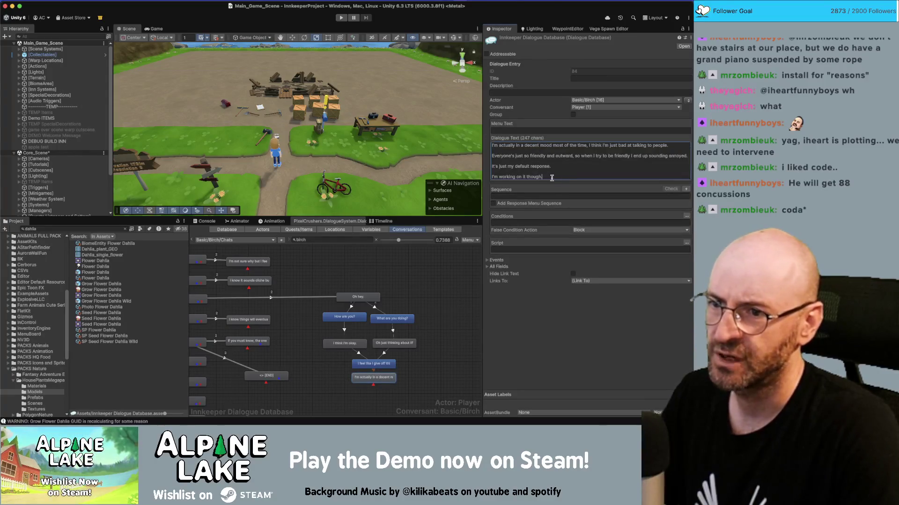
pyautogui.moveTo(544, 177); pyautogui.dragTo(492, 151)
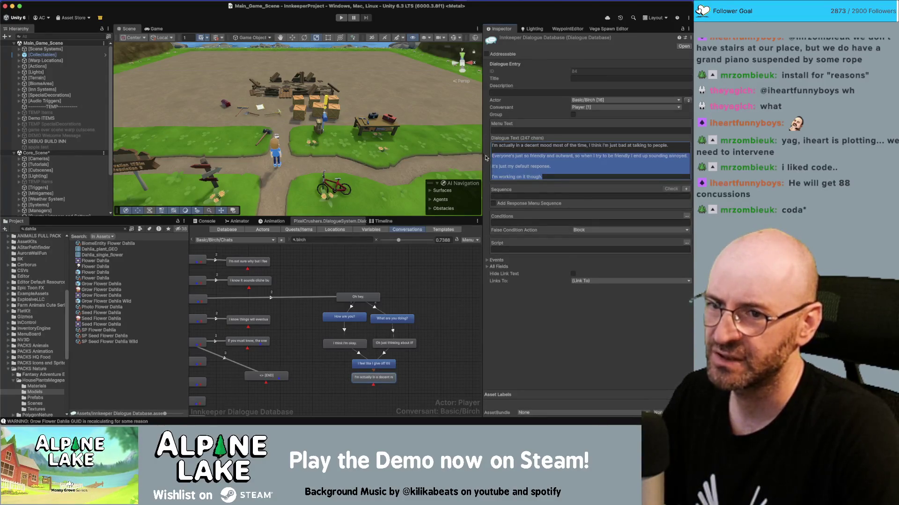
pyautogui.press('BackSpace')
pyautogui.press('BackSpace')
# Step: Add the 'Everyone's just so friendly' reply below the decent mood line, adding 'but'
pyautogui.rightClick(378, 377)
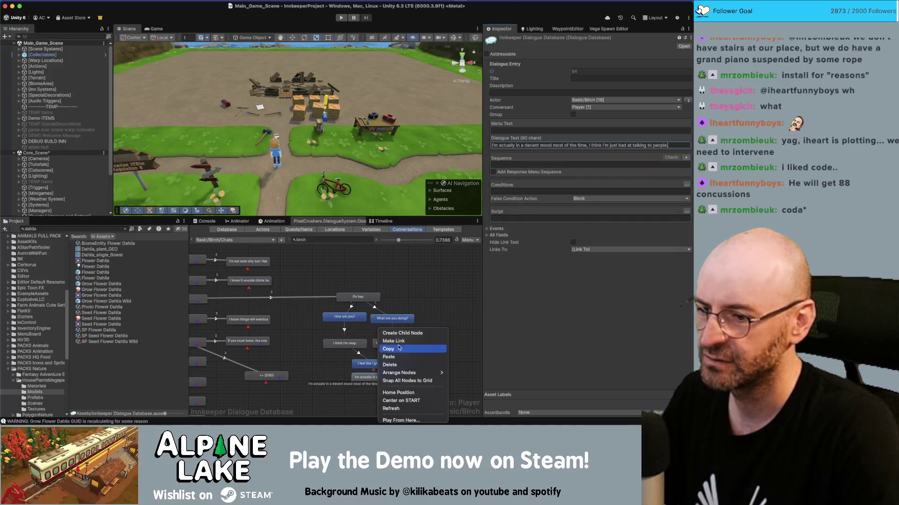
pyautogui.click(400, 333)
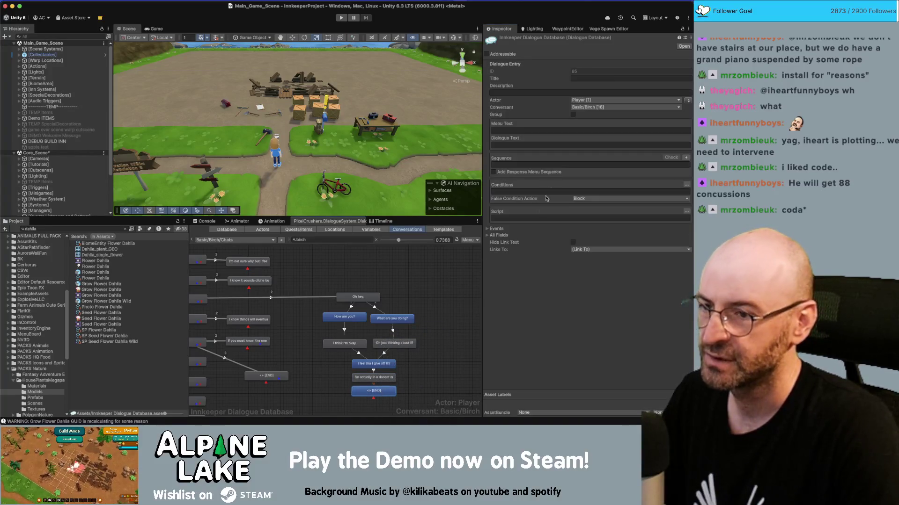
pyautogui.click(542, 146)
pyautogui.press('super+v')
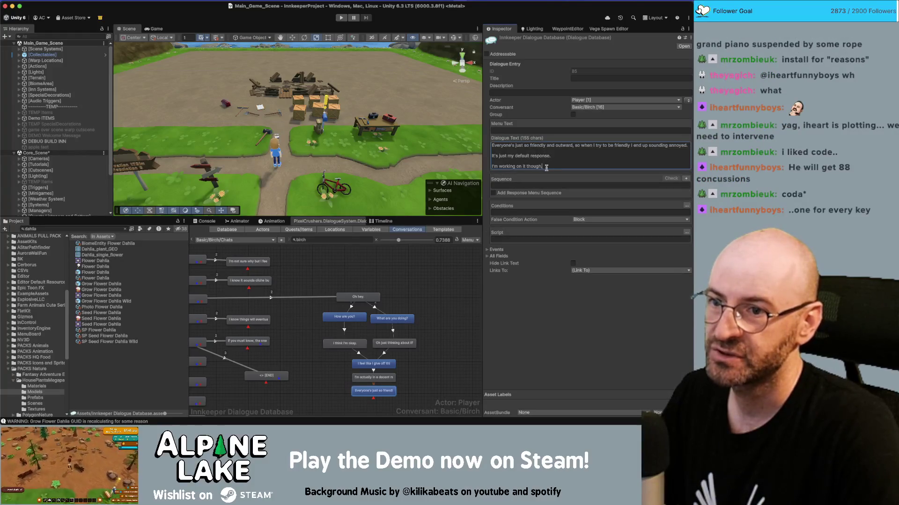
pyautogui.moveTo(546, 168); pyautogui.dragTo(480, 154)
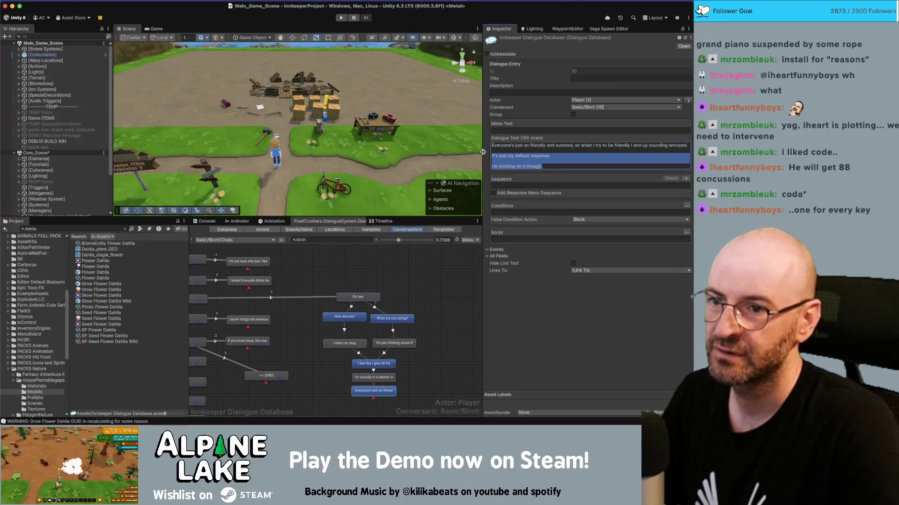
pyautogui.press('BackSpace')
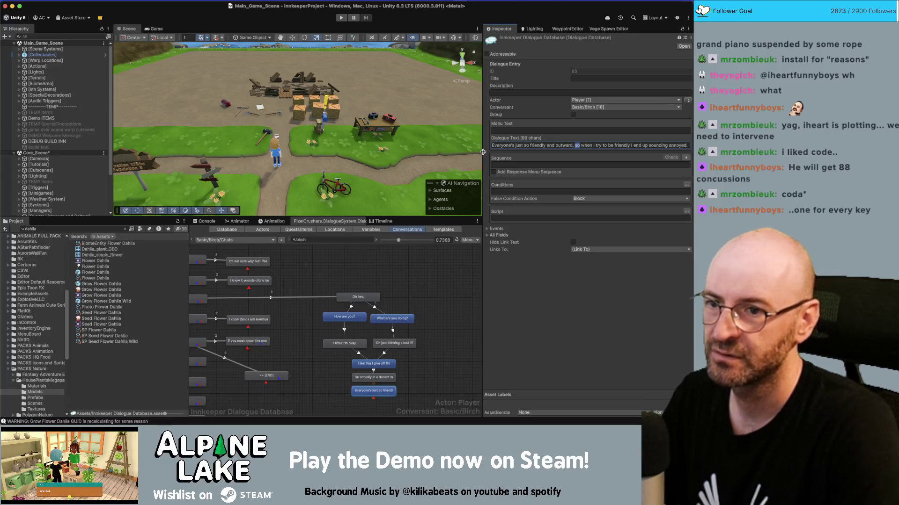
pyautogui.write('but')
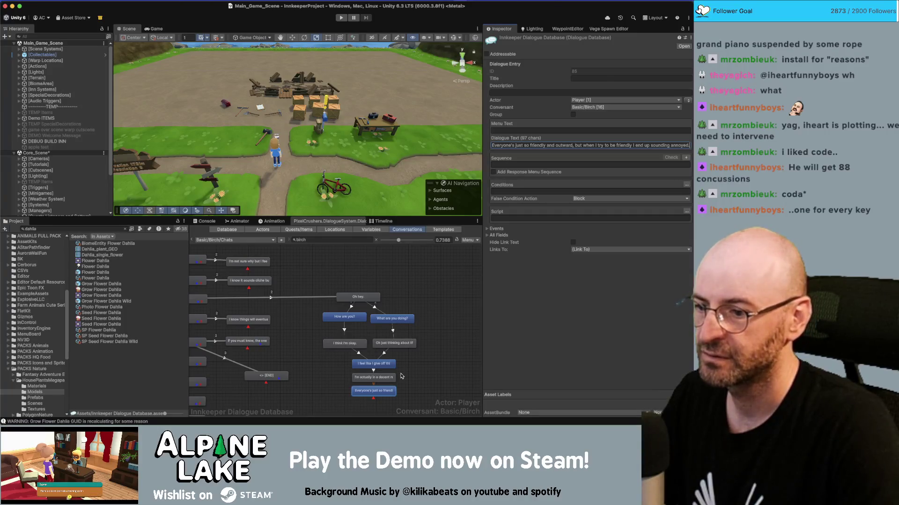
# Step: Insert 'or insincere' so the friendly line ends 'sounding annoyed or insincere.'
pyautogui.moveTo(402, 375); pyautogui.dragTo(403, 355)
pyautogui.click(372, 370)
pyautogui.click(635, 145)
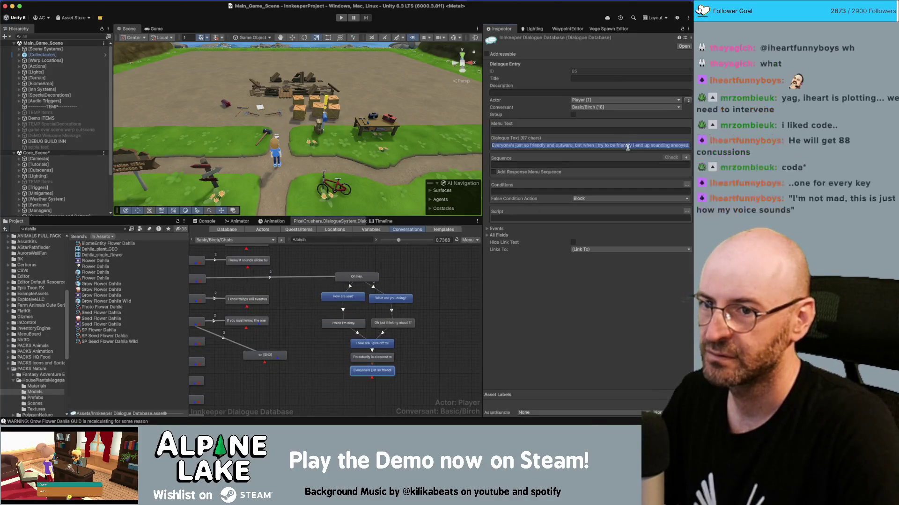
pyautogui.press('End')
pyautogui.press('Left')
pyautogui.write('or insince')
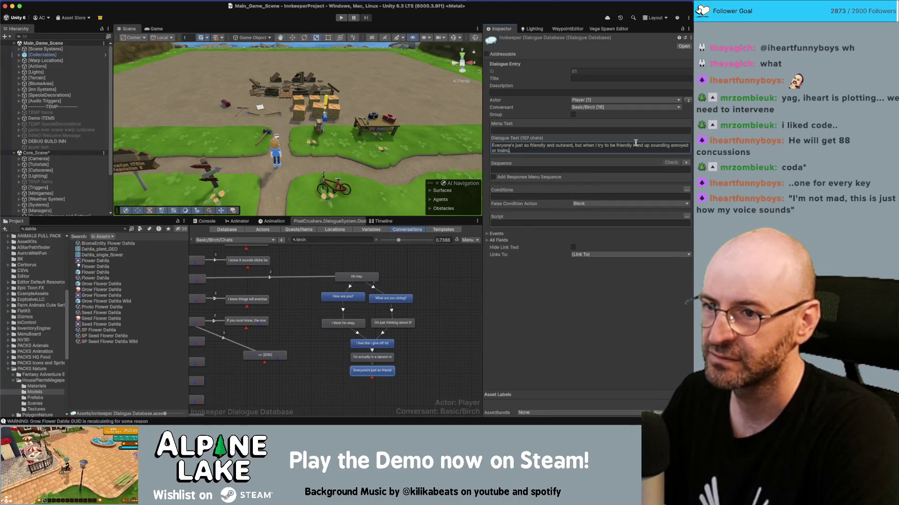
pyautogui.write('re.')
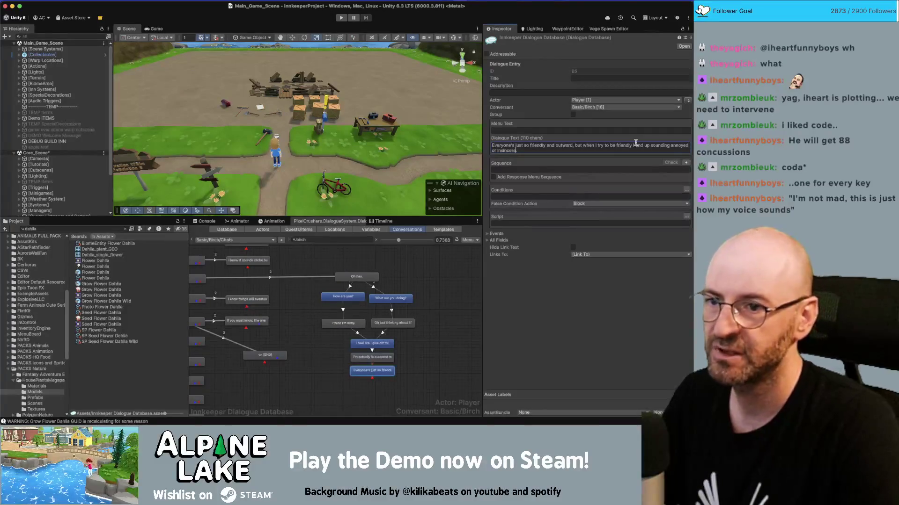
pyautogui.click(704, 305)
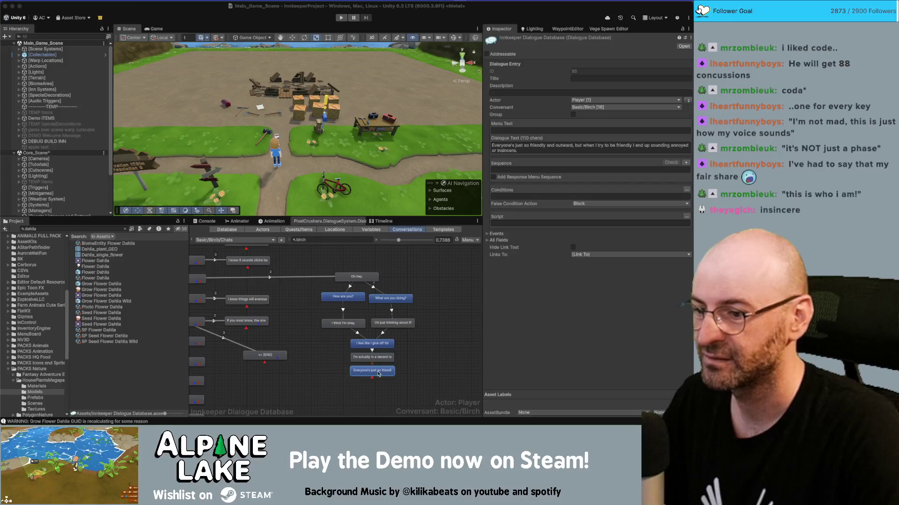
pyautogui.click(411, 360)
pyautogui.click(394, 373)
pyautogui.rightClick(382, 373)
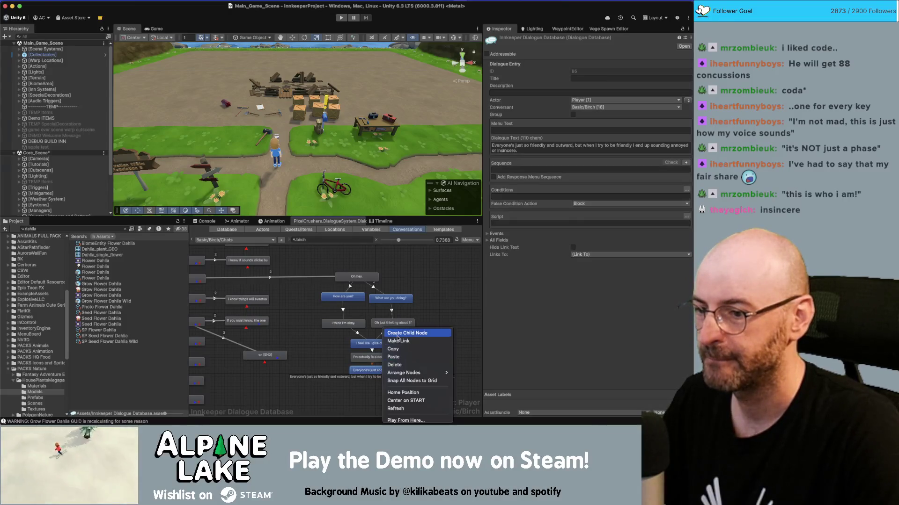
# Step: Add 'It's just my default response.' as a child of the 'Everyone's just so friendly' line
pyautogui.click(398, 332)
pyautogui.click(562, 145)
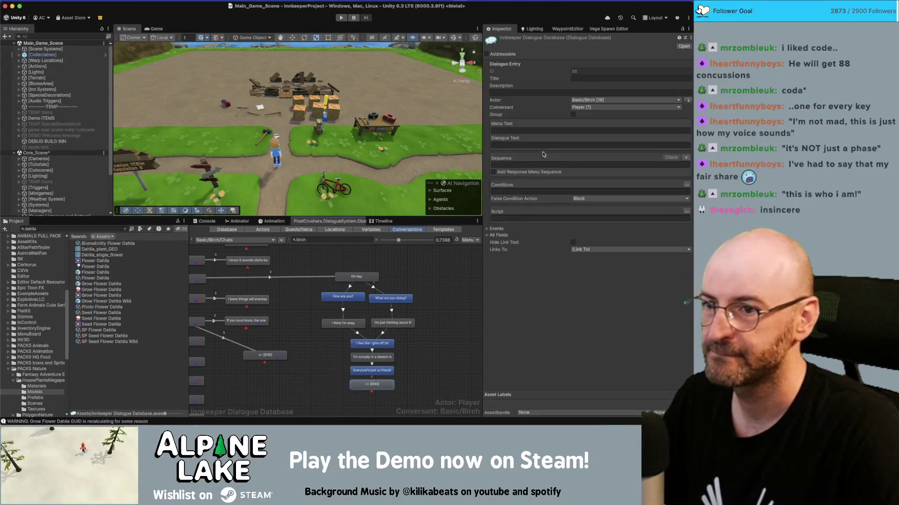
pyautogui.write("It's just my default response.")
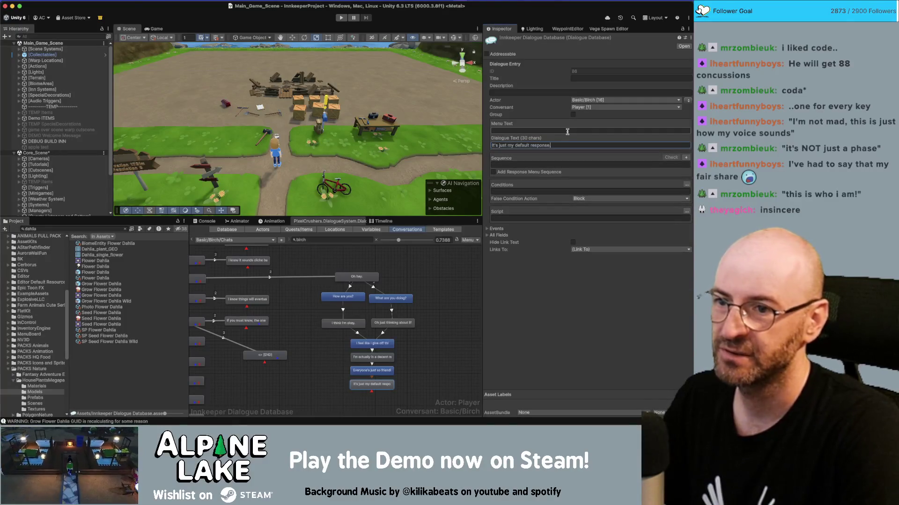
# Step: Add 'I'm working on it though.' as a child below the default response line
pyautogui.click(400, 384)
pyautogui.rightClick(384, 384)
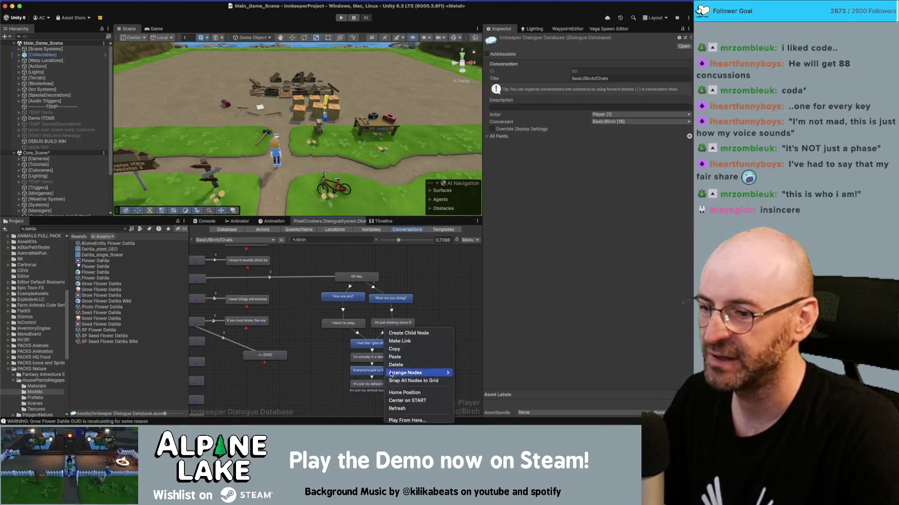
pyautogui.click(401, 336)
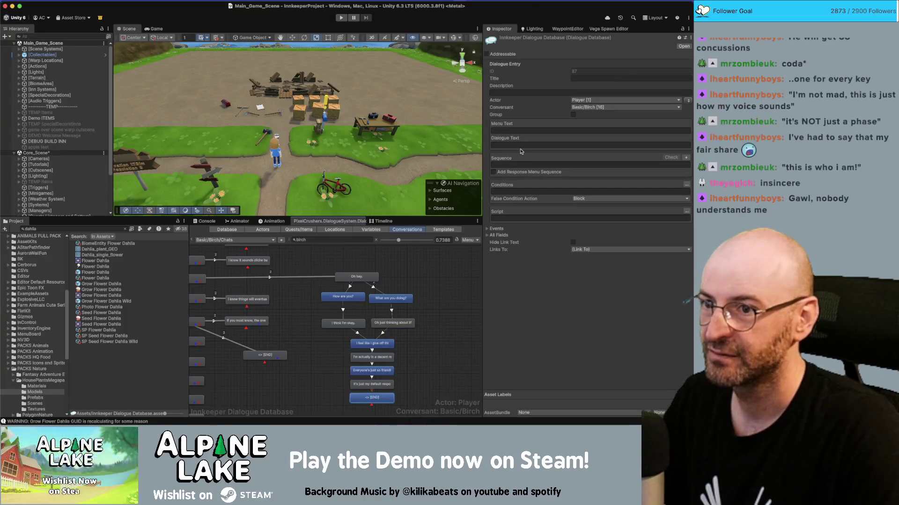
pyautogui.click(524, 145)
pyautogui.write("I'm working on it though.")
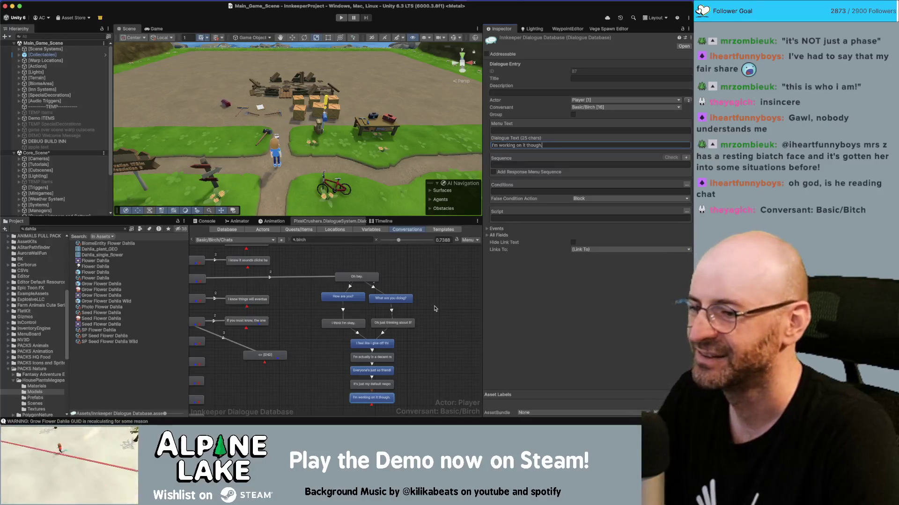
pyautogui.moveTo(432, 324); pyautogui.dragTo(334, 411)
# Step: Nudge the selected lower nodes up and the 'Oh hey.' node slightly right
pyautogui.moveTo(359, 330); pyautogui.dragTo(359, 319)
pyautogui.click(377, 279)
pyautogui.moveTo(377, 280); pyautogui.dragTo(386, 282)
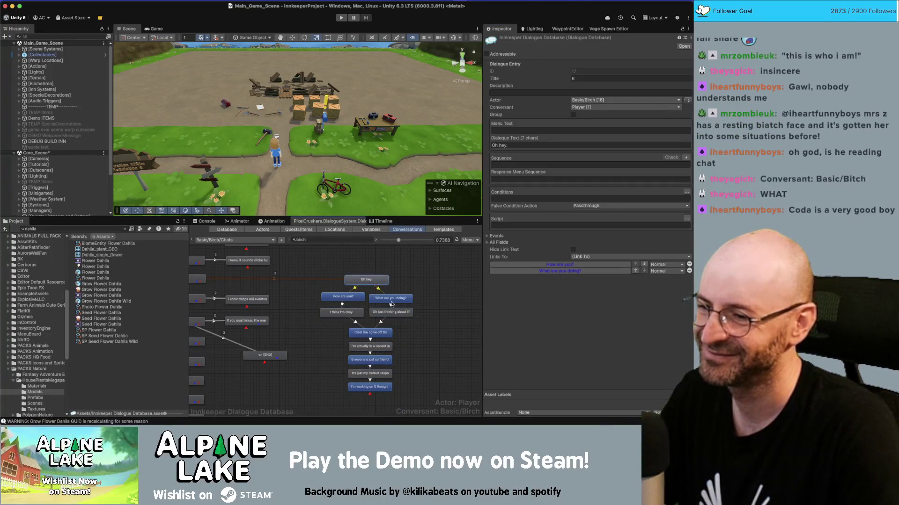
pyautogui.click(401, 352)
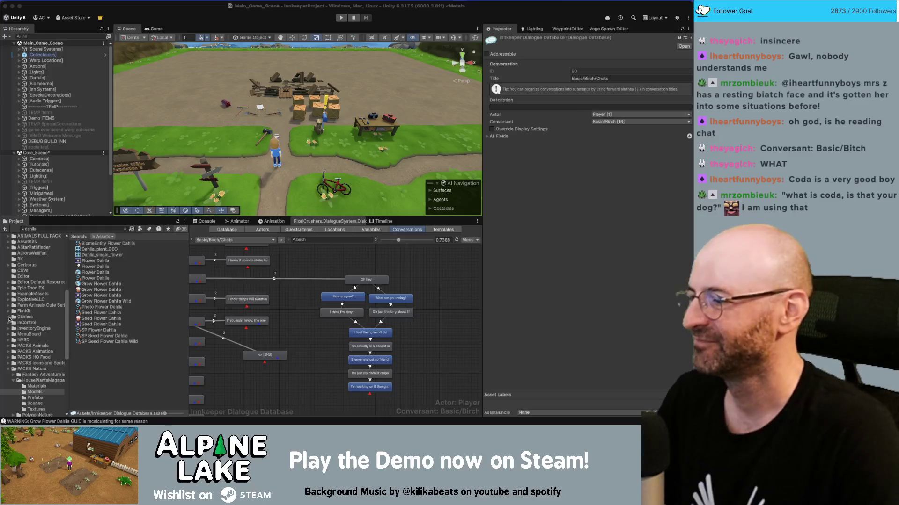
# Step: Swap speakers on the five-line chain to Birch, then shift the right branch right
pyautogui.click(312, 370)
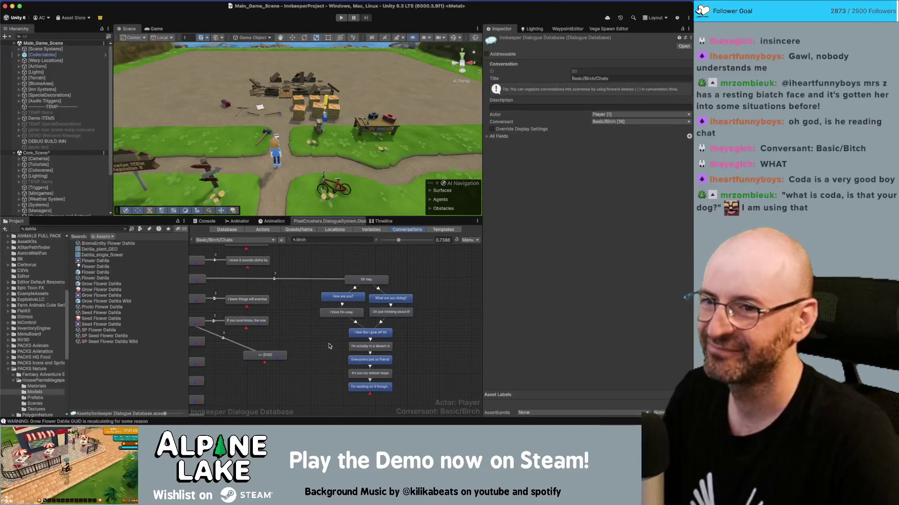
pyautogui.click(358, 387)
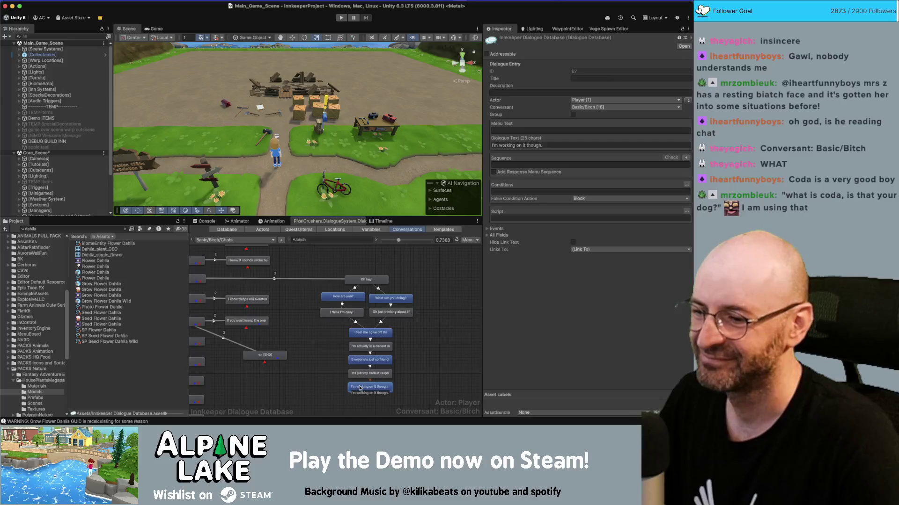
pyautogui.keyDown('shift'); pyautogui.click(369, 332); pyautogui.keyUp('shift')
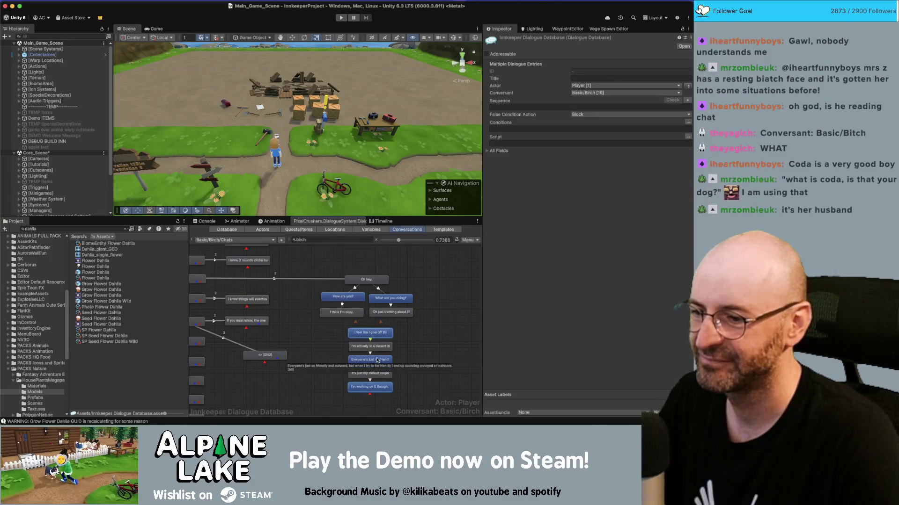
pyautogui.click(688, 86)
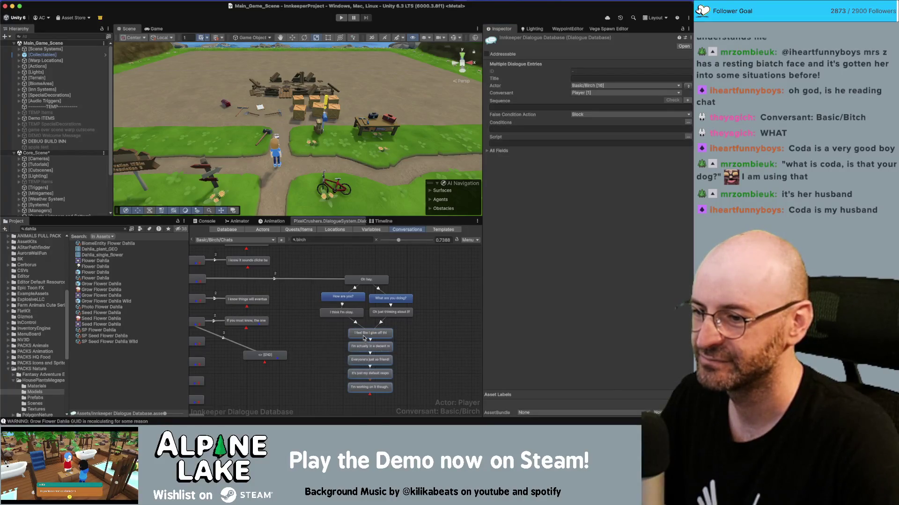
pyautogui.moveTo(364, 337); pyautogui.dragTo(361, 334)
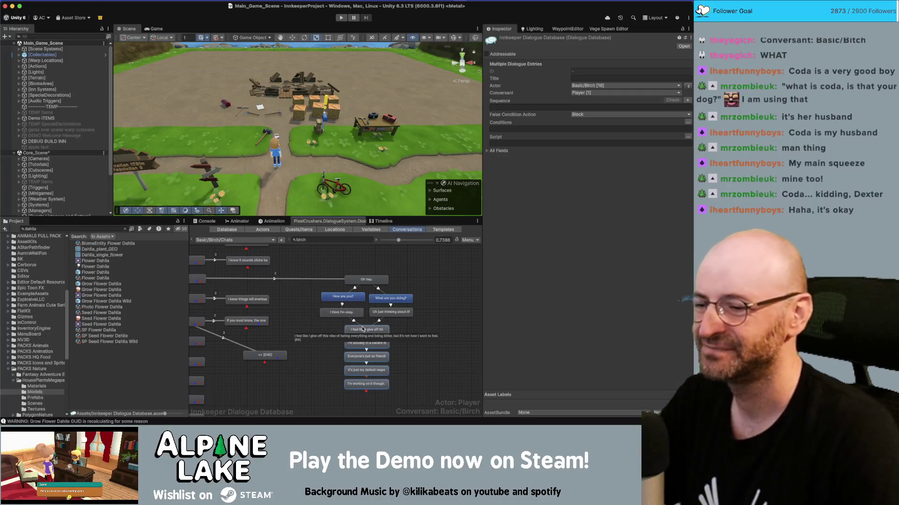
pyautogui.moveTo(443, 271)
pyautogui.mouseDown()
pyautogui.moveTo(357, 370)
pyautogui.moveTo(321, 392)
pyautogui.mouseUp()
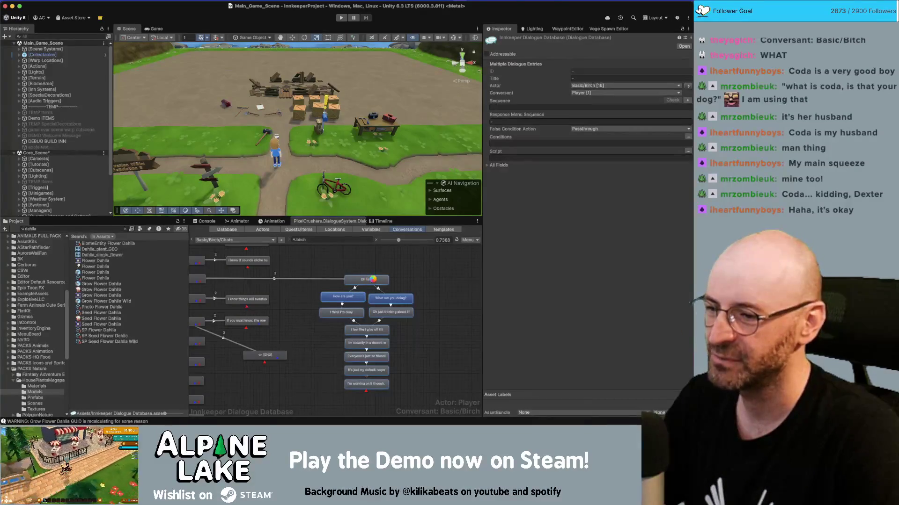
pyautogui.moveTo(367, 279); pyautogui.dragTo(391, 277)
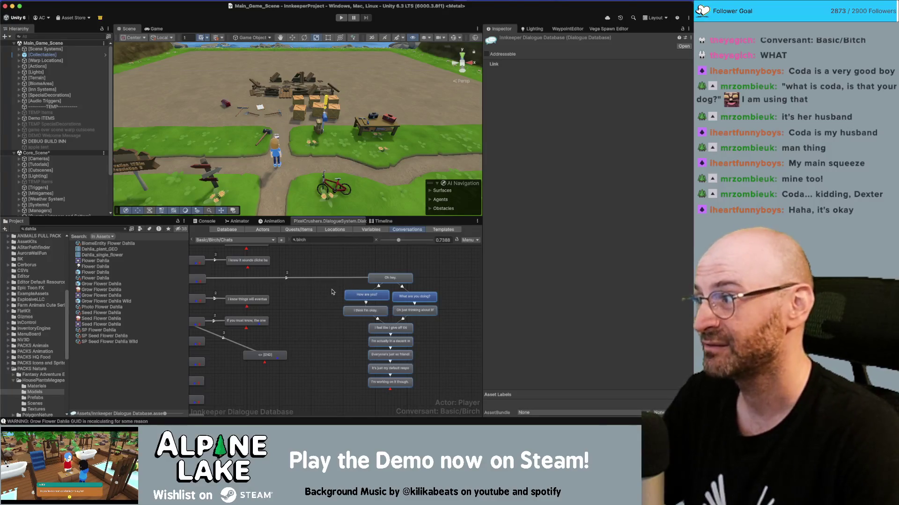
# Step: Delete the stray [END] node under 'If you must know…' and check neighbouring nodes' text
pyautogui.click(317, 322)
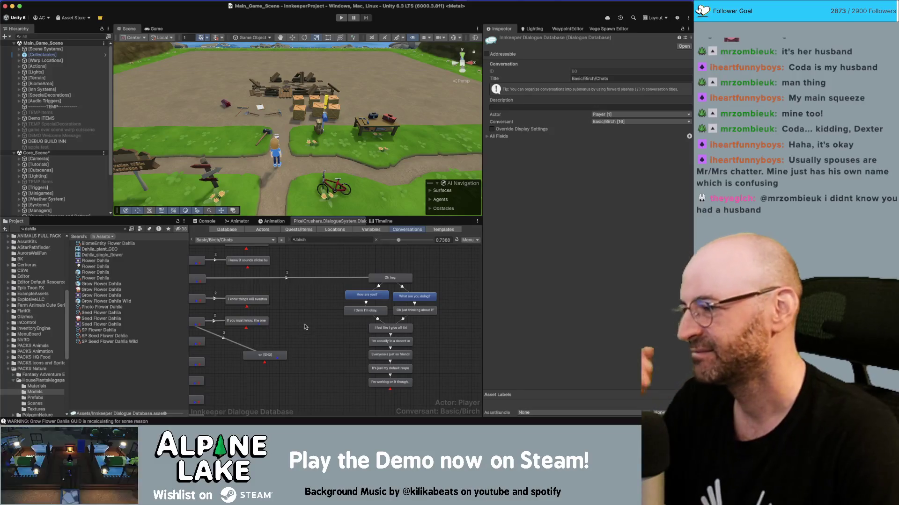
pyautogui.hscroll(-3, 327, 326)
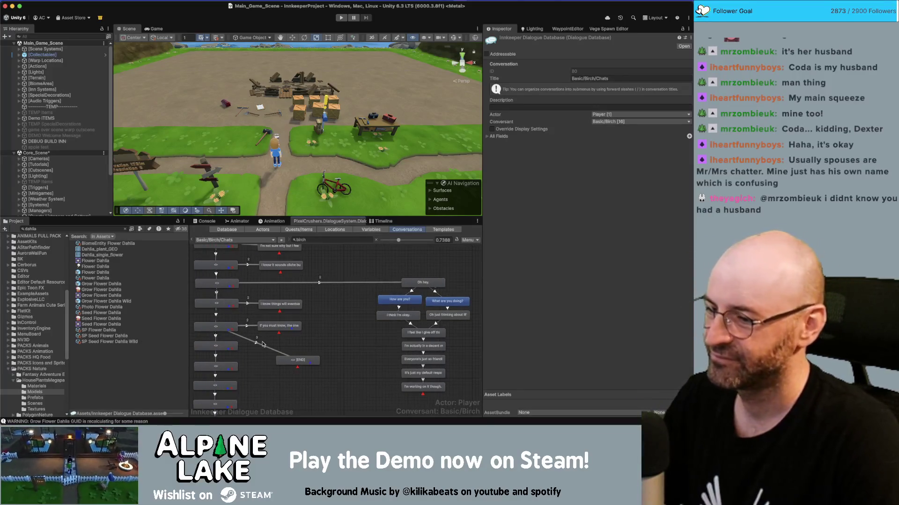
pyautogui.click(292, 359)
pyautogui.press('Delete')
pyautogui.press('Return')
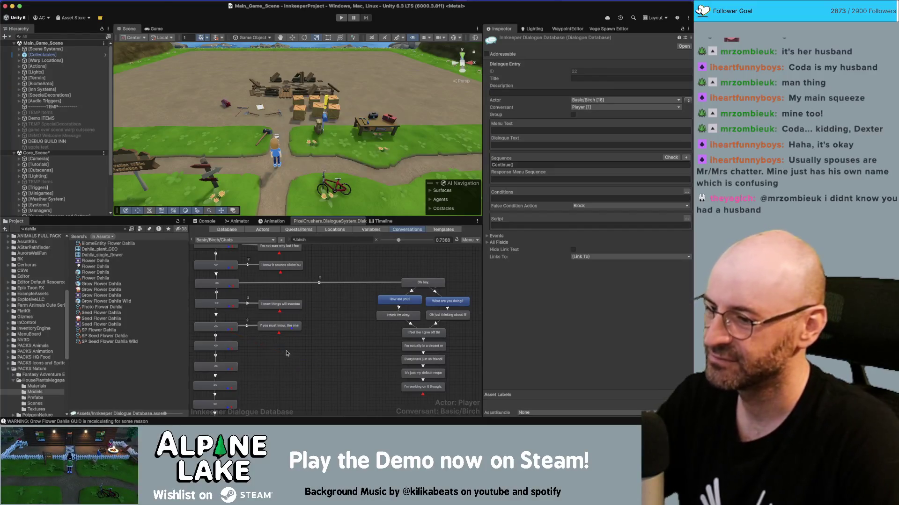
pyautogui.click(286, 305)
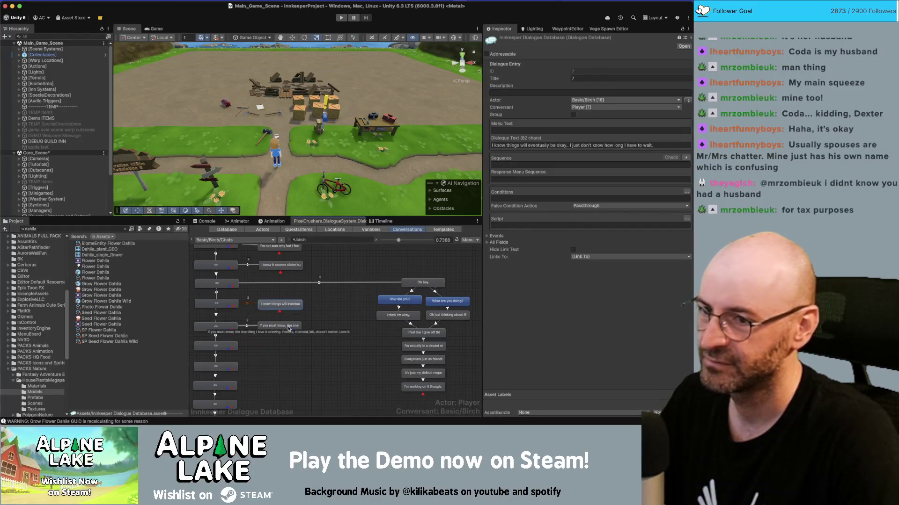
pyautogui.click(289, 326)
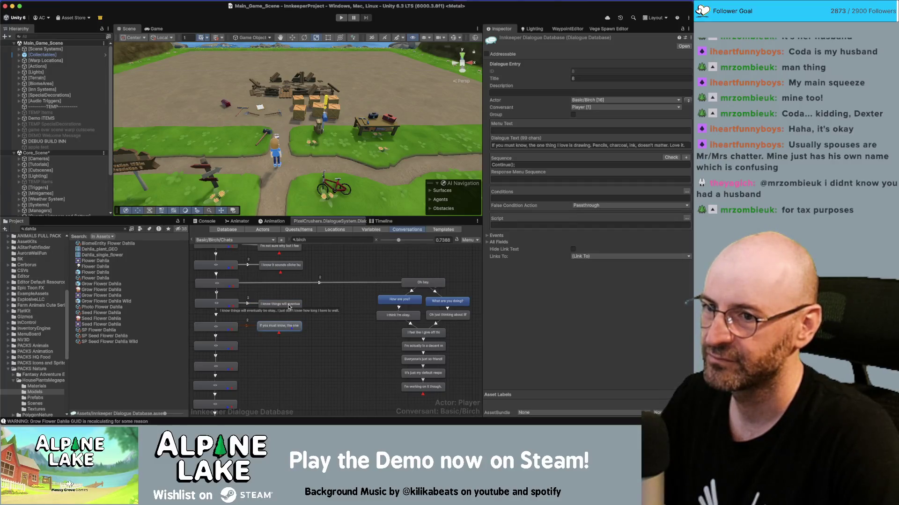
pyautogui.click(290, 306)
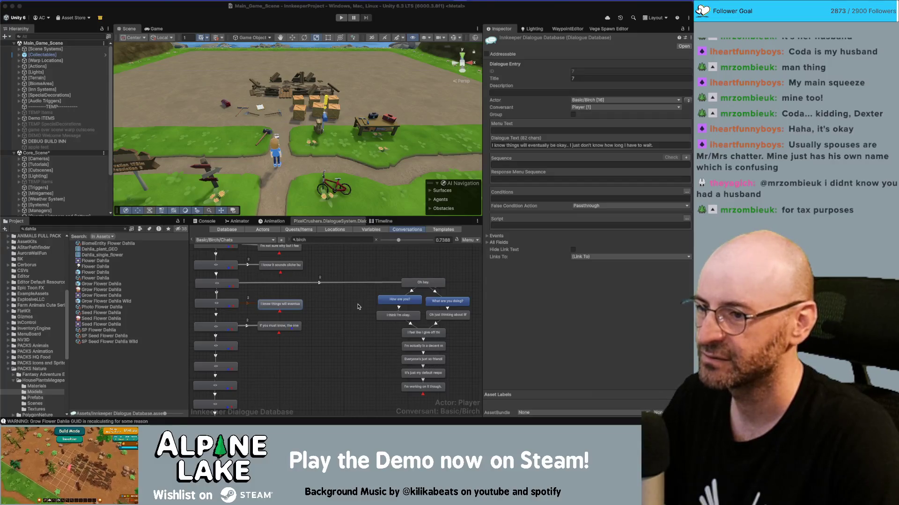
pyautogui.press('super+Tab')
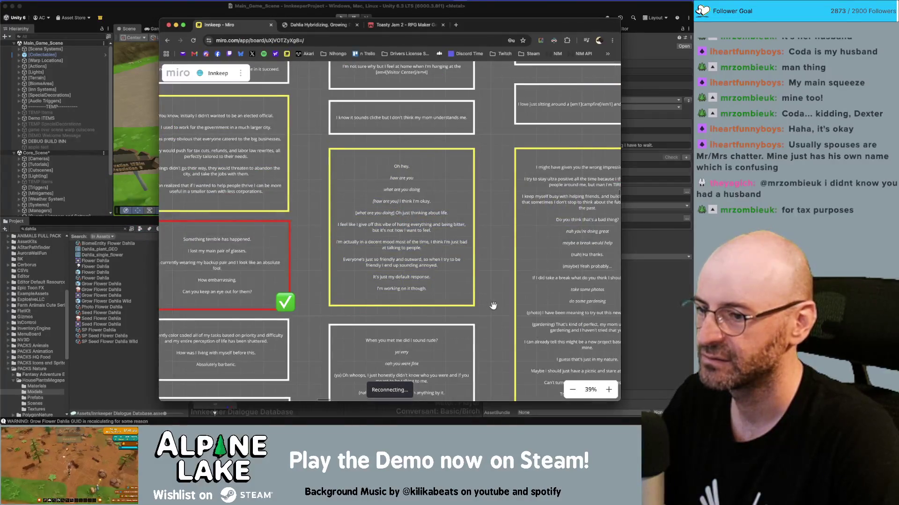
# Step: Copy all lines of the Miro box starting 'When you met me did I sound rude?'
pyautogui.scroll(-2, 492, 305)
pyautogui.click(405, 278)
pyautogui.click(405, 277)
pyautogui.press('super+a')
pyautogui.press('super+c')
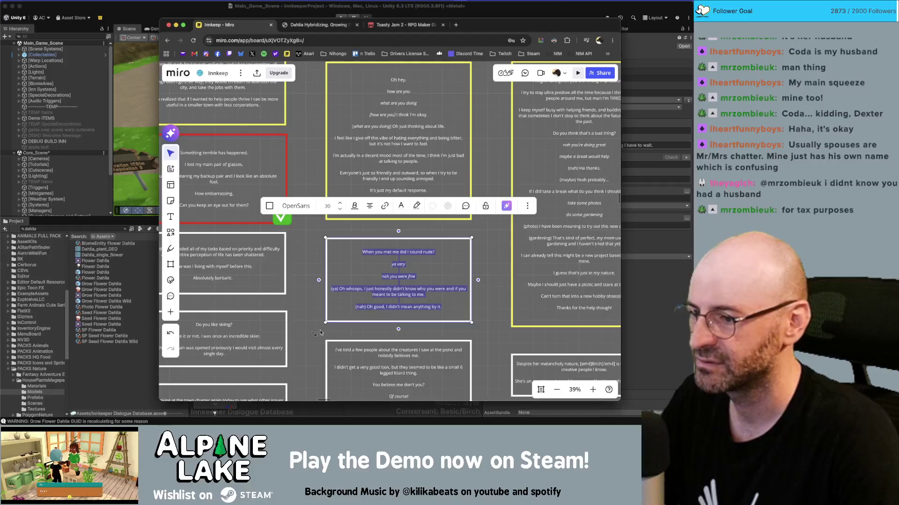
pyautogui.click(137, 374)
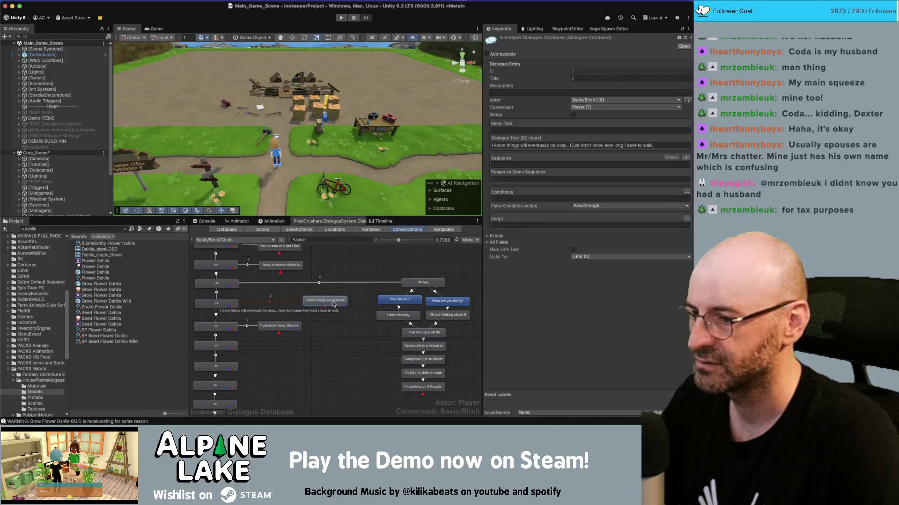
# Step: Paste the Miro lines into the node and keep only the 'did I sound rude?' question
pyautogui.click(562, 145)
pyautogui.press('super+v')
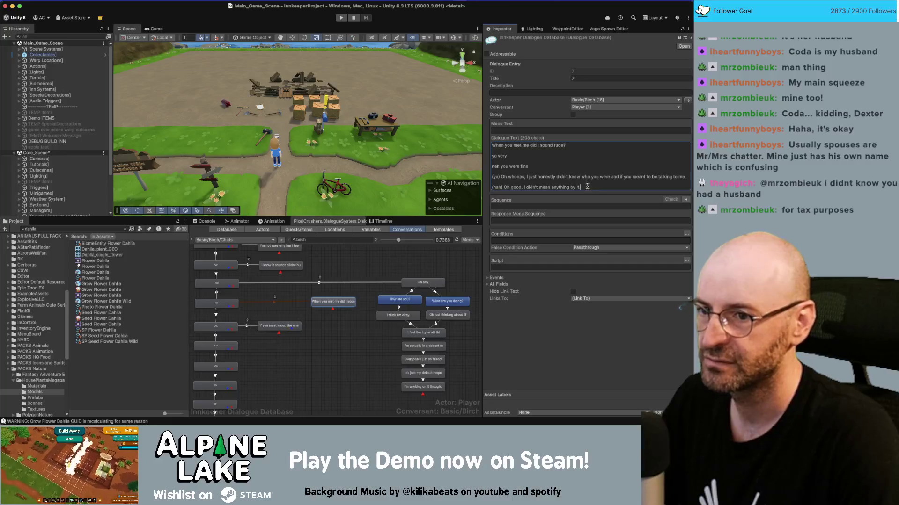
pyautogui.moveTo(584, 186); pyautogui.dragTo(493, 157)
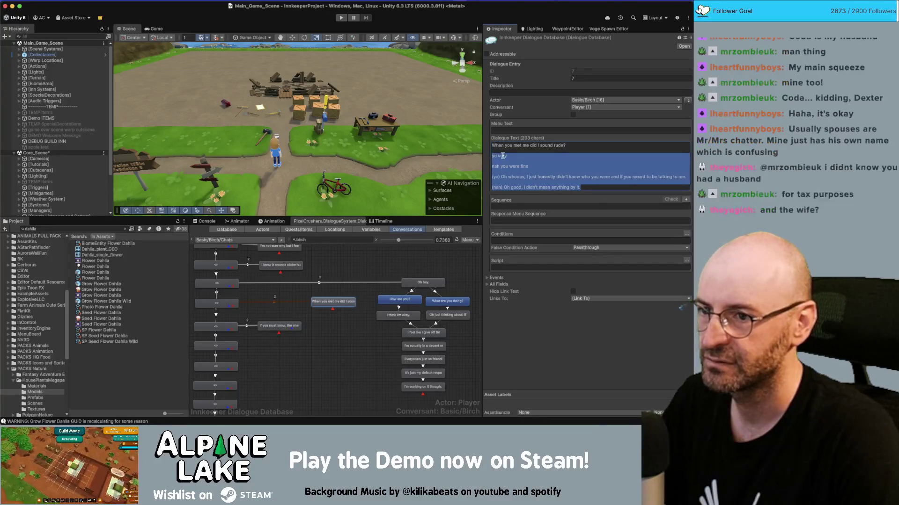
pyautogui.press('BackSpace')
# Step: Add a child node under the question and shift the right-hand branch over to make room
pyautogui.rightClick(338, 302)
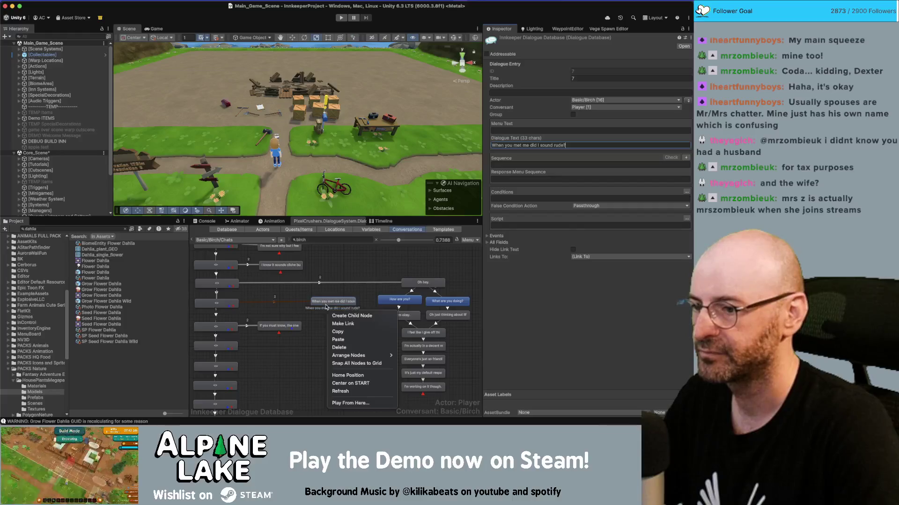
pyautogui.click(346, 313)
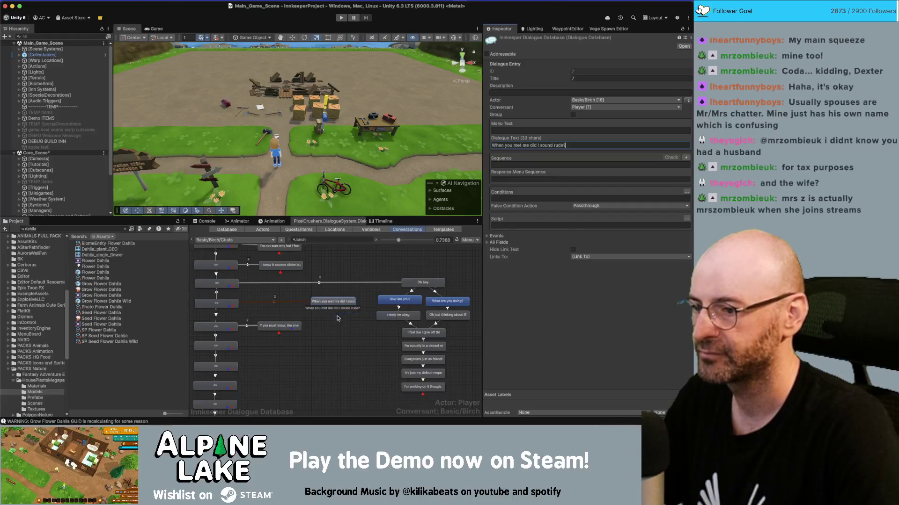
pyautogui.click(280, 327)
pyautogui.moveTo(281, 327); pyautogui.dragTo(274, 330)
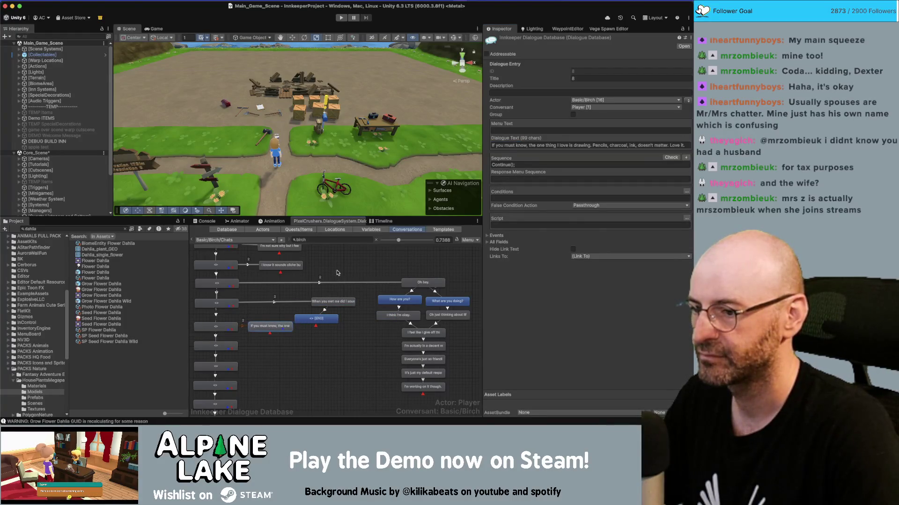
pyautogui.moveTo(465, 260)
pyautogui.mouseDown()
pyautogui.moveTo(324, 404)
pyautogui.moveTo(309, 398)
pyautogui.mouseUp()
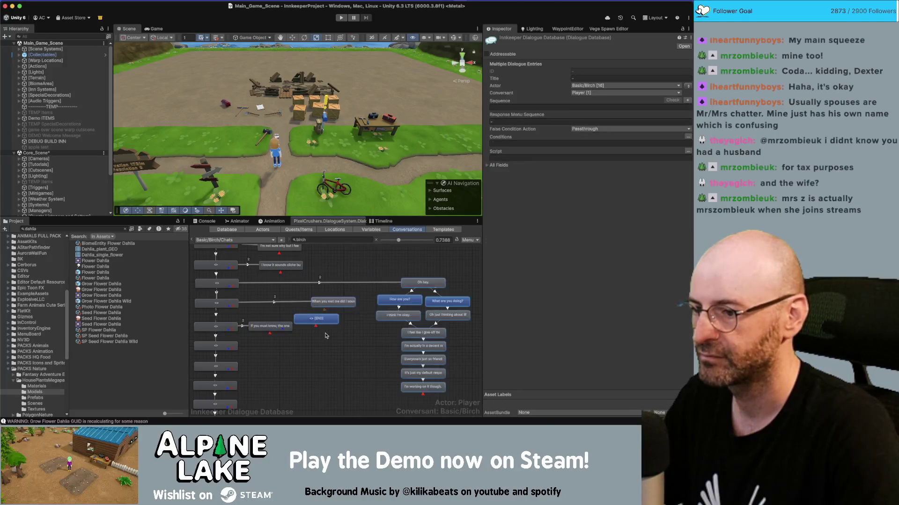
pyautogui.click(447, 267)
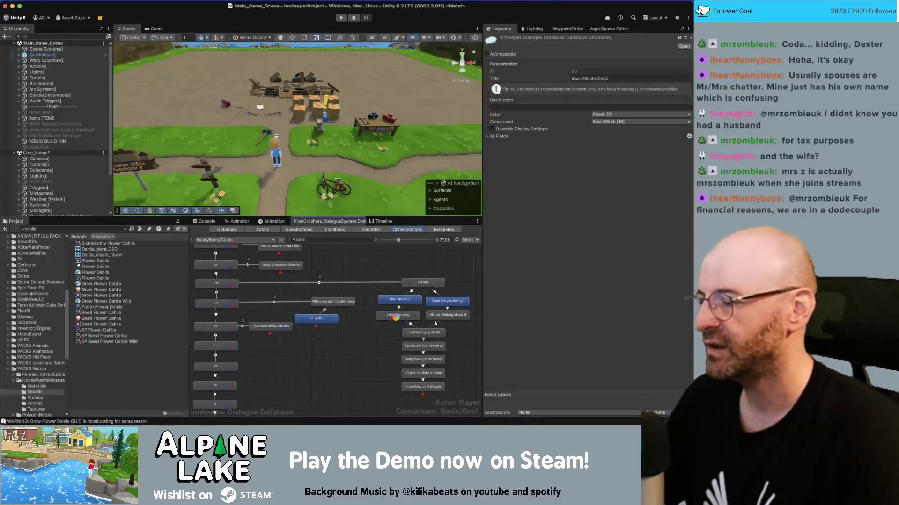
pyautogui.rightClick(383, 303)
pyautogui.moveTo(457, 261)
pyautogui.mouseDown()
pyautogui.moveTo(436, 304)
pyautogui.moveTo(347, 383)
pyautogui.moveTo(326, 387)
pyautogui.mouseUp()
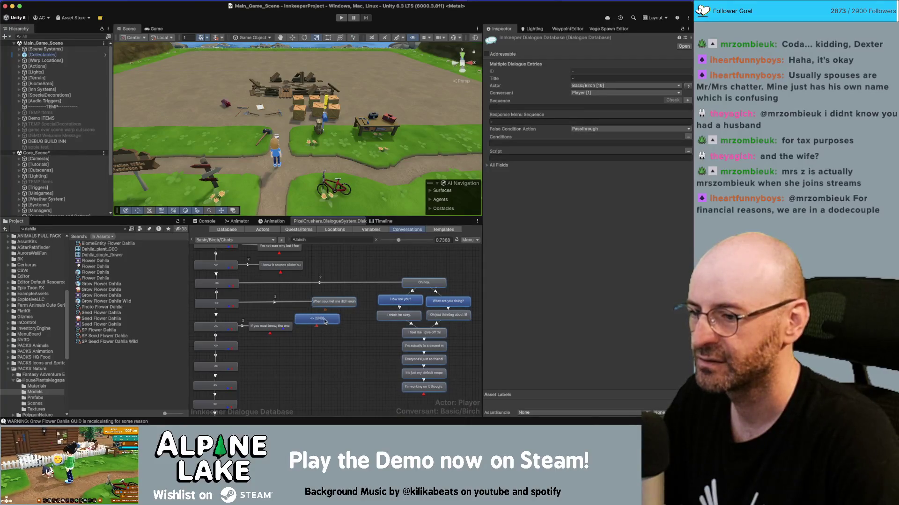
pyautogui.moveTo(321, 328); pyautogui.dragTo(368, 326)
# Step: Set the new child node's dialogue text to 'Yeah a little.'
pyautogui.click(368, 326)
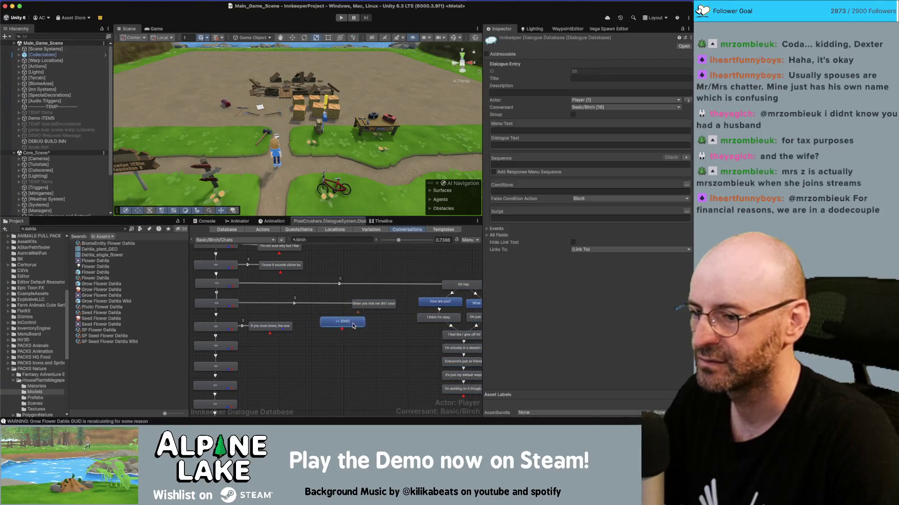
pyautogui.click(510, 146)
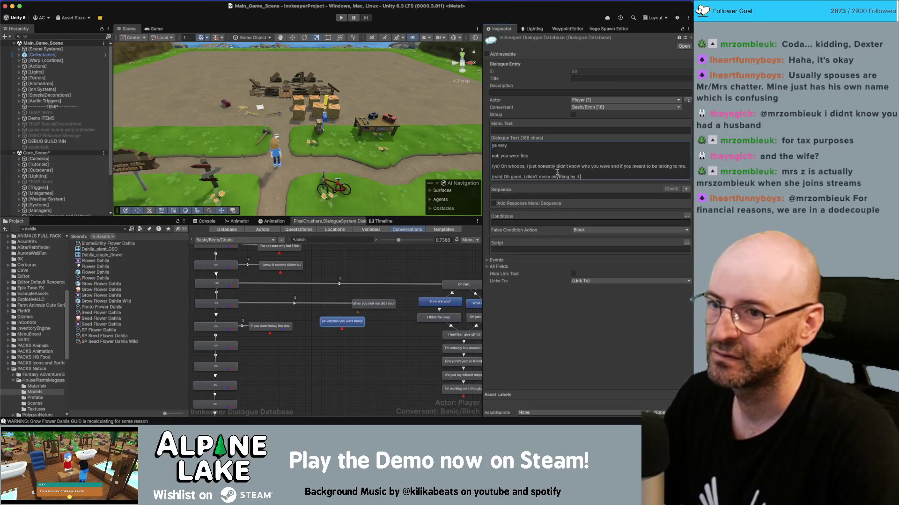
pyautogui.click(531, 149)
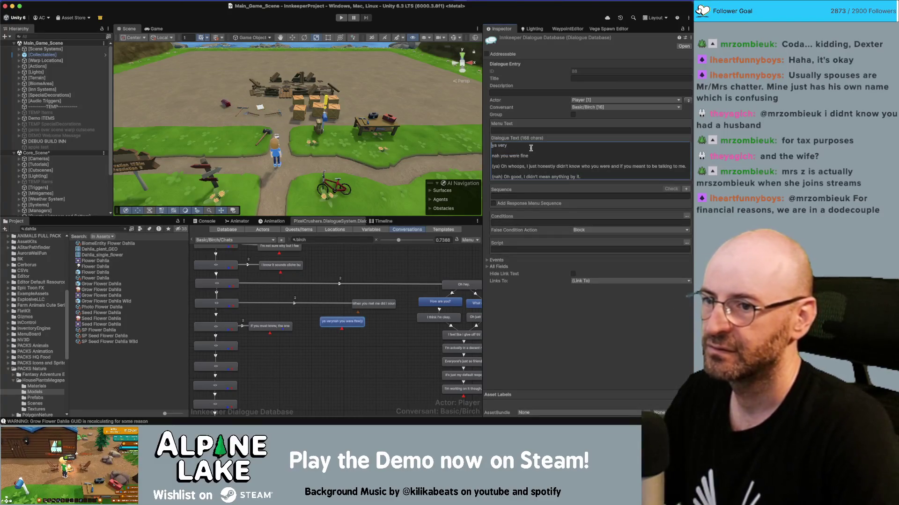
pyautogui.write('Y')
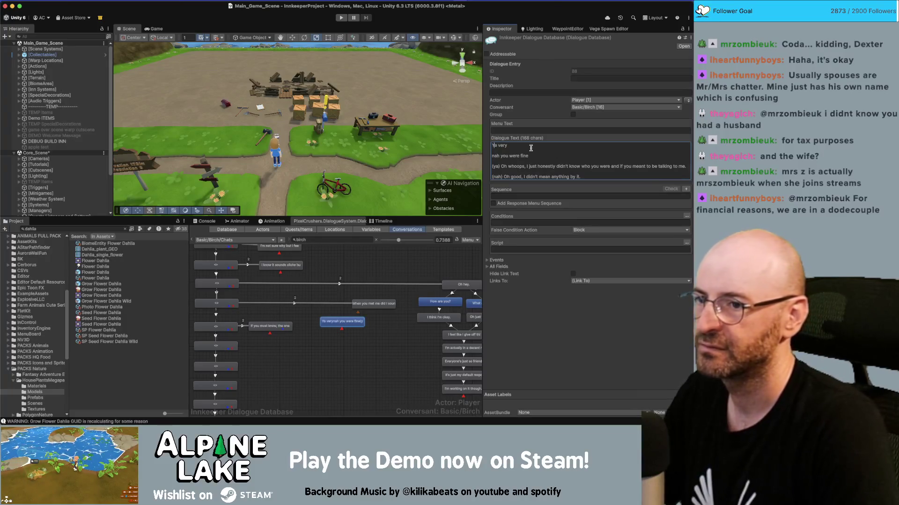
pyautogui.tripleClick(531, 148)
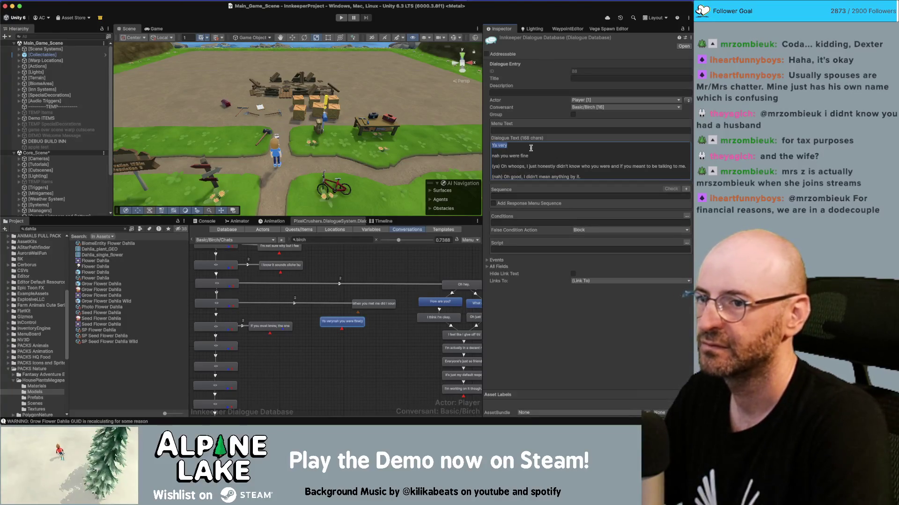
pyautogui.write('Yeah a little.')
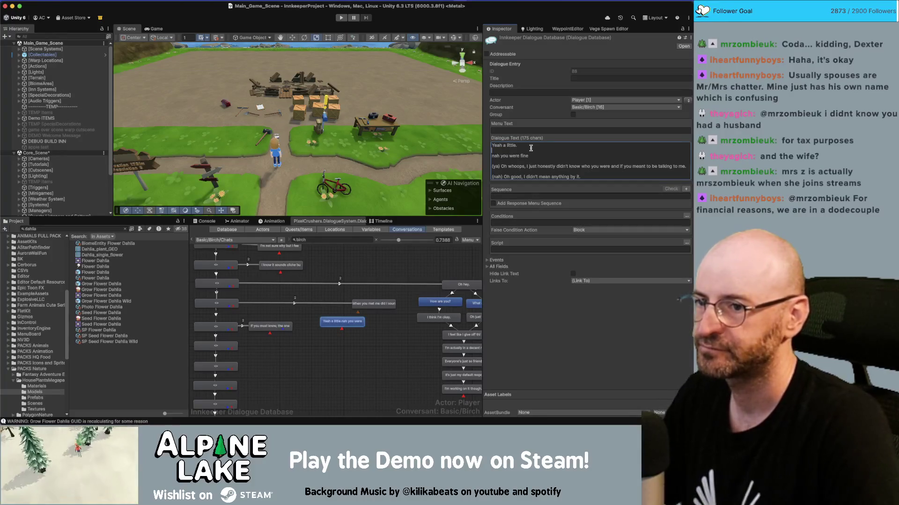
pyautogui.hotkey('shift', 'Down')
pyautogui.hotkey('shift', 'Down')
pyautogui.hotkey('shift', 'Down')
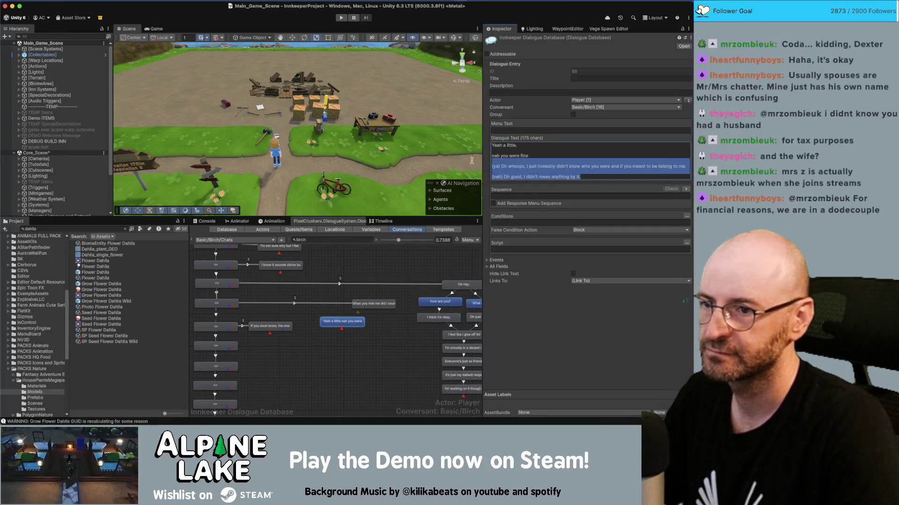
pyautogui.press('BackSpace')
pyautogui.press('BackSpace')
pyautogui.press('BackSpace')
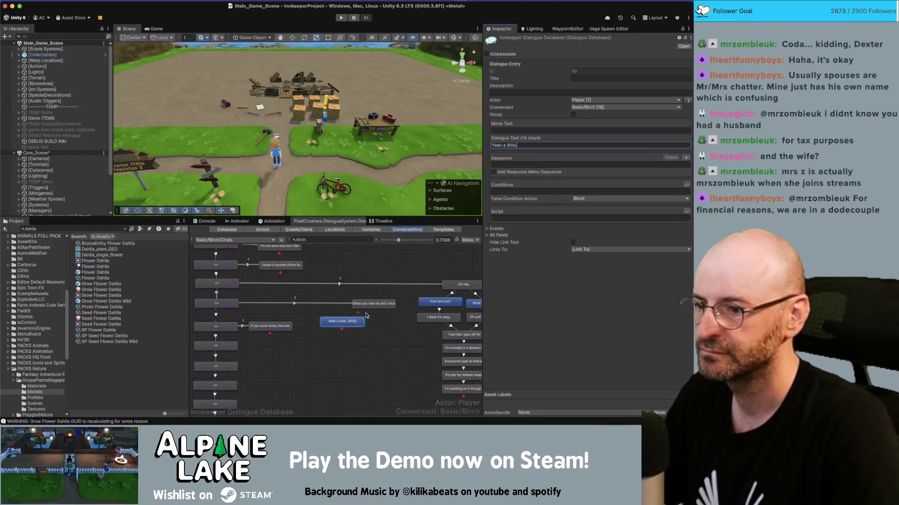
# Step: Add another reply node containing only 'Nah you were fine.', with a capital N
pyautogui.rightClick(373, 312)
pyautogui.click(383, 315)
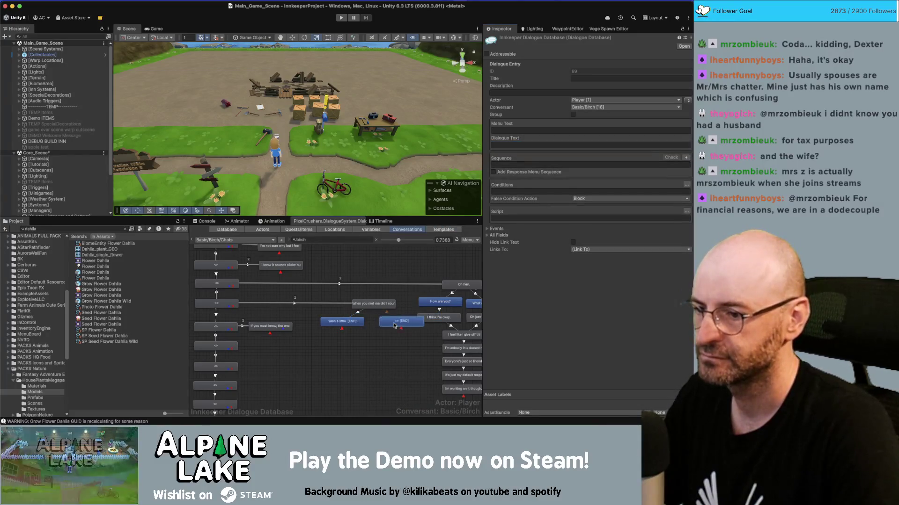
pyautogui.click(514, 143)
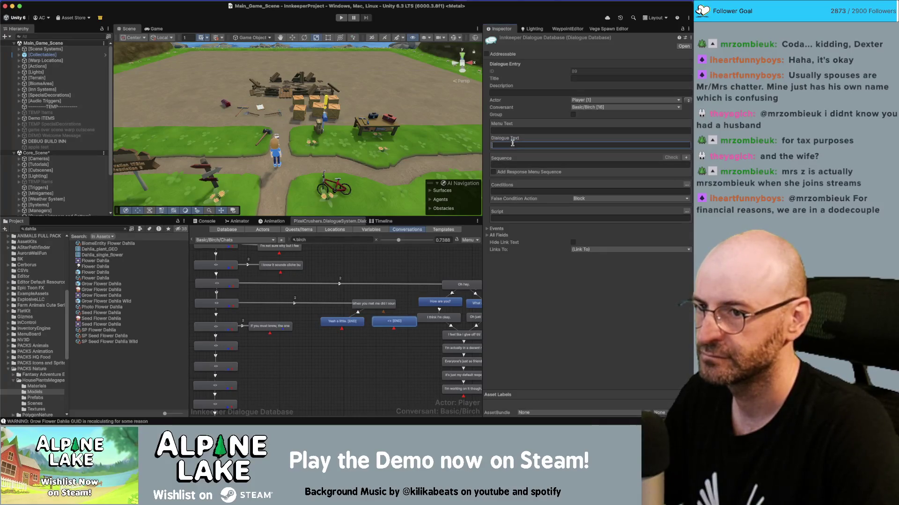
pyautogui.press('super+v')
pyautogui.moveTo(594, 164); pyautogui.dragTo(484, 156)
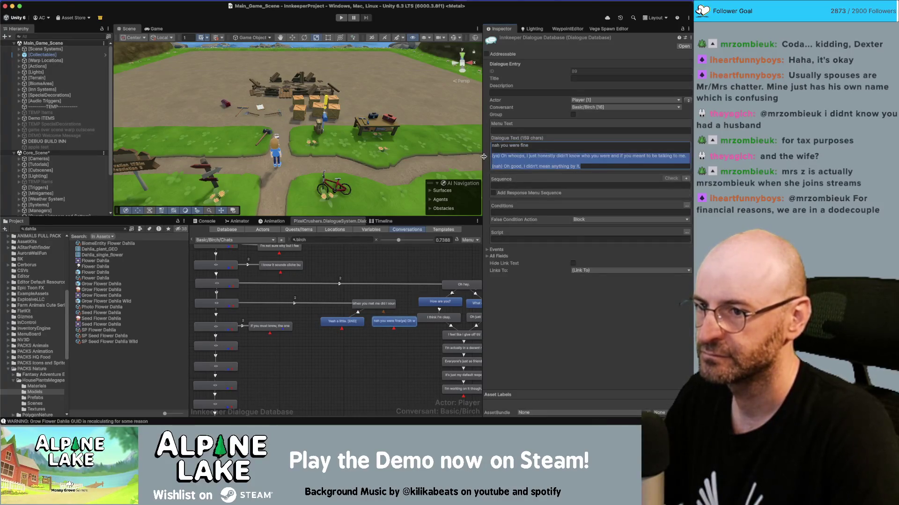
pyautogui.press('BackSpace')
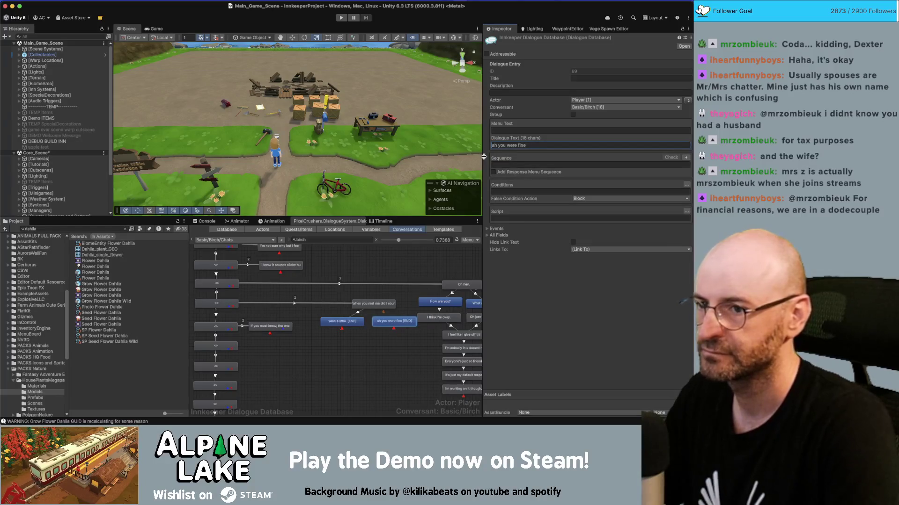
pyautogui.press('Delete')
pyautogui.write('N')
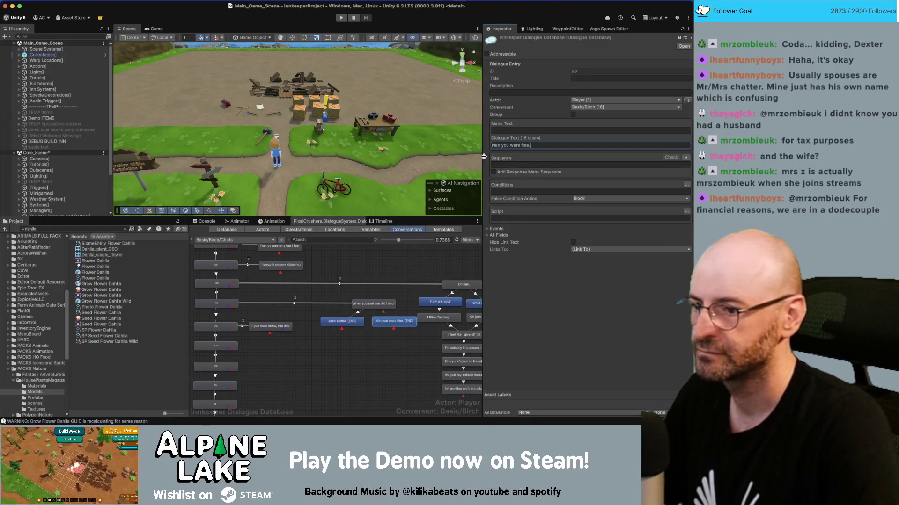
# Step: Move the 'Yeah a little.' end node down and right, then return to Miro
pyautogui.click(374, 304)
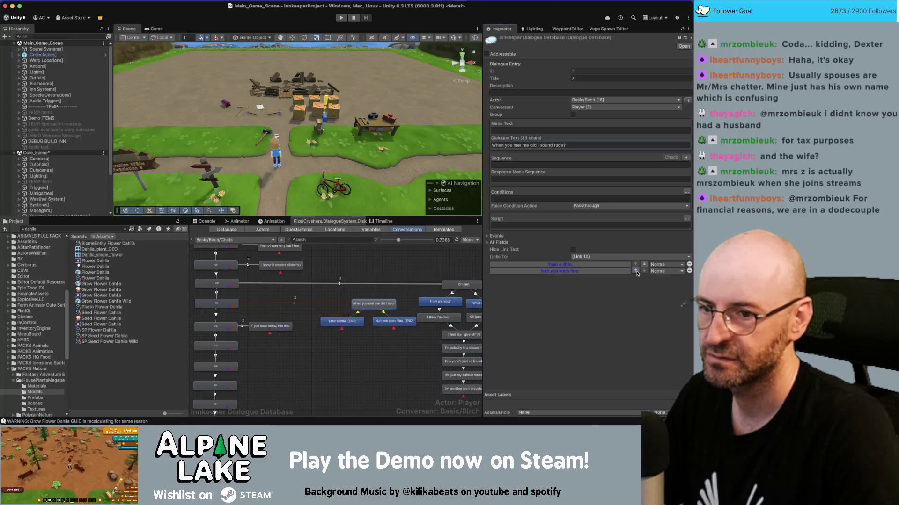
pyautogui.moveTo(360, 322)
pyautogui.mouseDown()
pyautogui.moveTo(396, 333)
pyautogui.moveTo(343, 322)
pyautogui.moveTo(394, 326)
pyautogui.mouseUp()
pyautogui.press('super+Tab')
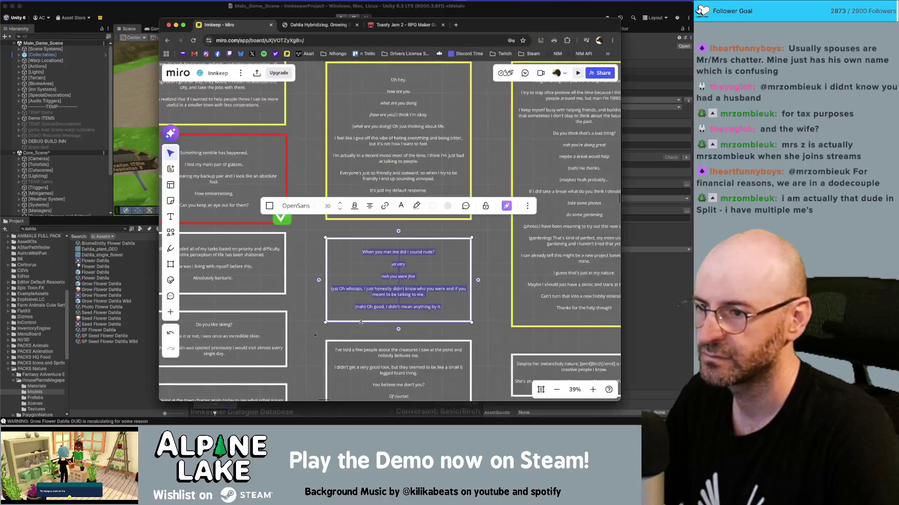
# Step: Add a child under 'Nah you were fine' reading only 'Oh good, I didn't mean anything by it.'
pyautogui.press('super+Tab')
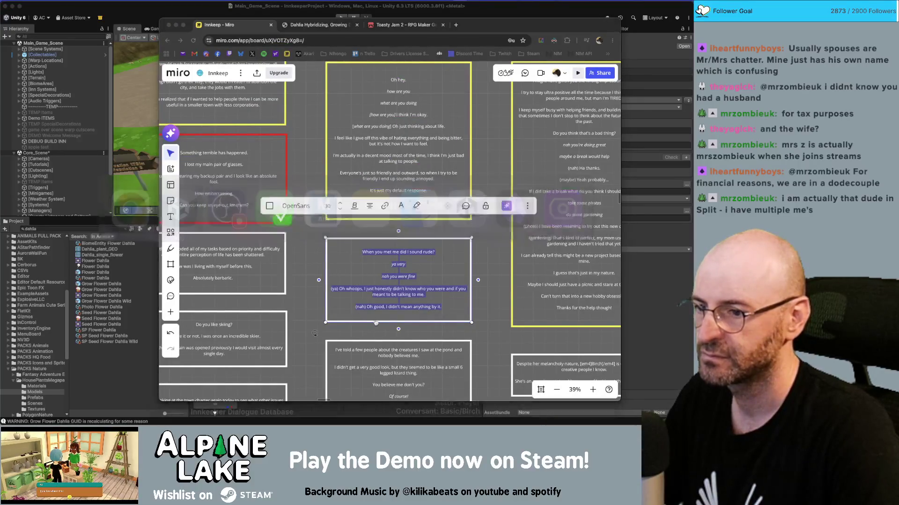
pyautogui.rightClick(354, 323)
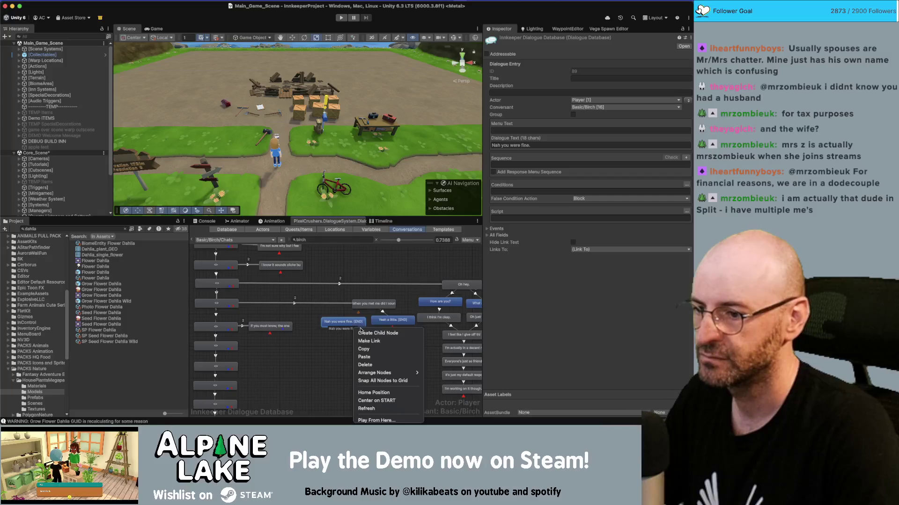
pyautogui.click(369, 333)
pyautogui.click(523, 145)
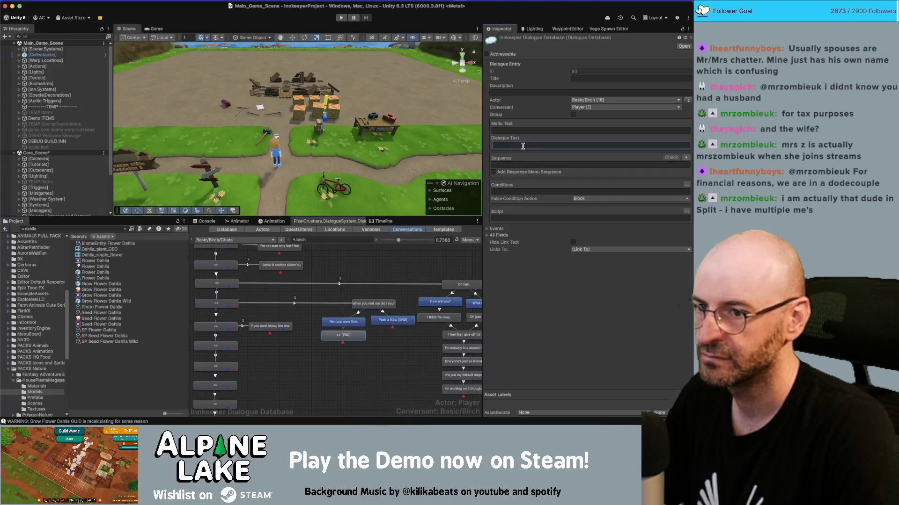
pyautogui.press('super+v')
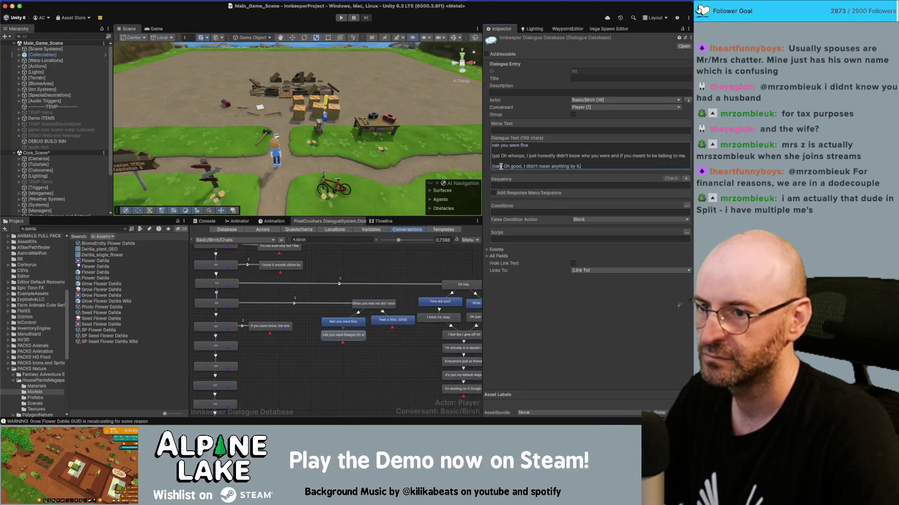
pyautogui.moveTo(503, 167); pyautogui.dragTo(490, 166)
pyautogui.press('BackSpace')
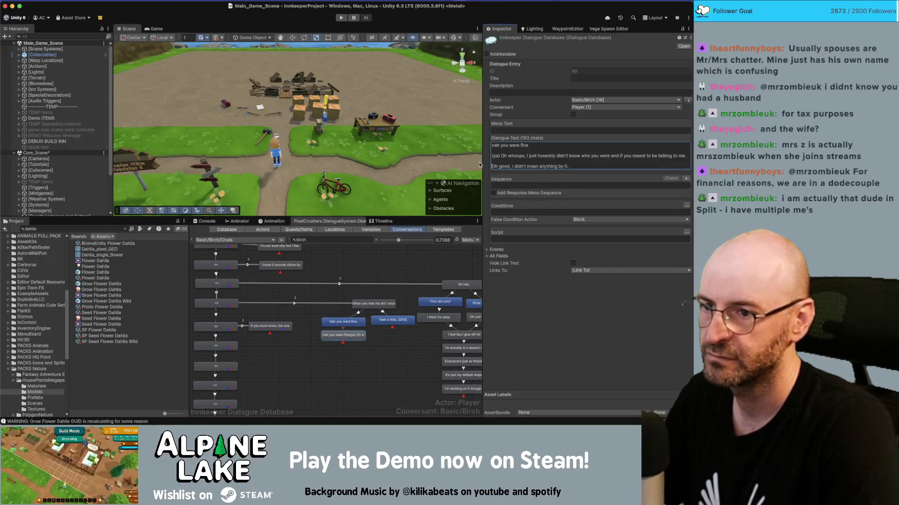
pyautogui.press('BackSpace')
pyautogui.press('BackSpace')
pyautogui.hotkey('shift', 'Up')
pyautogui.hotkey('shift', 'Up')
pyautogui.hotkey('shift', 'Up')
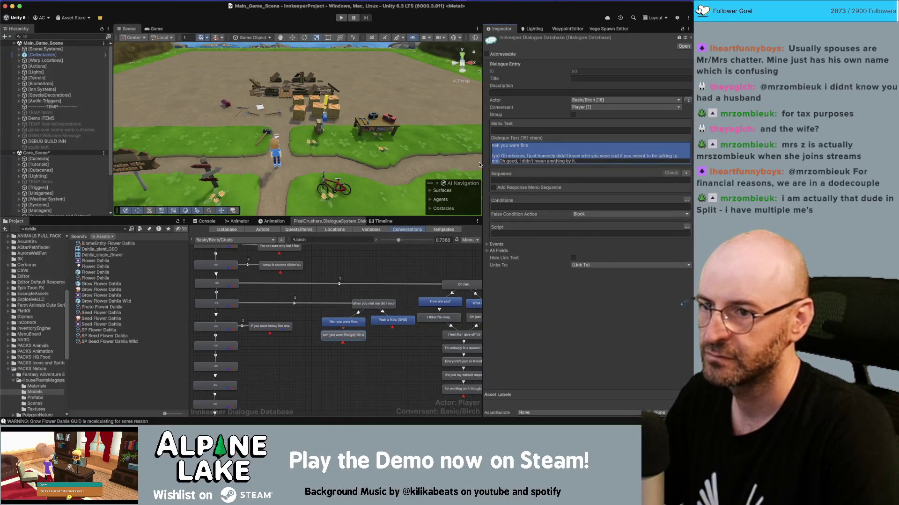
pyautogui.hotkey('shift', 'Down')
pyautogui.hotkey('shift', 'Down')
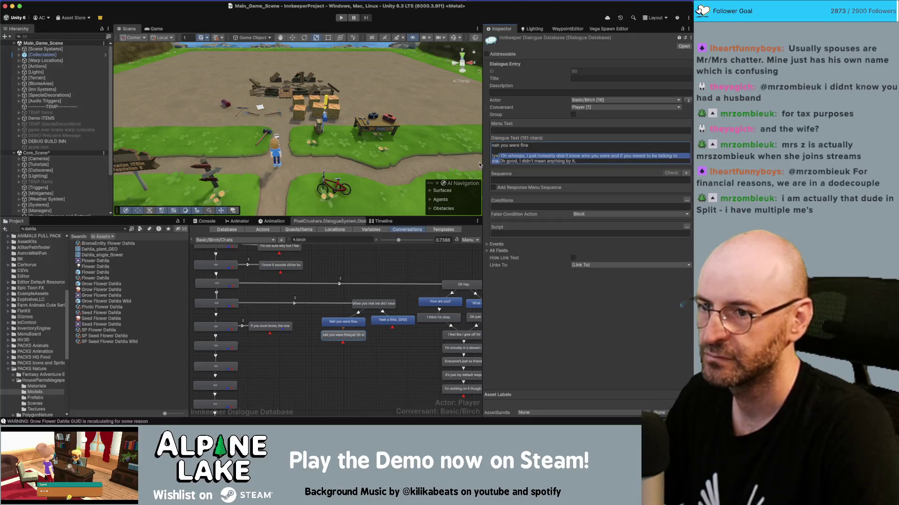
pyautogui.press('BackSpace')
pyautogui.hotkey('ctrl', 'shift', 'Home')
pyautogui.press('BackSpace')
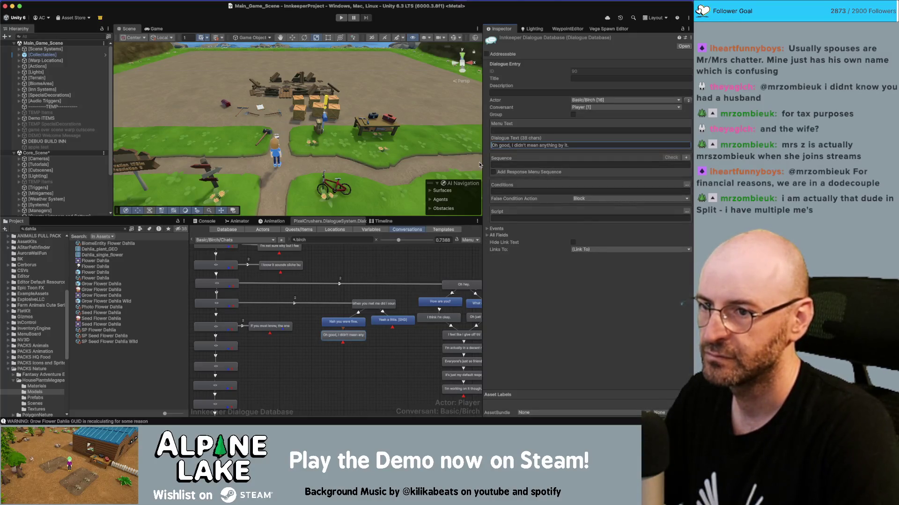
# Step: Add a child under 'Yeah a little.' with the 'Oh whoops, I just honestly didn't know who you were…' line
pyautogui.rightClick(390, 320)
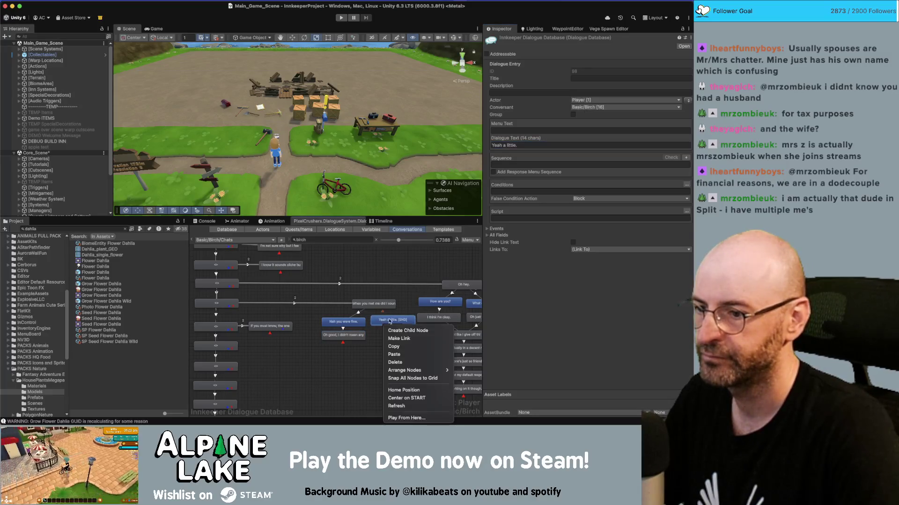
pyautogui.click(408, 330)
pyautogui.click(512, 145)
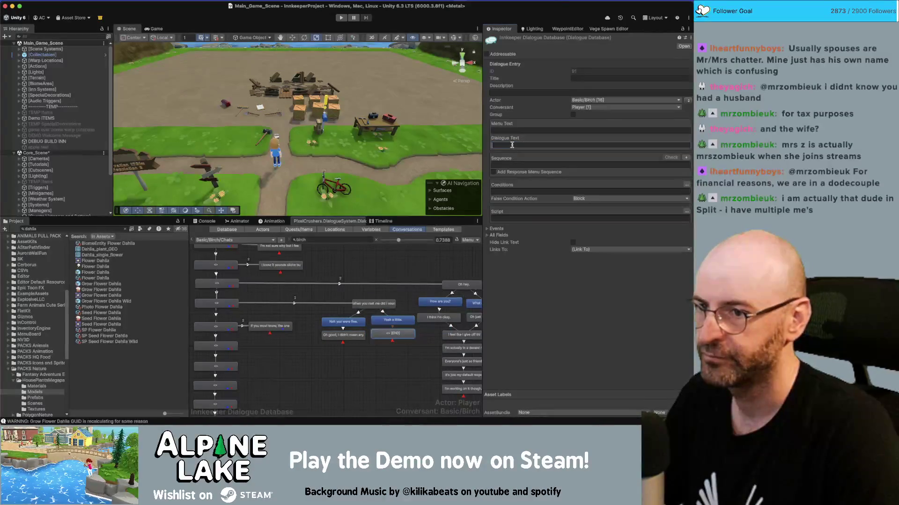
pyautogui.write("Oh whoops, I just honestly didn't know who you were and if you meant to be talking to me.")
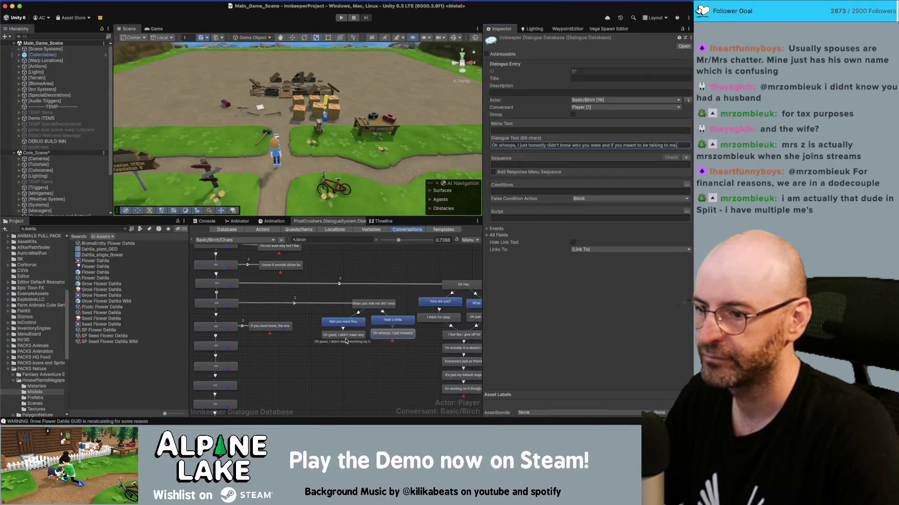
pyautogui.click(347, 335)
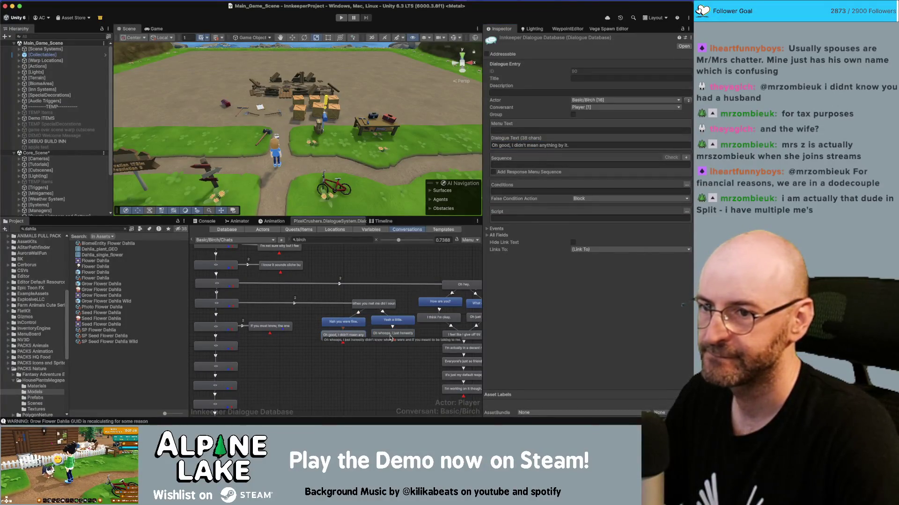
pyautogui.click(407, 334)
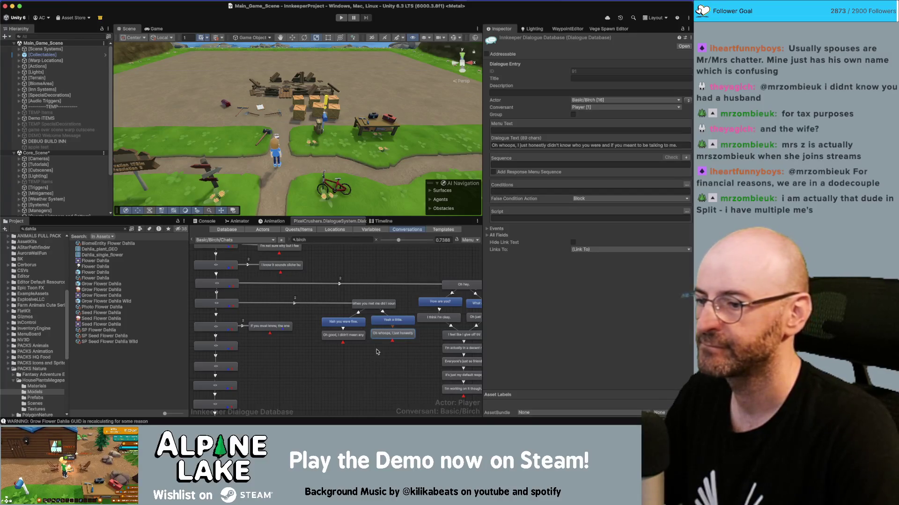
pyautogui.press('super+Tab')
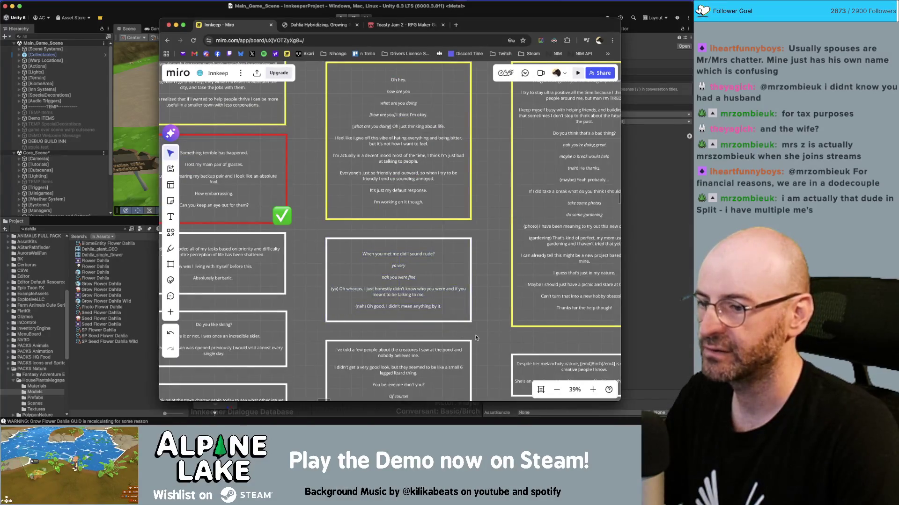
# Step: Copy the pond-creatures card text from Miro, then select the drawing-line node in Unity
pyautogui.scroll(-3, 483, 262)
pyautogui.click(427, 291)
pyautogui.doubleClick(408, 295)
pyautogui.hotkey('ctrl', 'c')
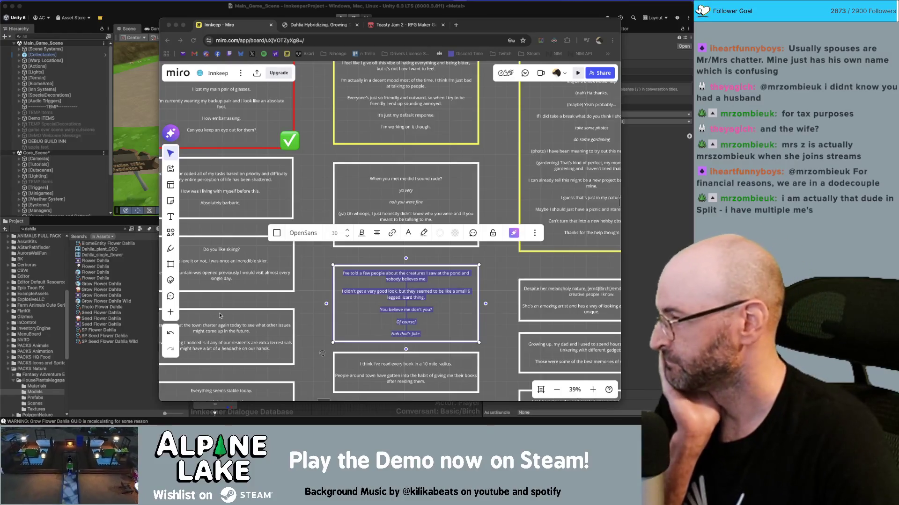
pyautogui.press('super+Tab')
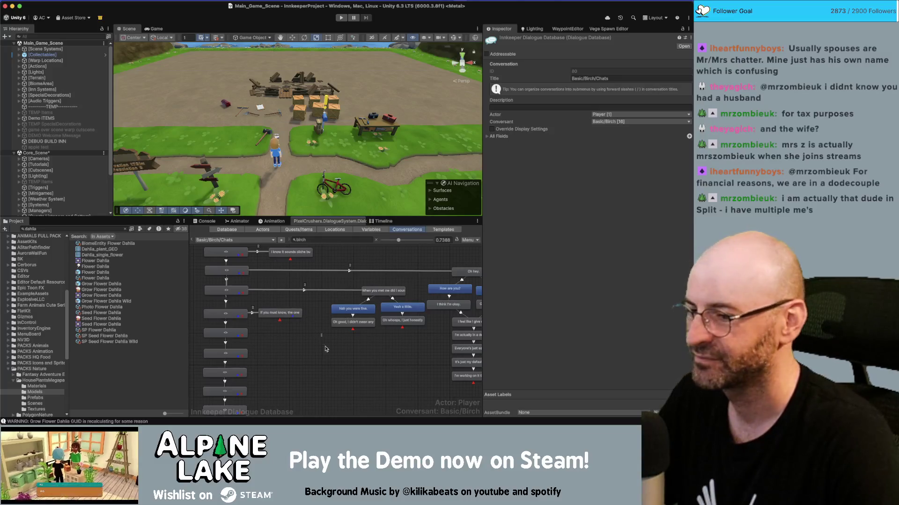
pyautogui.moveTo(287, 316); pyautogui.dragTo(301, 314)
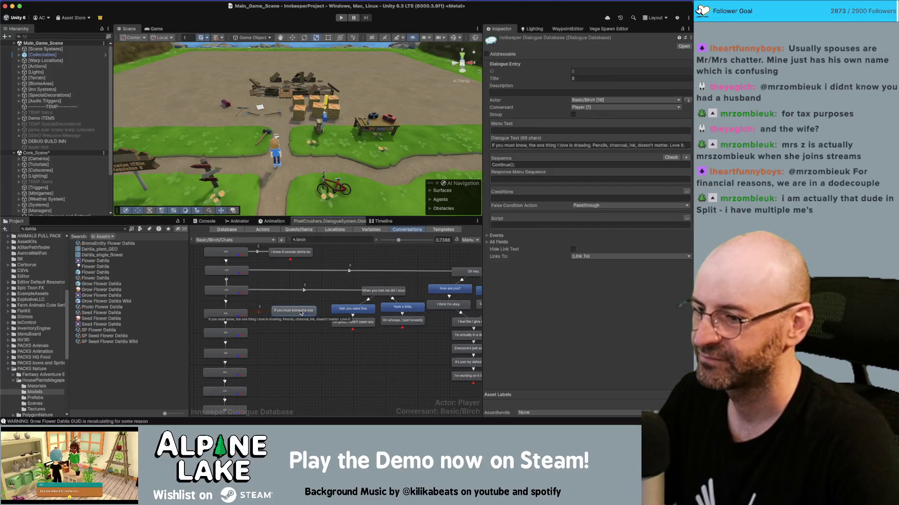
# Step: Replace the drawing-line node's text with only the first pond-creatures line
pyautogui.click(562, 146)
pyautogui.hotkey('ctrl', 'a')
pyautogui.hotkey('ctrl', 'v')
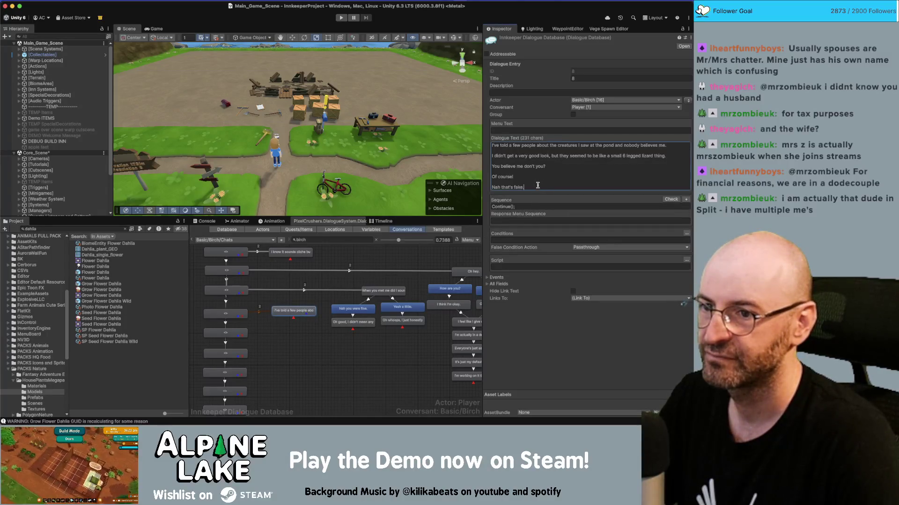
pyautogui.moveTo(533, 188); pyautogui.dragTo(515, 152)
pyautogui.hotkey('ctrl', 'c')
pyautogui.press('BackSpace')
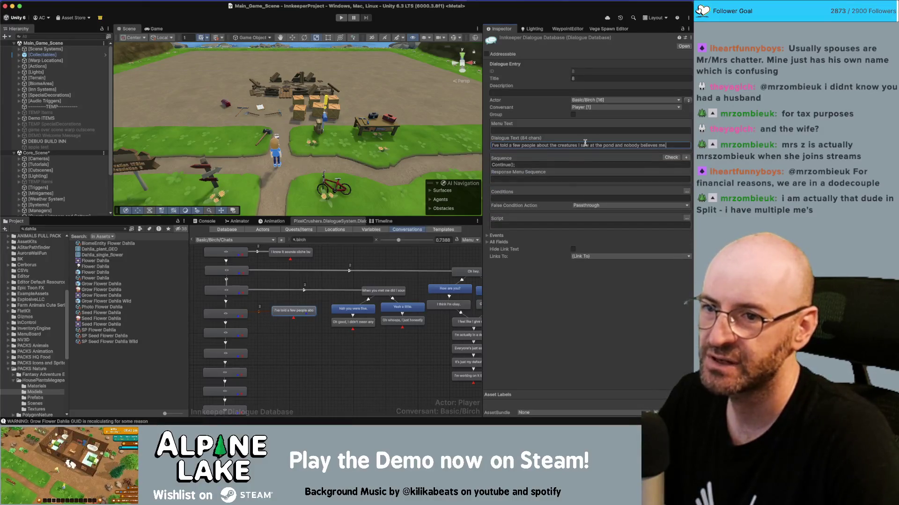
# Step: Add a child node, paste the copied lines, and select from 'You believe me don't you?' onward
pyautogui.rightClick(294, 309)
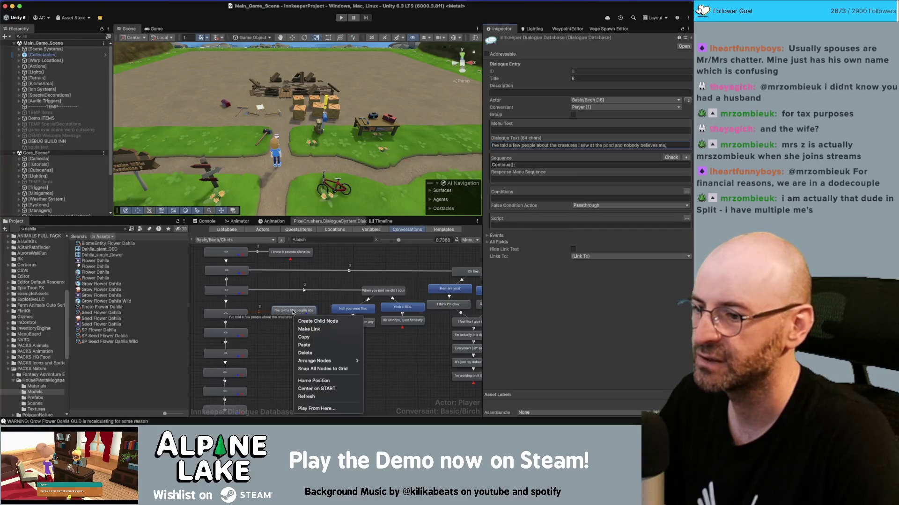
pyautogui.click(307, 320)
pyautogui.click(294, 324)
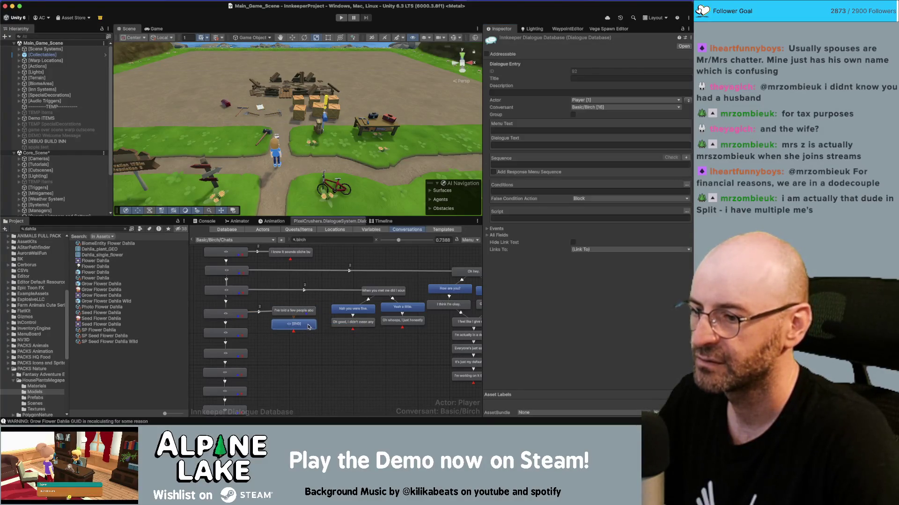
pyautogui.click(533, 145)
pyautogui.hotkey('ctrl', 'v')
pyautogui.moveTo(545, 176)
pyautogui.mouseDown()
pyautogui.moveTo(506, 172)
pyautogui.moveTo(482, 157)
pyautogui.mouseUp()
pyautogui.hotkey('ctrl', 'c')
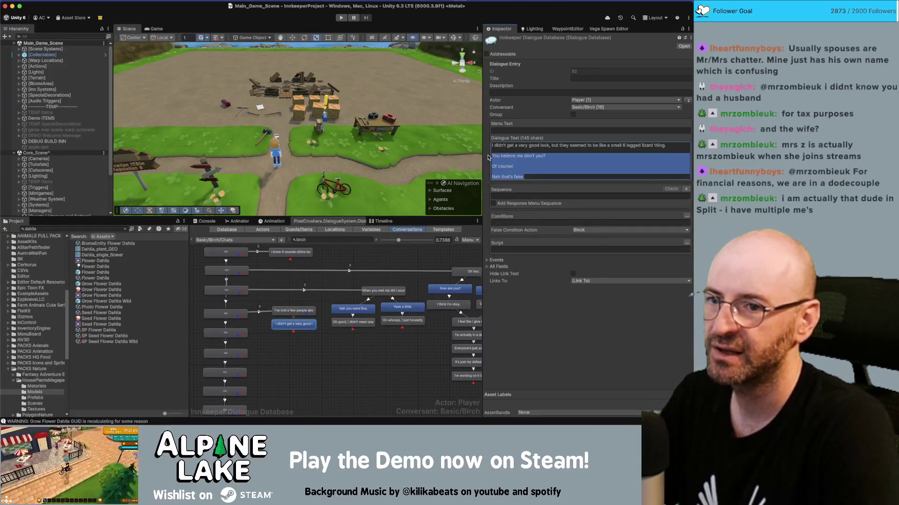
# Step: Reword the lizard line so it ends '…tall fat duck with arms and giant beak.'
pyautogui.press('BackSpace')
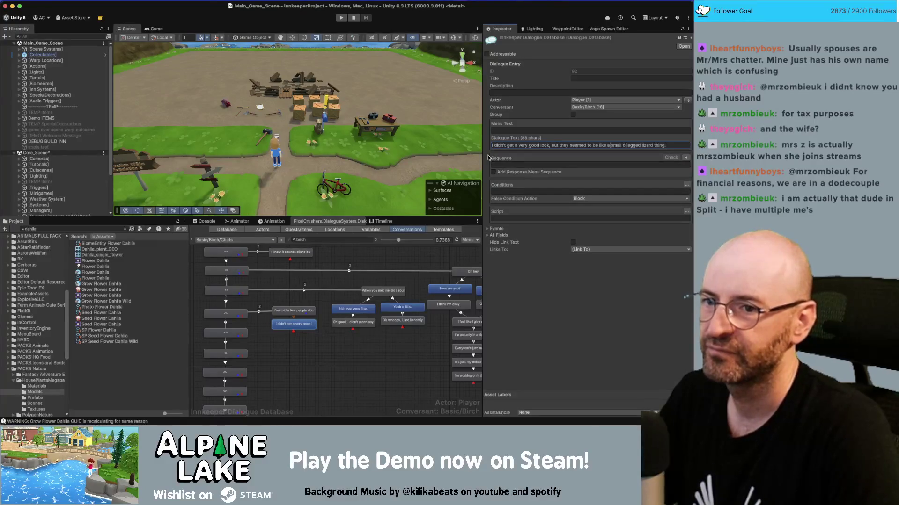
pyautogui.hotkey('shift', 'alt', 'Right')
pyautogui.hotkey('shift', 'alt', 'Right')
pyautogui.hotkey('shift', 'alt', 'Right')
pyautogui.write('duck that walk')
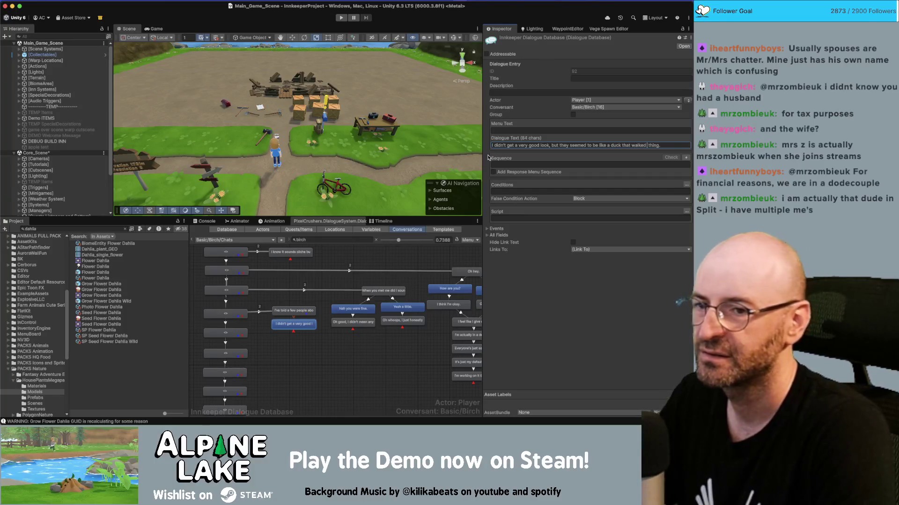
pyautogui.press('BackSpace')
pyautogui.press('BackSpace')
pyautogui.press('BackSpace')
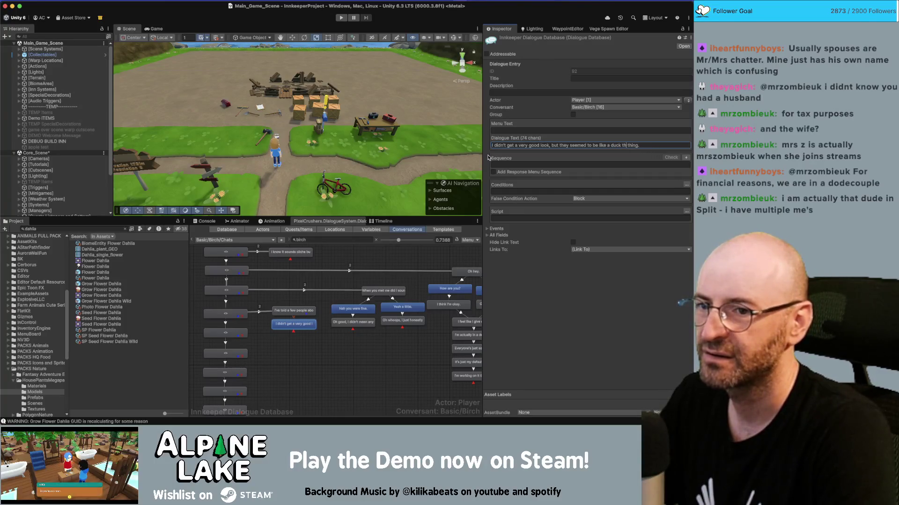
pyautogui.write('with arms ')
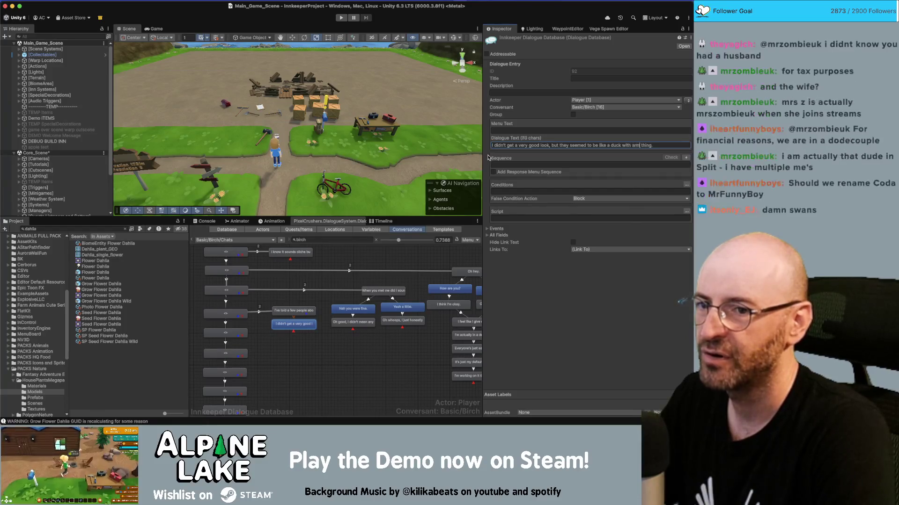
pyautogui.write('an')
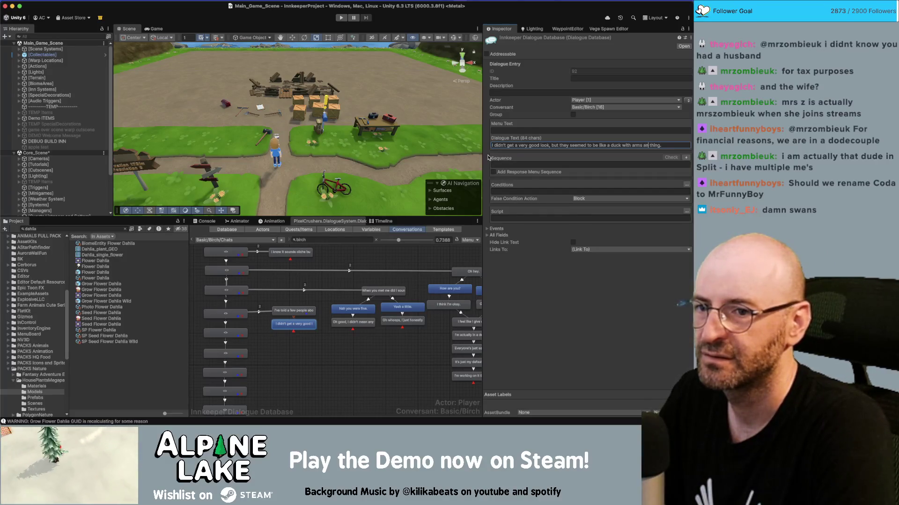
pyautogui.press('BackSpace')
pyautogui.press('BackSpace')
pyautogui.press('BackSpace')
pyautogui.press('BackSpace')
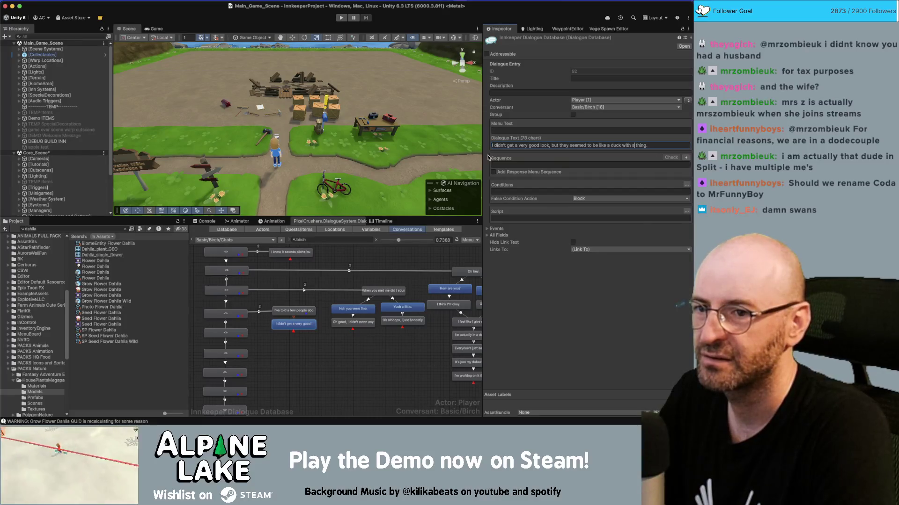
pyautogui.press('BackSpace')
pyautogui.press('BackSpace')
pyautogui.press('BackSpace')
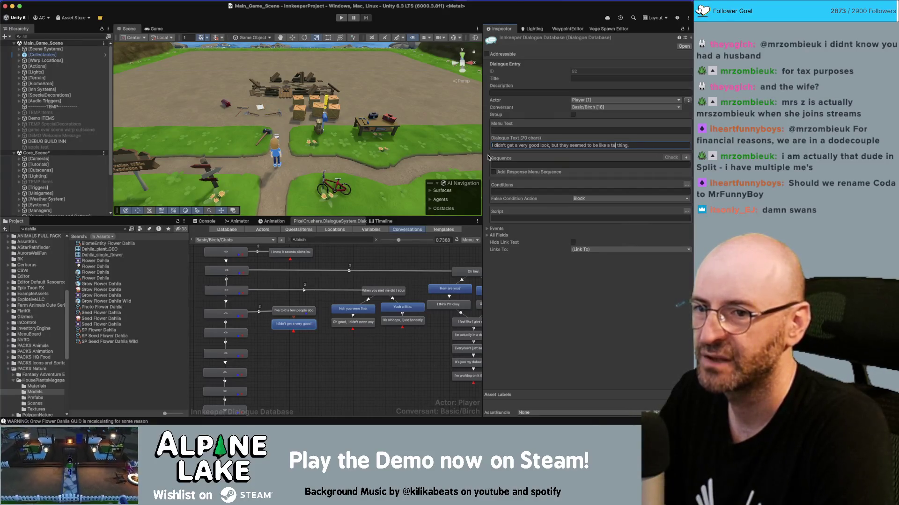
pyautogui.write('llfat o')
pyautogui.press('BackSpace')
pyautogui.press('BackSpace')
pyautogui.press('BackSpace')
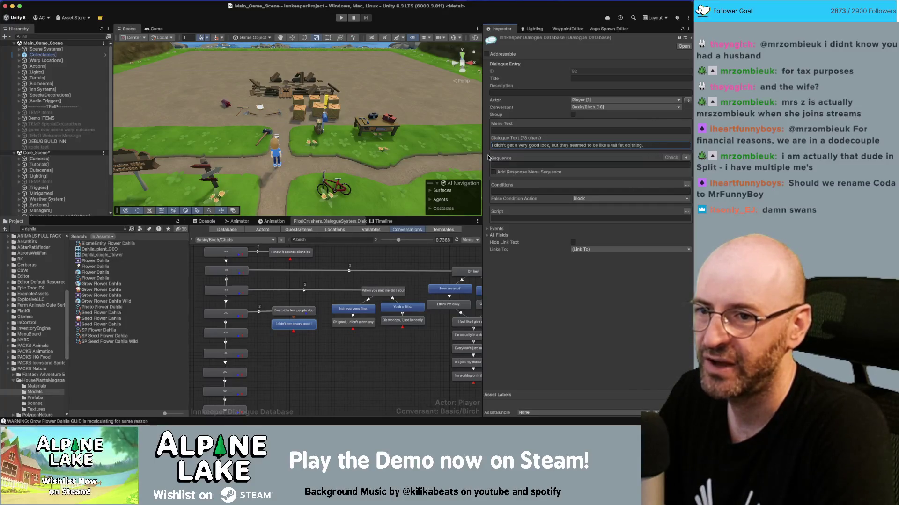
pyautogui.press('BackSpace')
pyautogui.write('uck with arms')
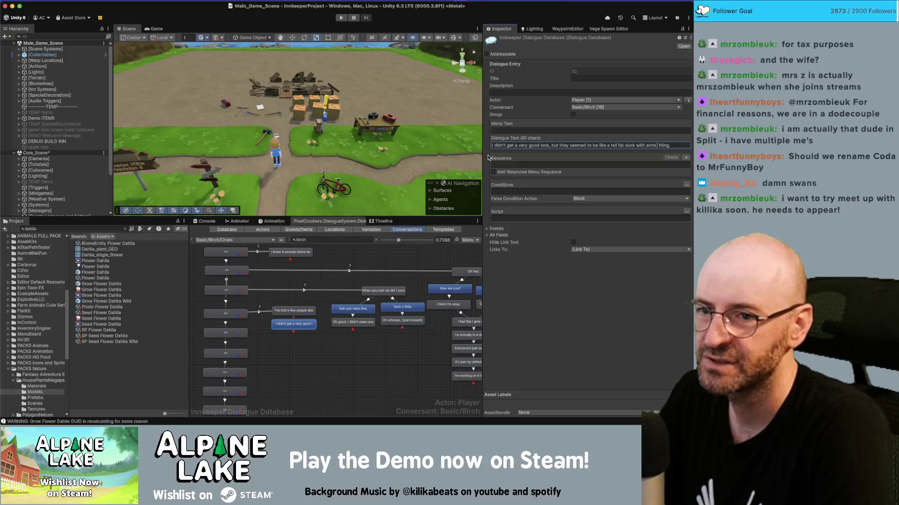
pyautogui.write(' and gian')
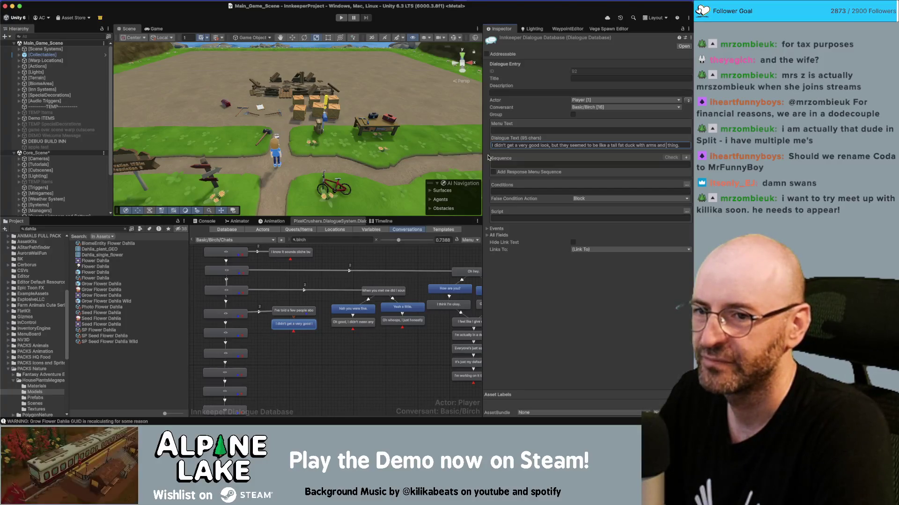
pyautogui.write('t beak')
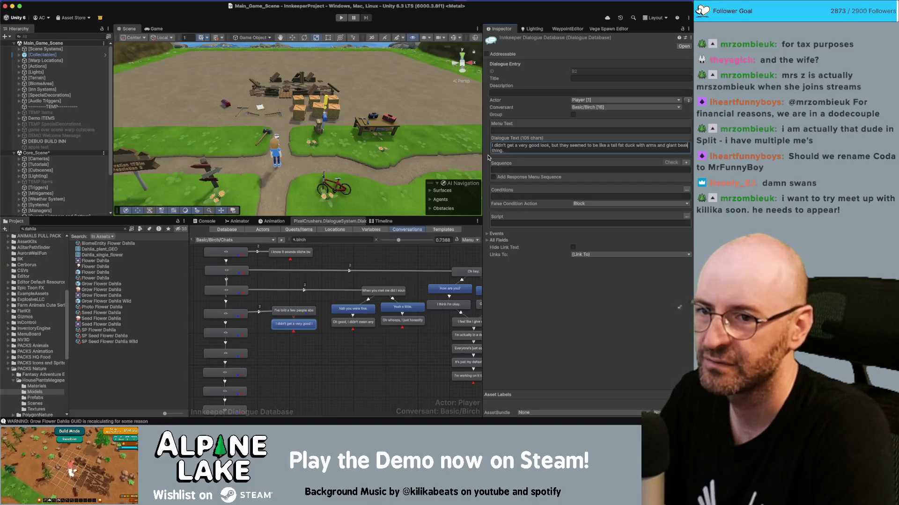
pyautogui.press('Down')
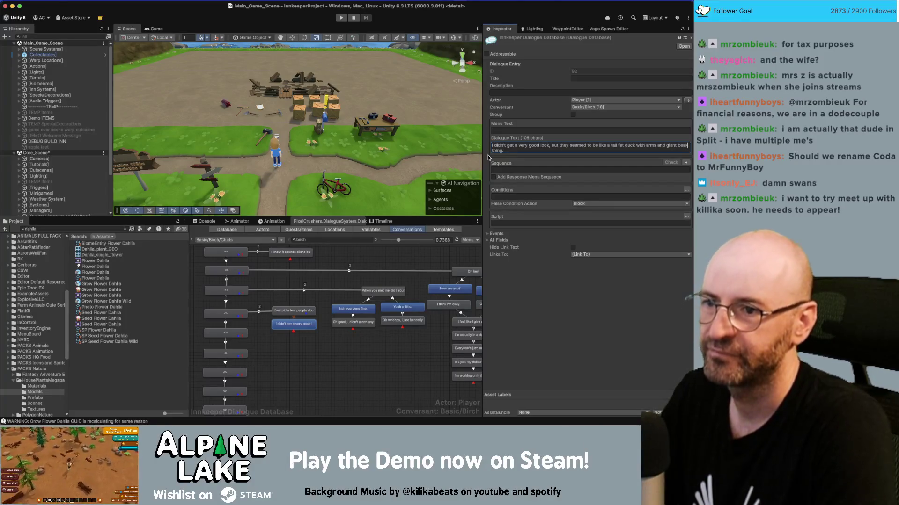
pyautogui.press('BackSpace')
pyautogui.press('BackSpace')
pyautogui.press('BackSpace')
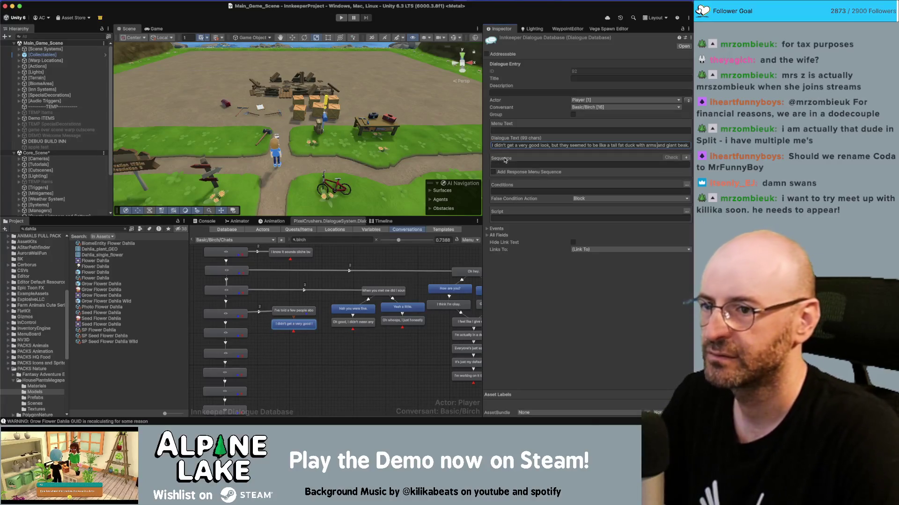
# Step: Add a child node under the duck line and paste the copied lines into it
pyautogui.rightClick(297, 330)
pyautogui.click(304, 335)
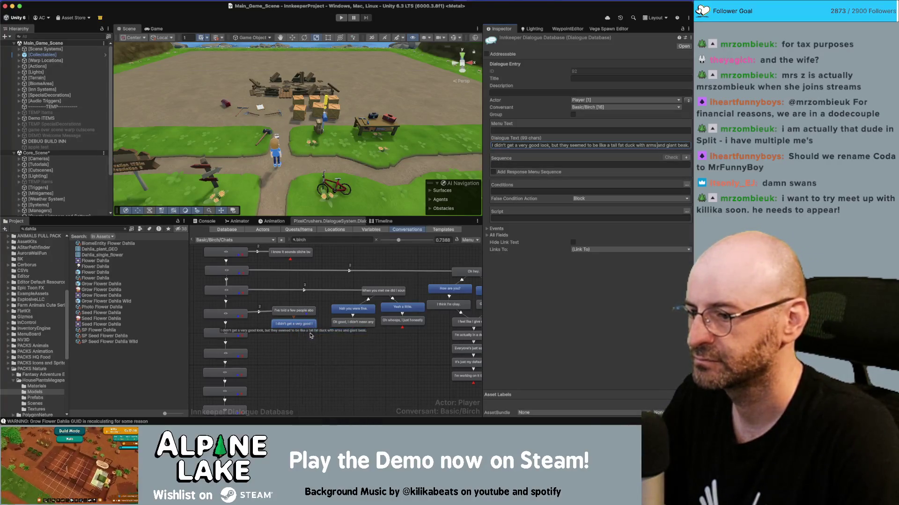
pyautogui.click(538, 146)
pyautogui.hotkey('ctrl', 'v')
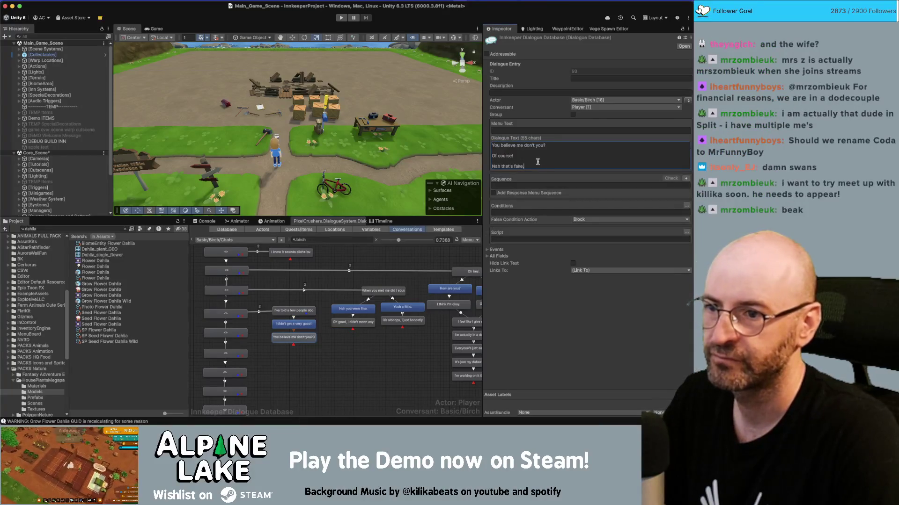
# Step: Copy the question and replies from Miro, keeping only 'You believe me don't you?' in the node
pyautogui.press('super+Tab')
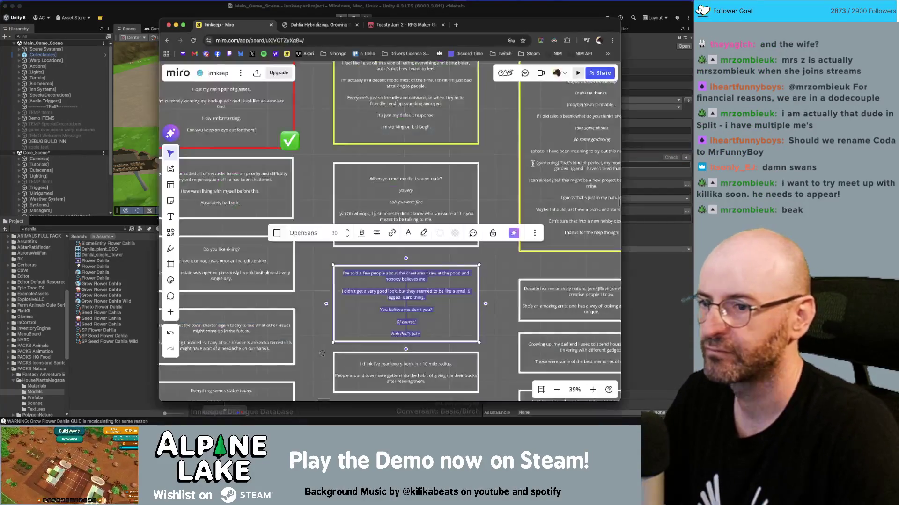
pyautogui.click(429, 321)
pyautogui.moveTo(426, 334); pyautogui.dragTo(380, 311)
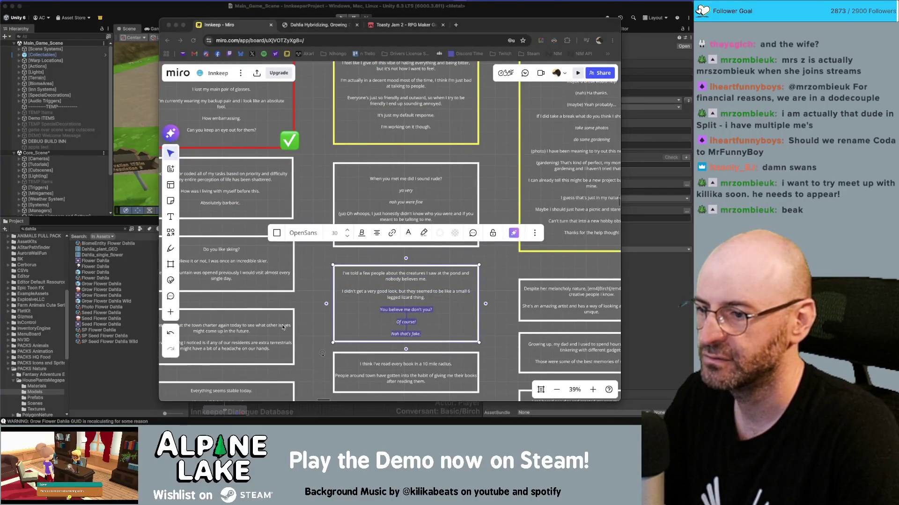
pyautogui.press('super+Tab')
pyautogui.click(282, 335)
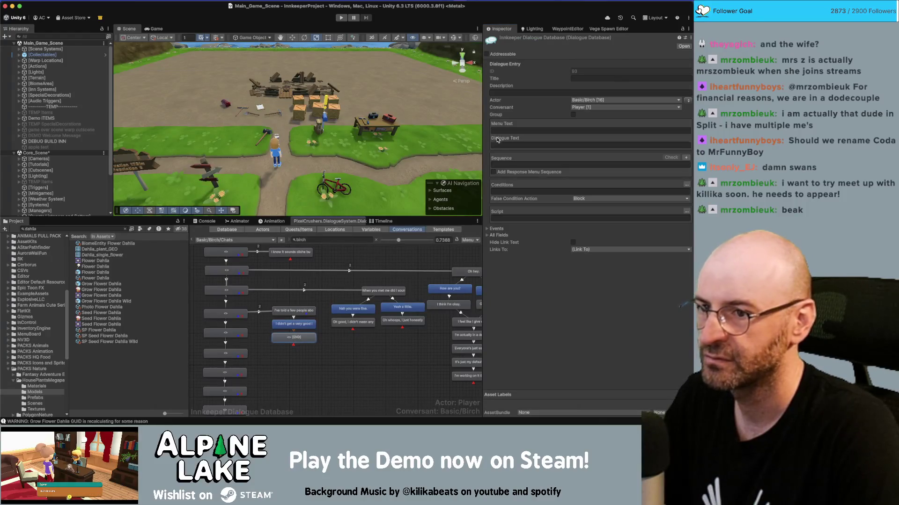
pyautogui.click(566, 153)
pyautogui.press('super+v')
pyautogui.moveTo(546, 165); pyautogui.dragTo(489, 155)
pyautogui.press('super+c')
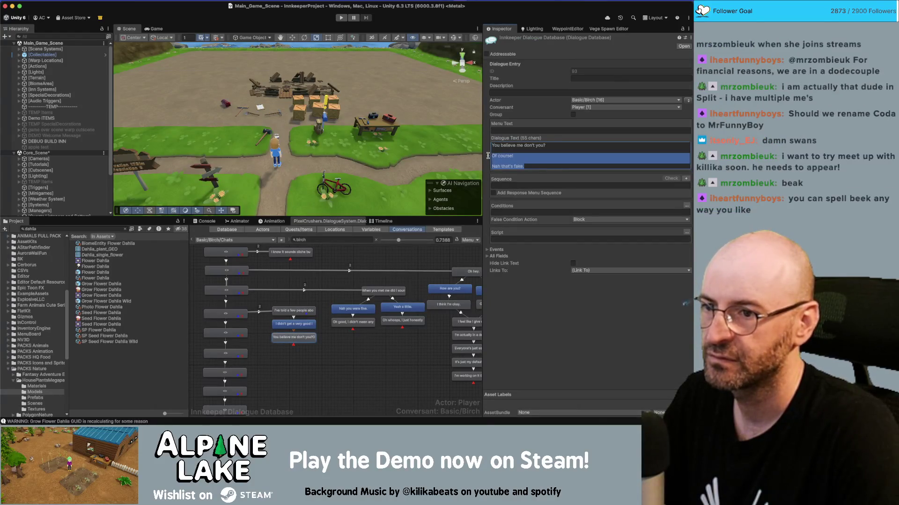
pyautogui.press('BackSpace')
# Step: Add a child reply node reading 'Of course!'
pyautogui.rightClick(291, 338)
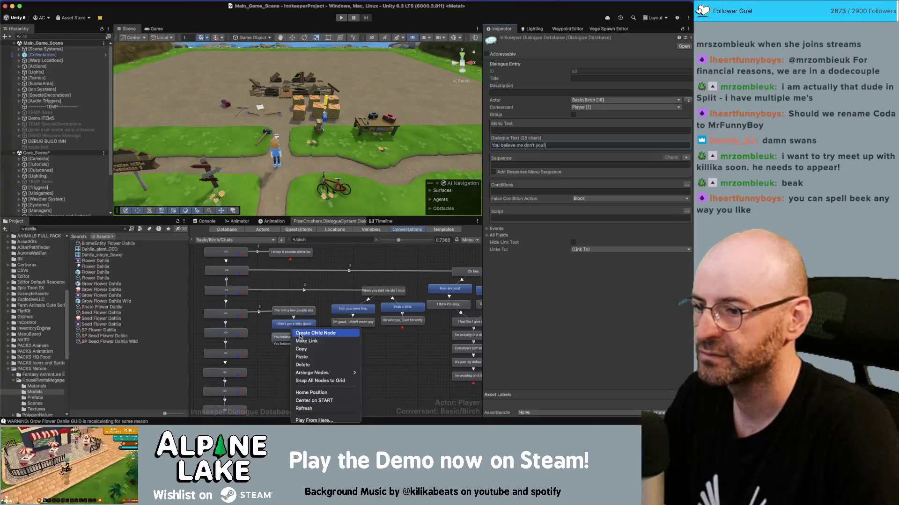
pyautogui.click(309, 331)
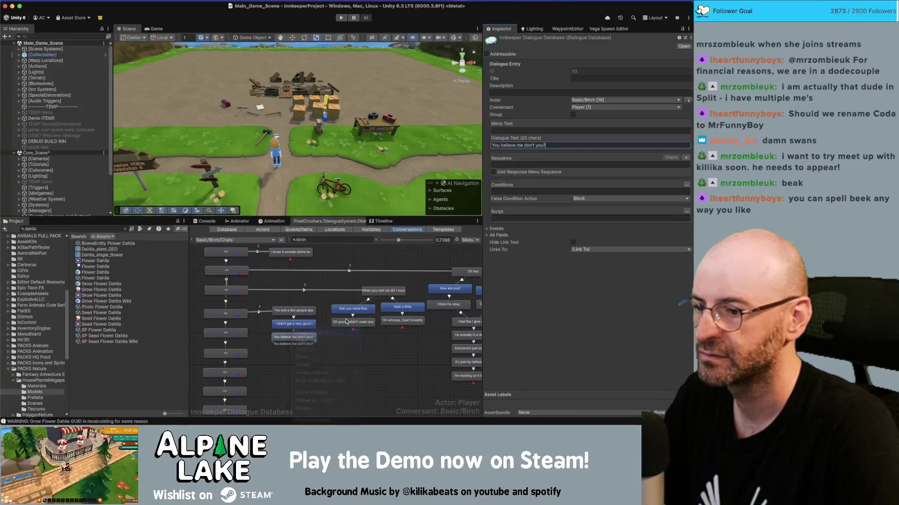
pyautogui.click(512, 145)
pyautogui.press('super+v')
pyautogui.moveTo(524, 156); pyautogui.dragTo(487, 154)
pyautogui.press('BackSpace')
# Step: Add a second child reply node reading 'I don't know...'
pyautogui.rightClick(302, 335)
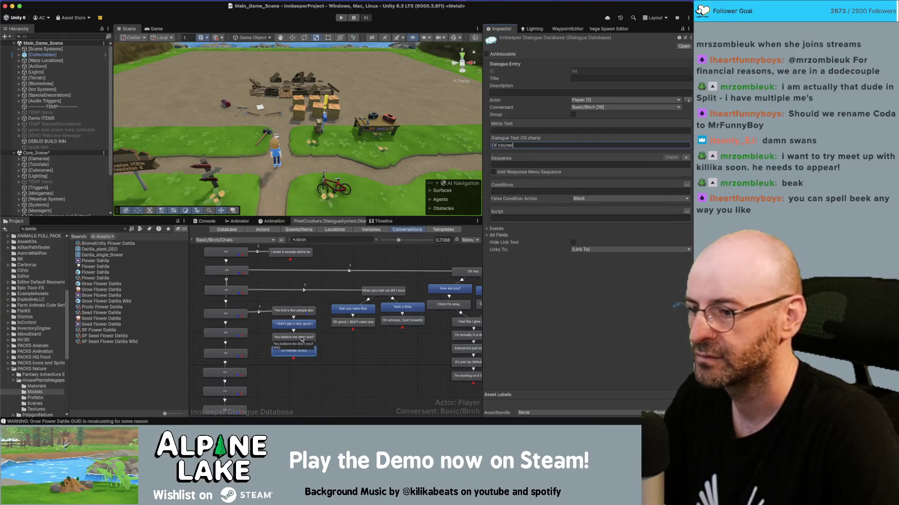
pyautogui.click(321, 333)
pyautogui.moveTo(299, 357); pyautogui.dragTo(357, 356)
pyautogui.write("Nah that's fake.")
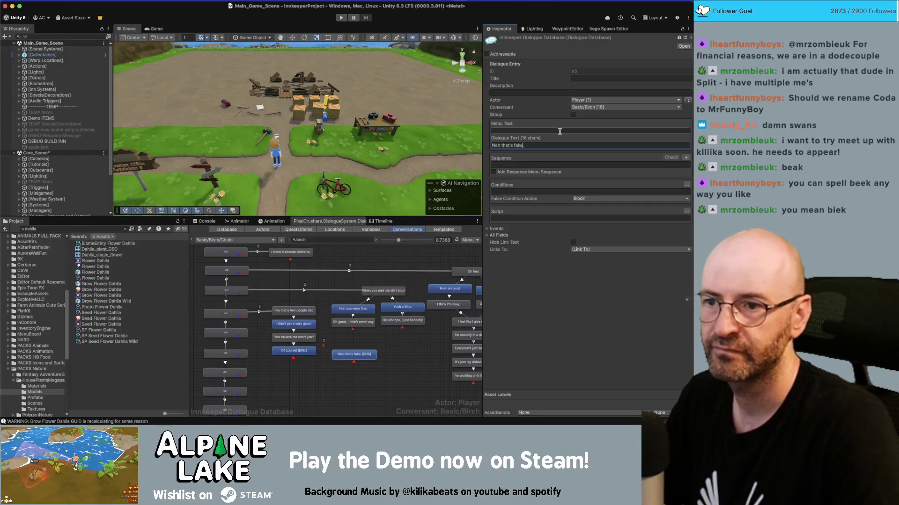
pyautogui.press('super+a')
pyautogui.press('super+v')
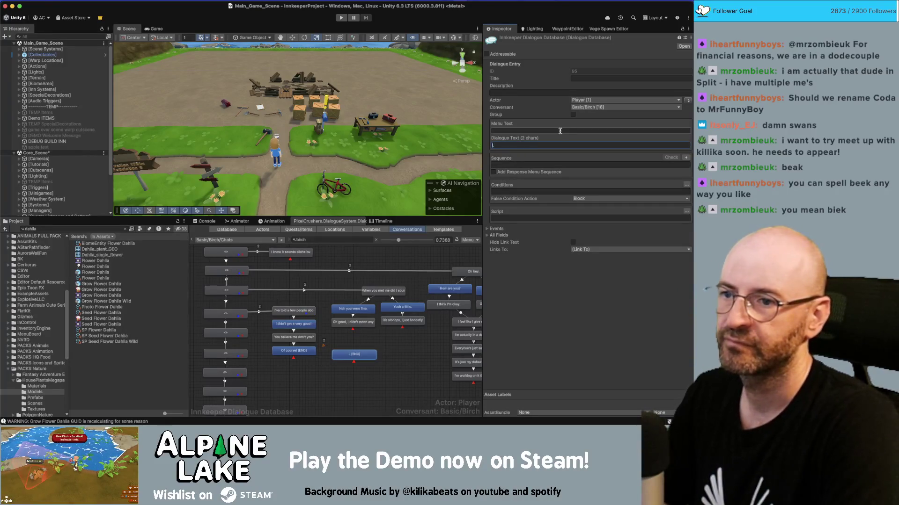
pyautogui.write('....')
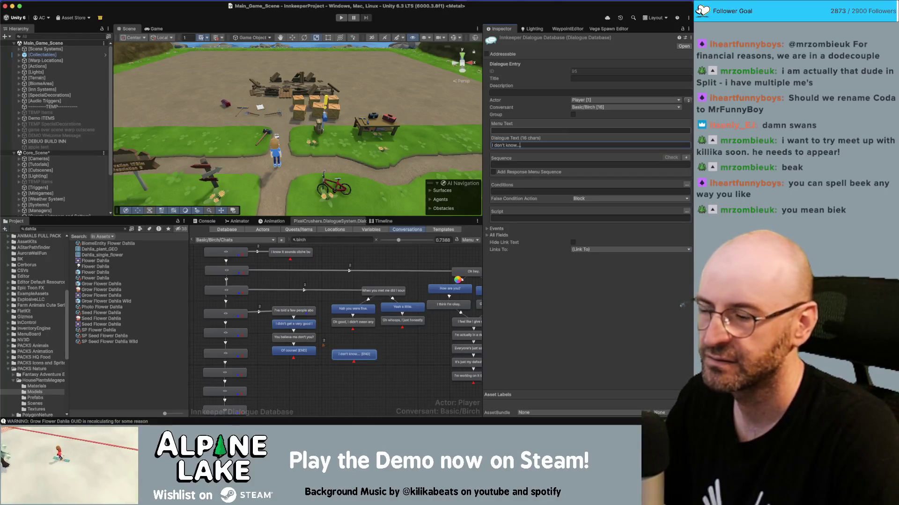
pyautogui.press('BackSpace')
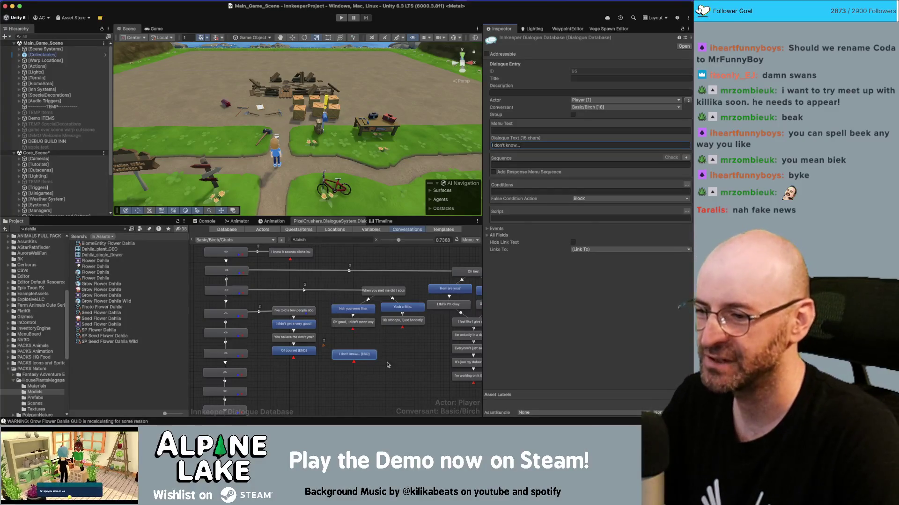
pyautogui.click(406, 355)
# Step: Line up the 'I don't know...' and 'Of course!' nodes in a row under the question
pyautogui.moveTo(414, 357); pyautogui.dragTo(337, 359)
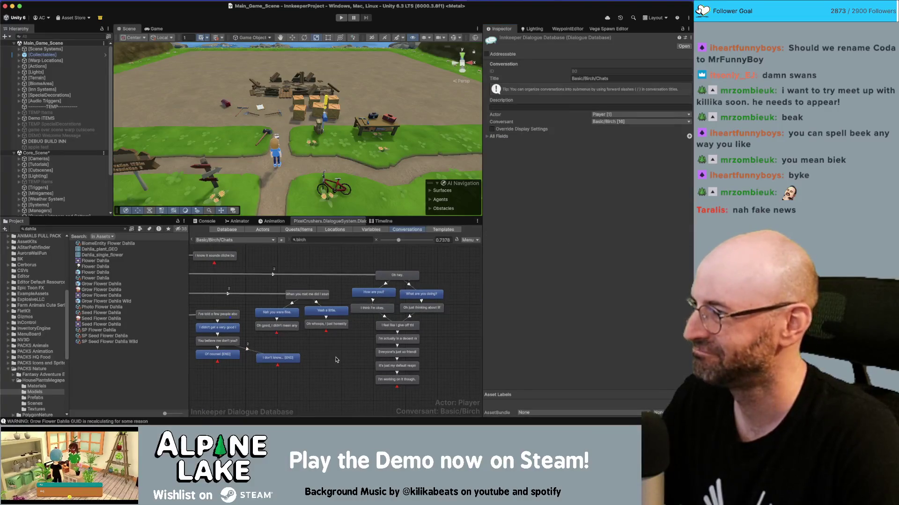
pyautogui.moveTo(276, 359); pyautogui.dragTo(256, 368)
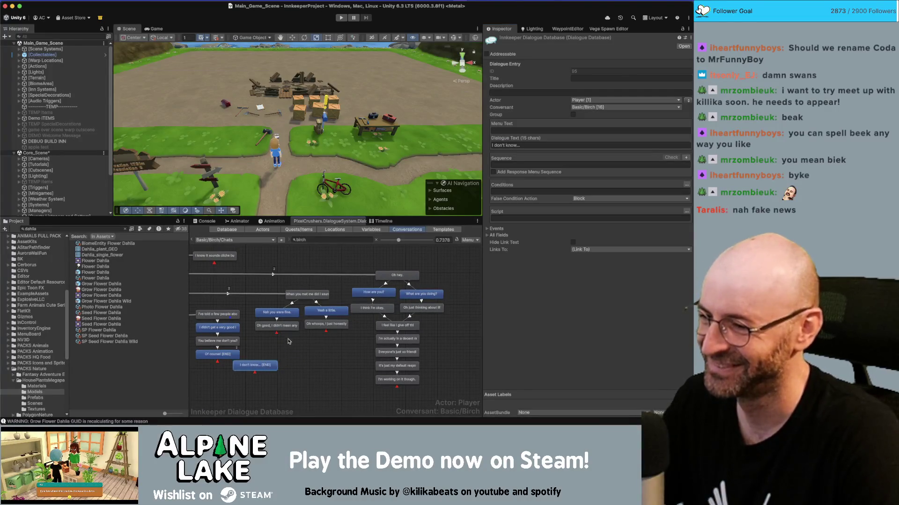
pyautogui.hscroll(3, 327, 328)
pyautogui.moveTo(434, 270)
pyautogui.mouseDown()
pyautogui.moveTo(293, 397)
pyautogui.moveTo(264, 408)
pyautogui.mouseUp()
pyautogui.scroll(-3, 322, 338)
pyautogui.scroll(-5, 322, 335)
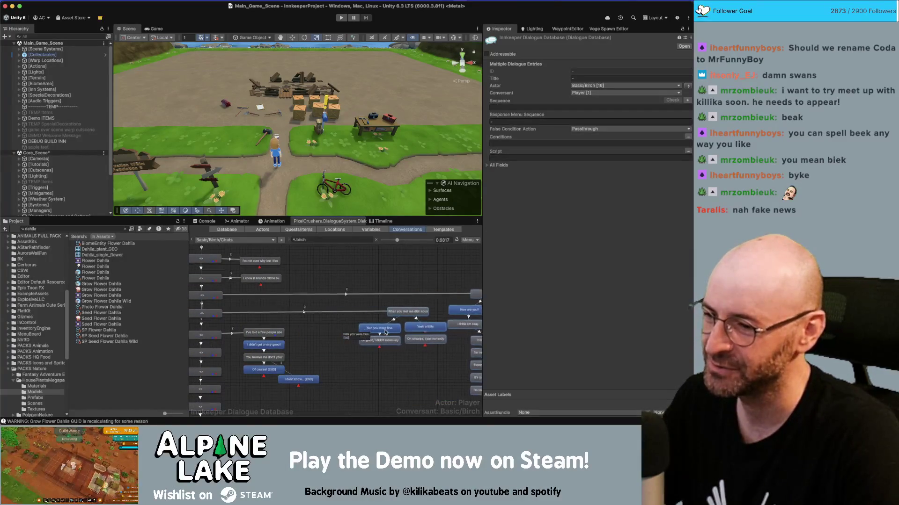
pyautogui.hscroll(3, 342, 347)
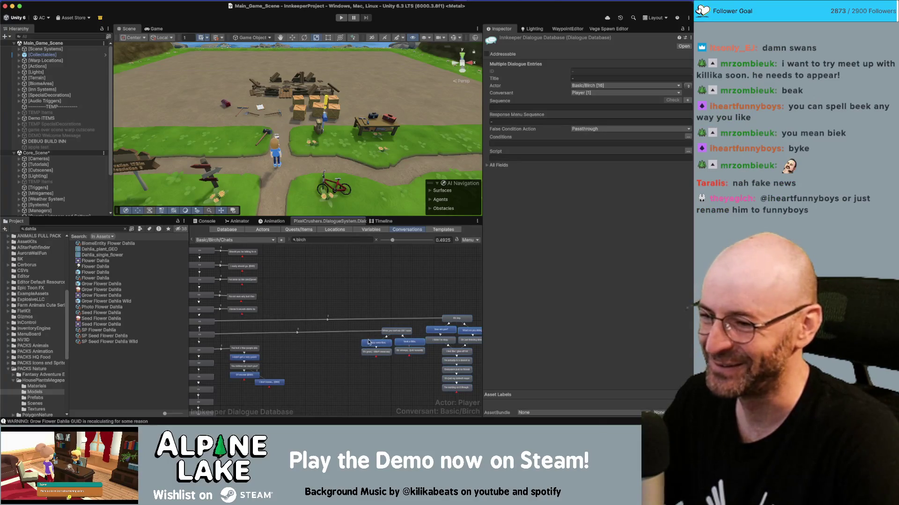
pyautogui.moveTo(312, 338)
pyautogui.mouseDown()
pyautogui.moveTo(254, 386)
pyautogui.moveTo(296, 346)
pyautogui.moveTo(346, 350)
pyautogui.mouseUp()
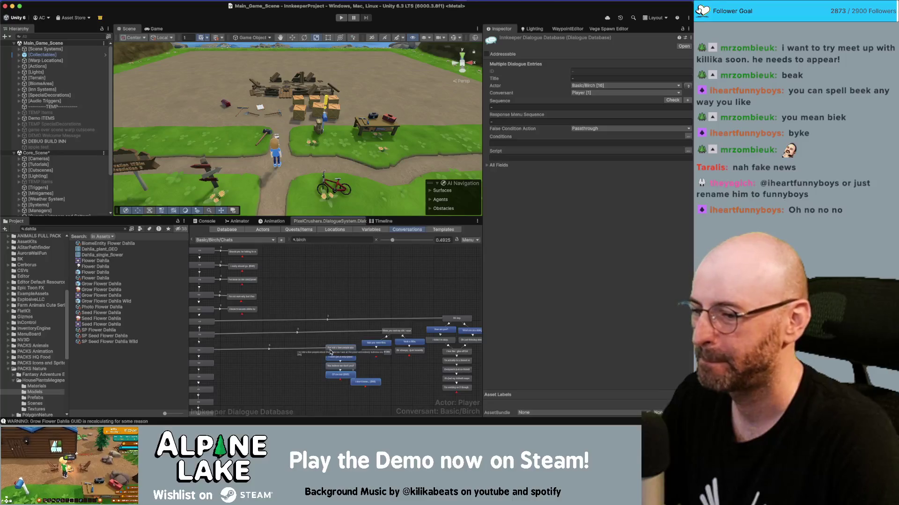
pyautogui.click(340, 375)
pyautogui.moveTo(340, 375)
pyautogui.mouseDown()
pyautogui.moveTo(332, 382)
pyautogui.moveTo(359, 379)
pyautogui.mouseUp()
pyautogui.click(281, 372)
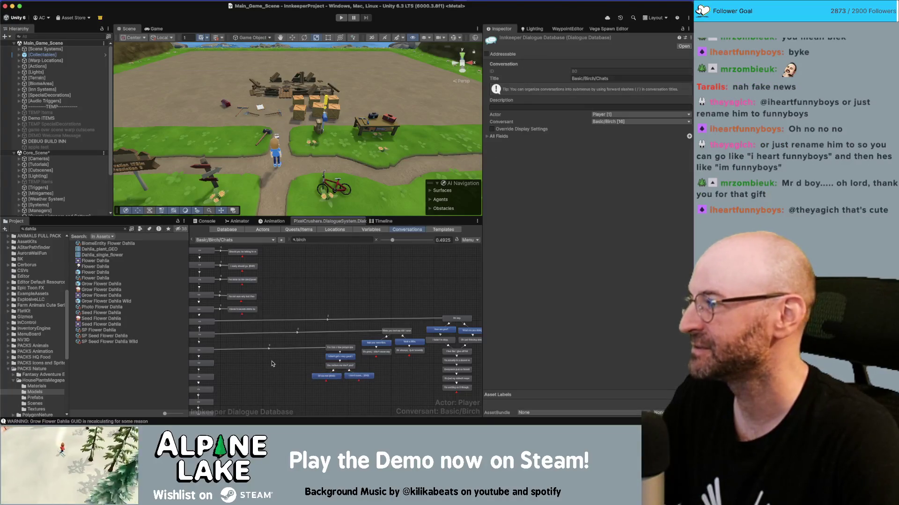
pyautogui.hscroll(-2, 271, 363)
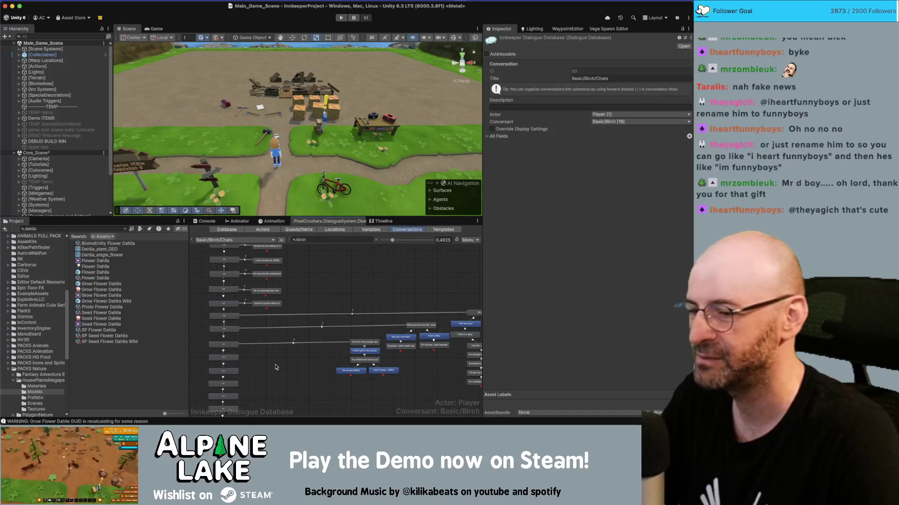
pyautogui.scroll(1, 276, 373)
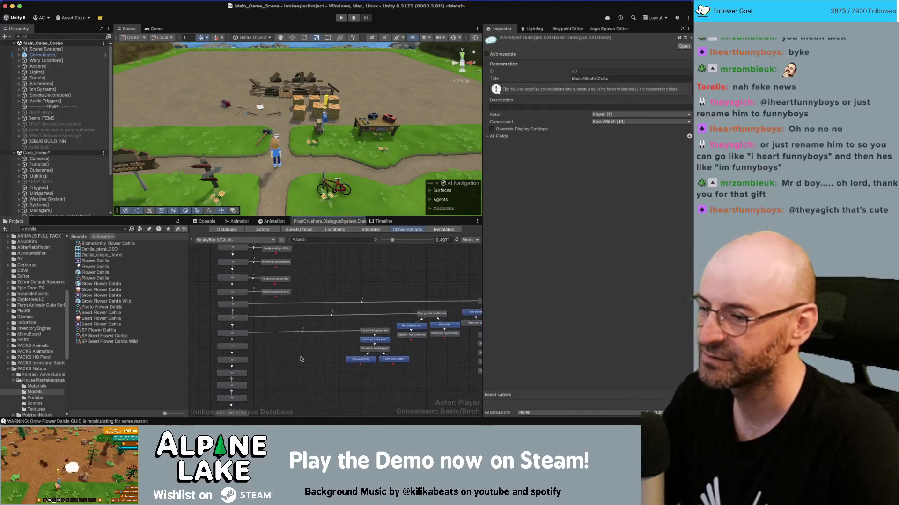
# Step: Copy the every-book reply card's text from the Miro board
pyautogui.press('super+Tab')
pyautogui.scroll(-5, 485, 349)
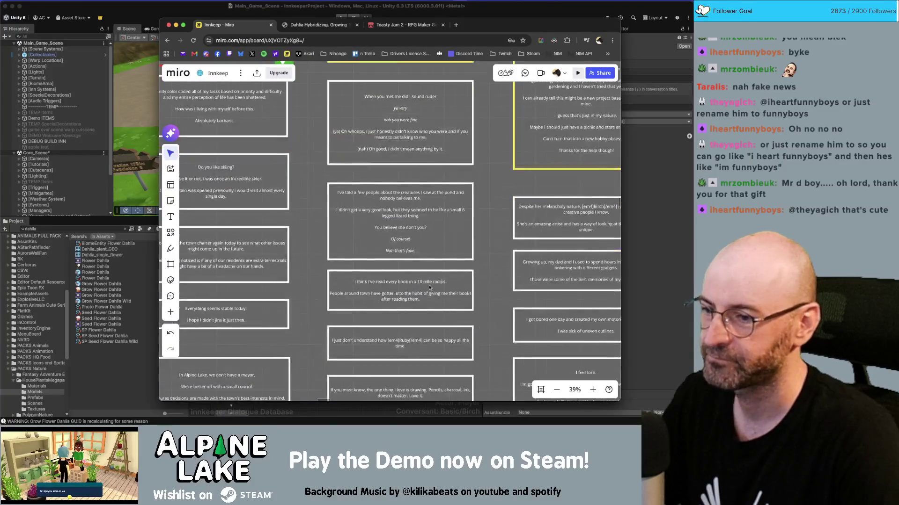
pyautogui.click(371, 309)
pyautogui.click(371, 308)
pyautogui.press('super+Tab')
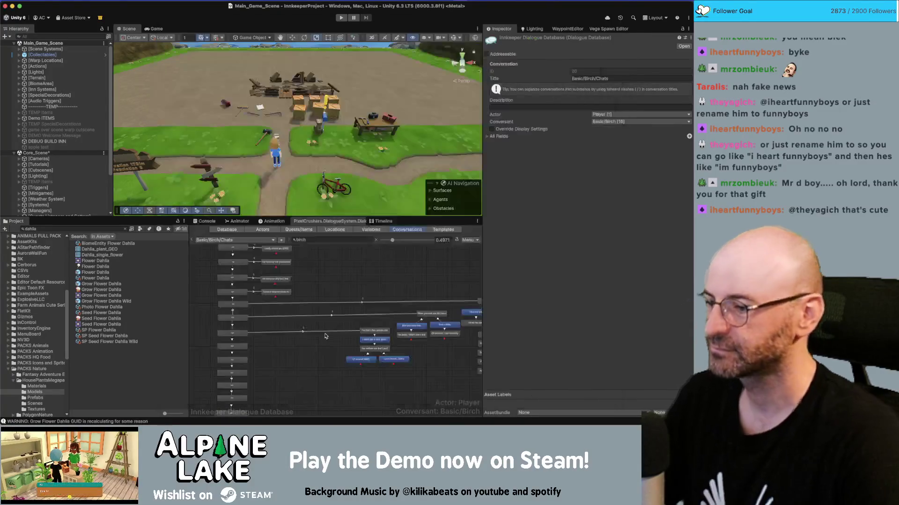
# Step: Add a child node under the response node, placed to its right, with Below Normal link priority
pyautogui.rightClick(241, 348)
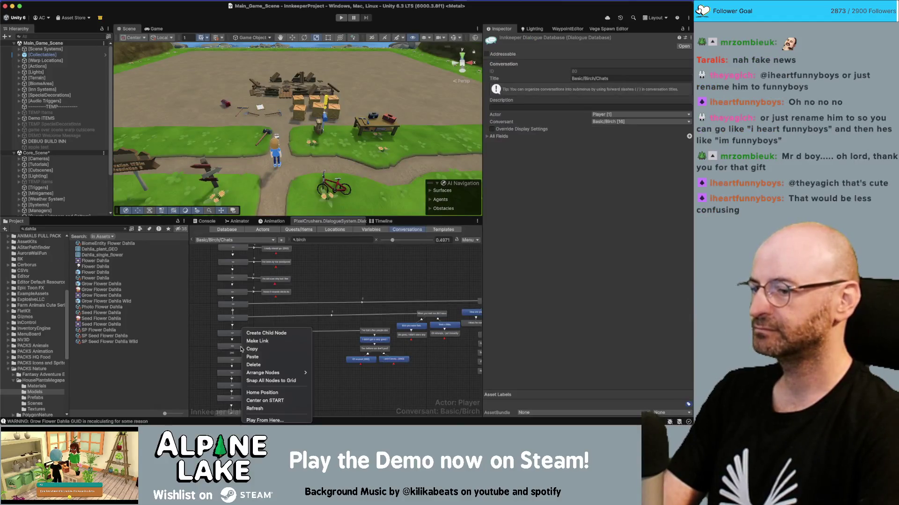
pyautogui.click(262, 333)
pyautogui.scroll(2, 240, 352)
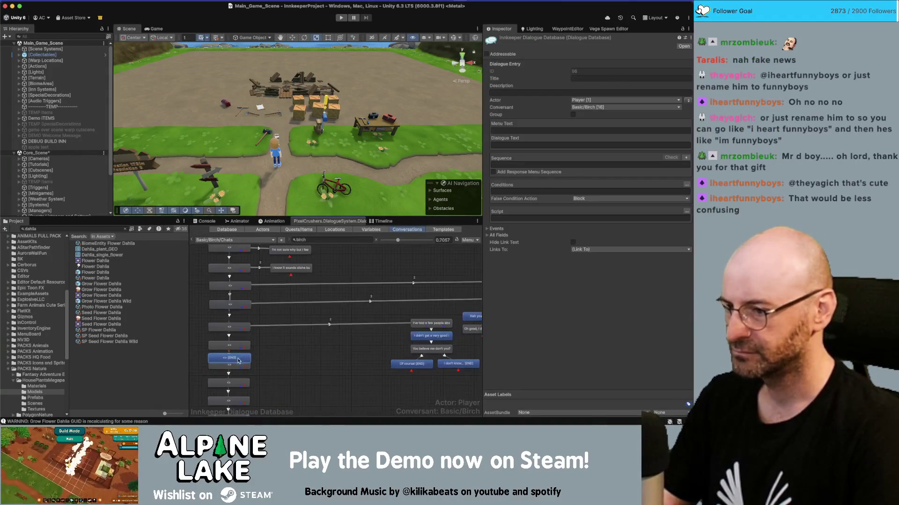
pyautogui.moveTo(240, 354); pyautogui.dragTo(304, 348)
pyautogui.click(261, 346)
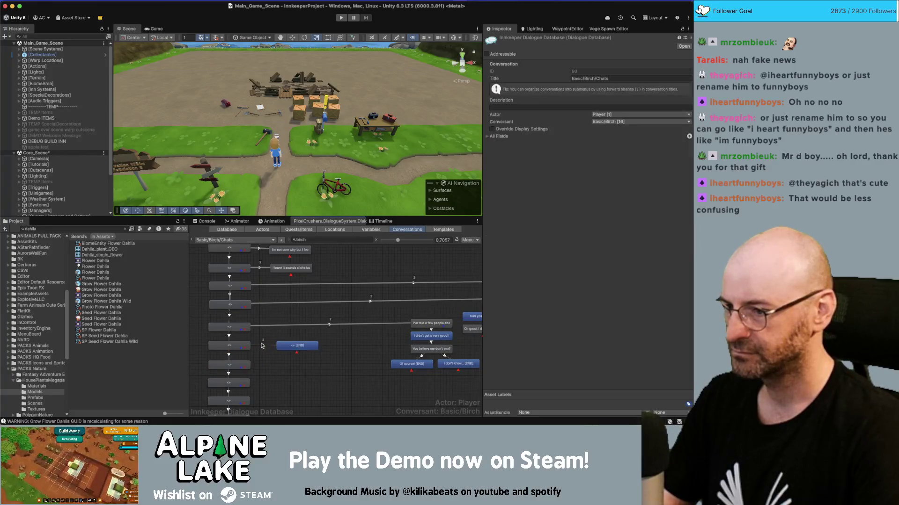
pyautogui.click(262, 345)
pyautogui.click(623, 71)
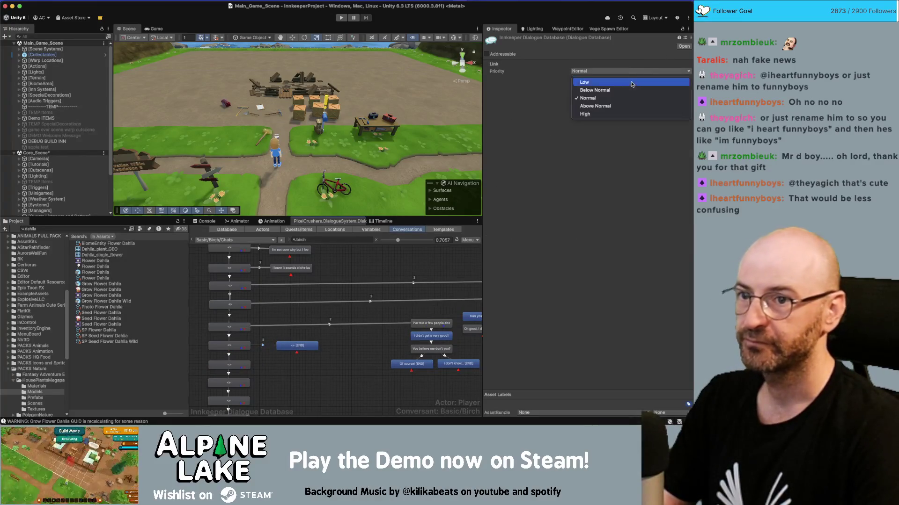
pyautogui.click(623, 91)
# Step: Paste the book reply into the new node and move its second sentence into a linked follow-up node
pyautogui.click(316, 344)
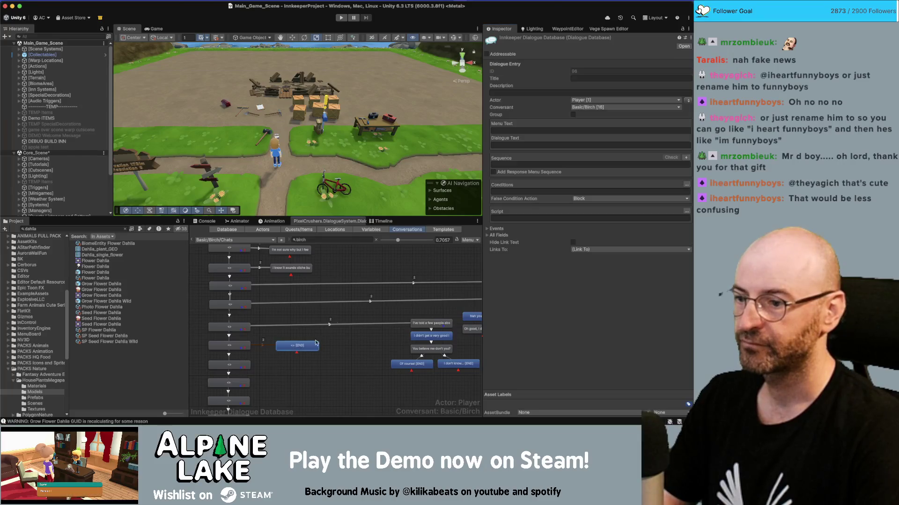
pyautogui.click(522, 145)
pyautogui.write("I think I've read every book in a 10 mile radius.  People around town have gotten into the habit of giving me their books after reading them.")
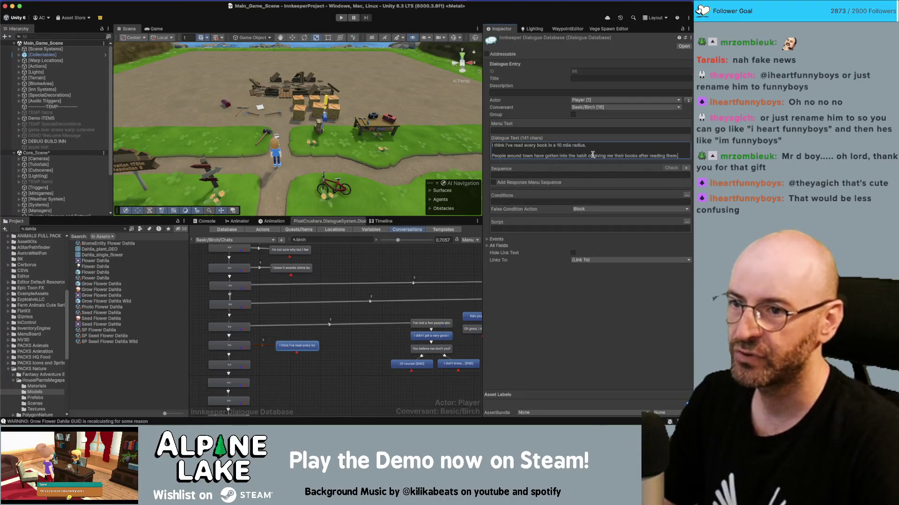
pyautogui.tripleClick(592, 154)
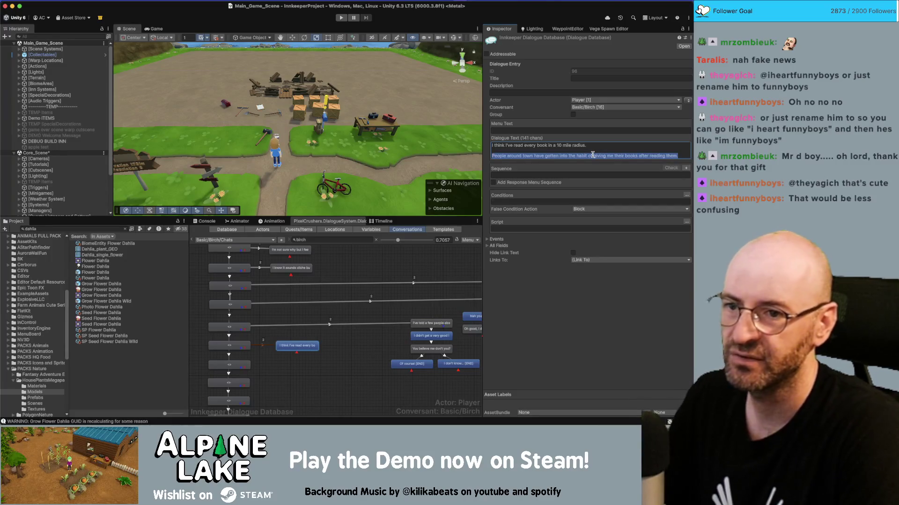
pyautogui.hotkey('ctrl', 'x')
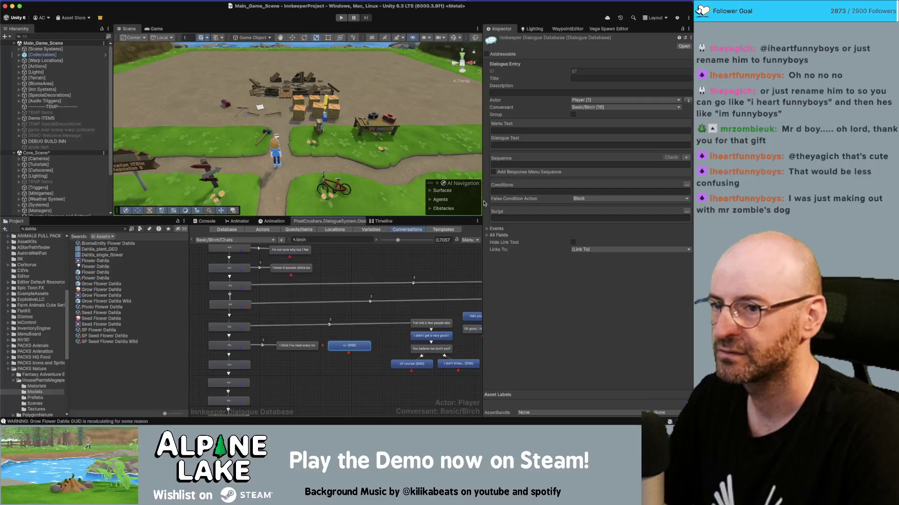
pyautogui.hotkey('ctrl', 'n')
pyautogui.hotkey('ctrl', 'v')
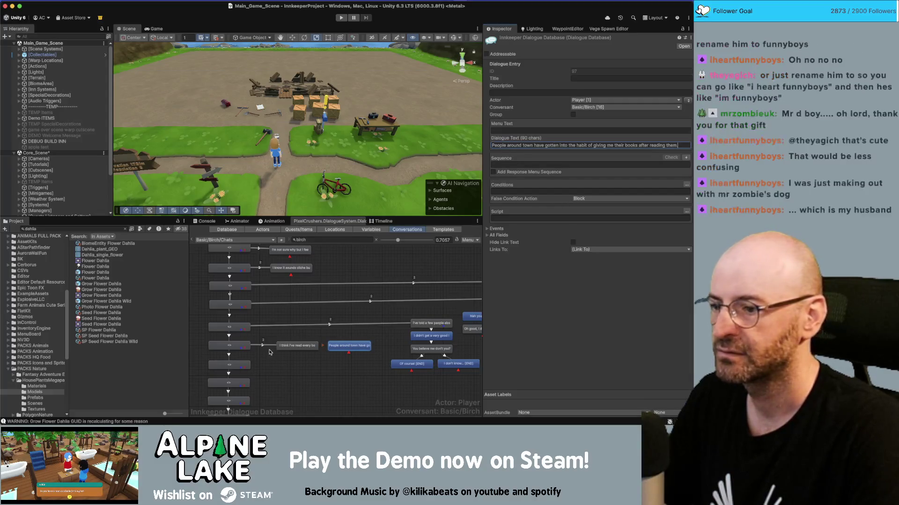
pyautogui.click(265, 349)
pyautogui.click(346, 345)
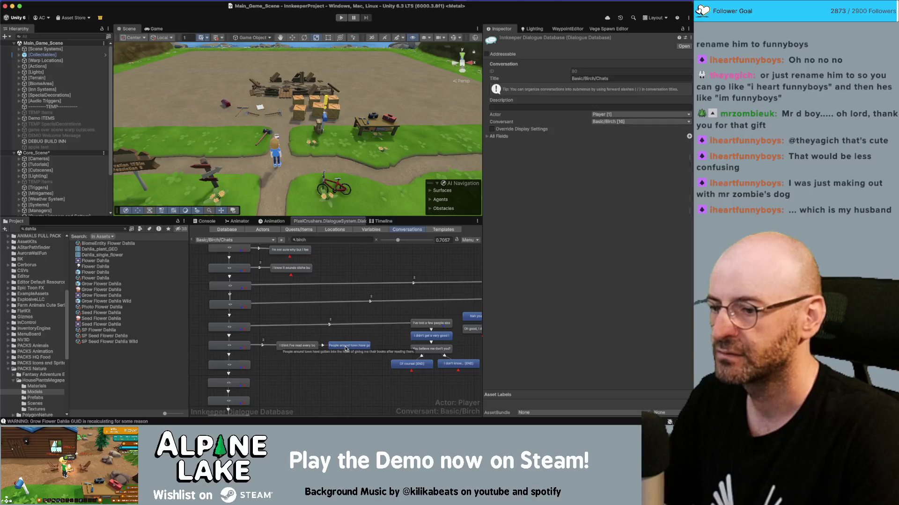
# Step: Copy the line about Ruby being happy from the Miro board
pyautogui.press('super+Tab')
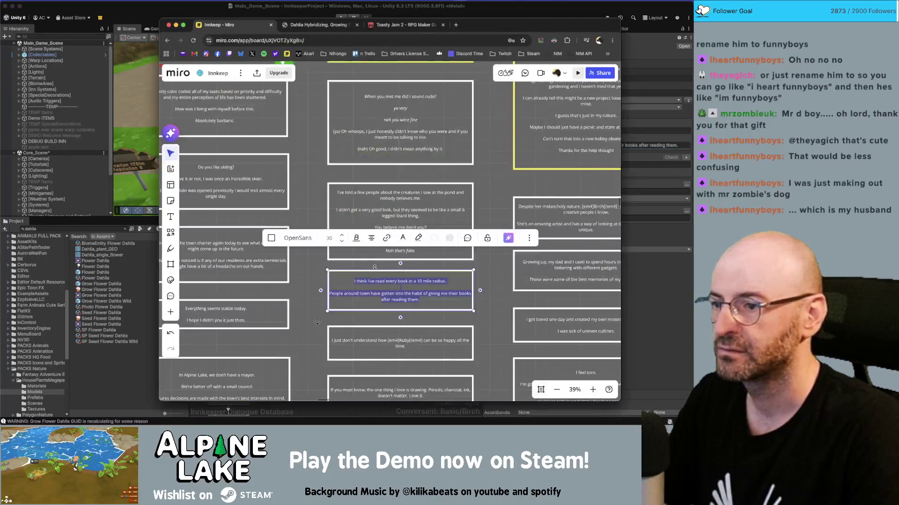
pyautogui.click(411, 348)
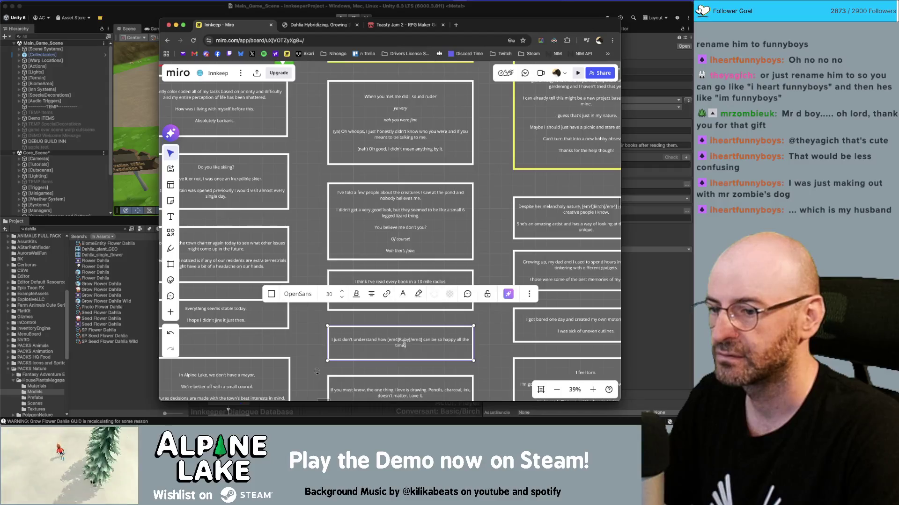
pyautogui.doubleClick(405, 345)
pyautogui.press('super+Tab')
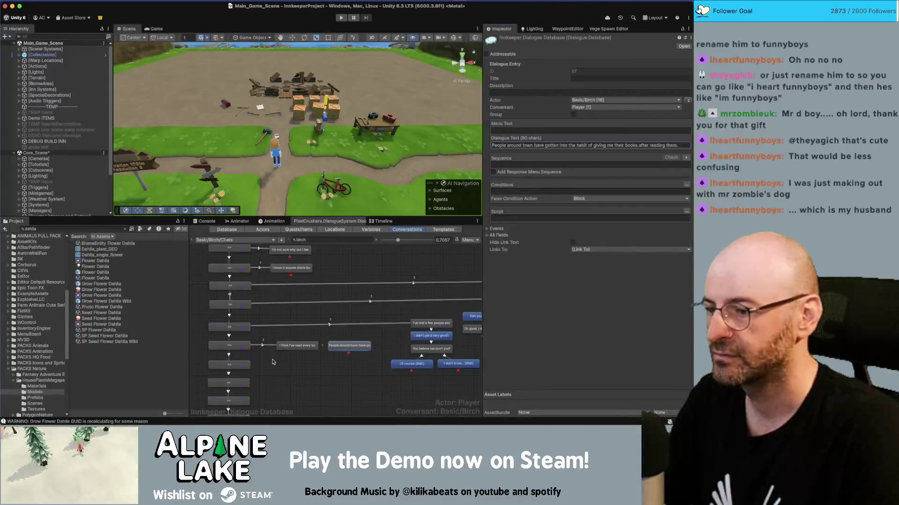
# Step: Add a child node under another response holding the Ruby line, with Birch as the speaker
pyautogui.rightClick(230, 364)
pyautogui.click(251, 335)
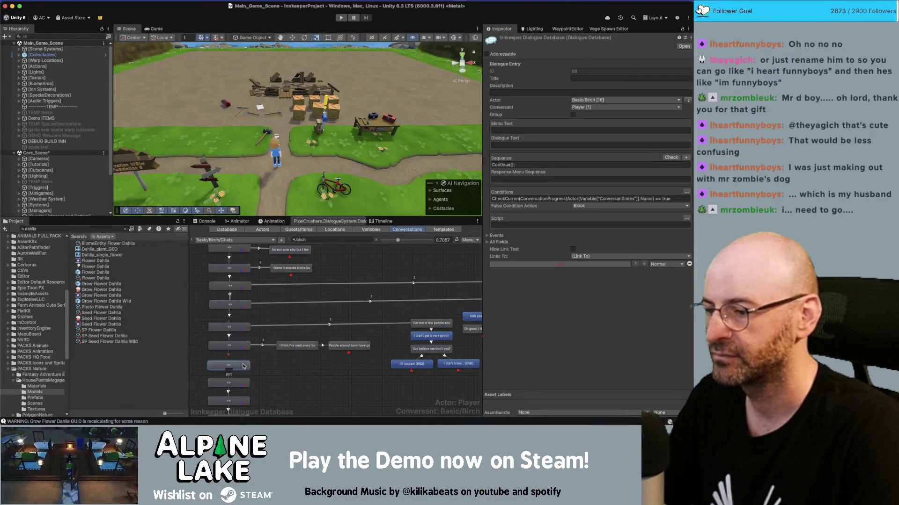
pyautogui.moveTo(237, 377); pyautogui.dragTo(298, 367)
pyautogui.click(535, 144)
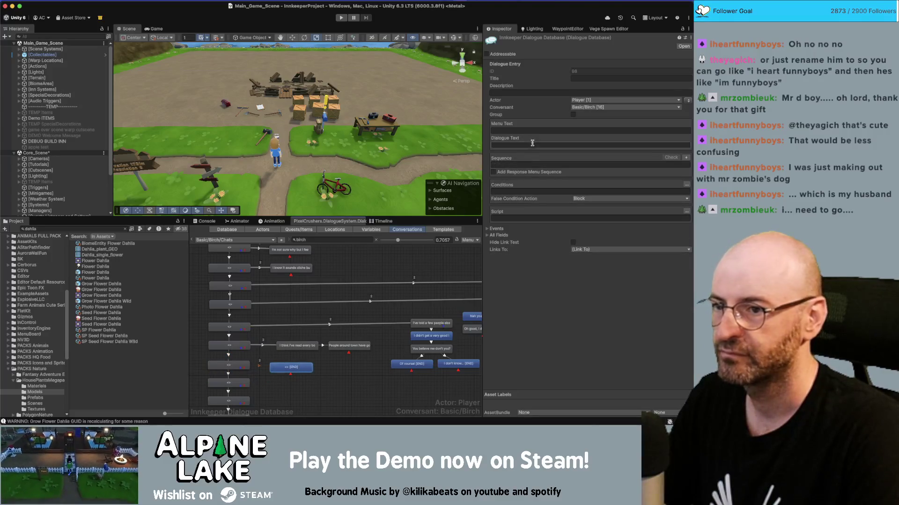
pyautogui.hotkey('ctrl', 'v')
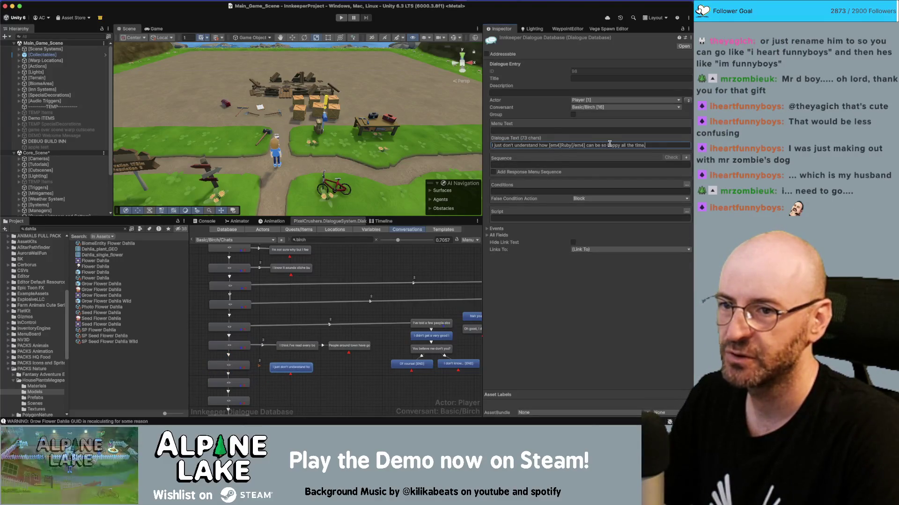
pyautogui.write('..')
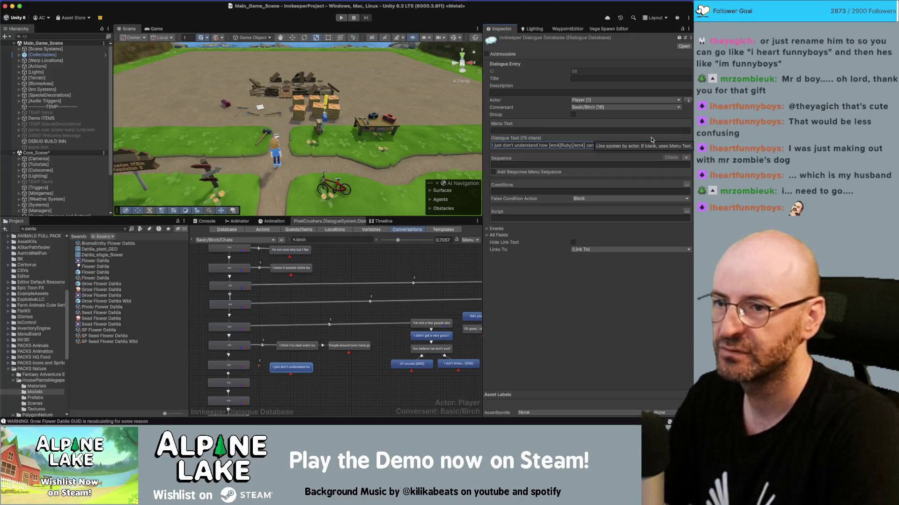
pyautogui.write('.')
pyautogui.click(297, 368)
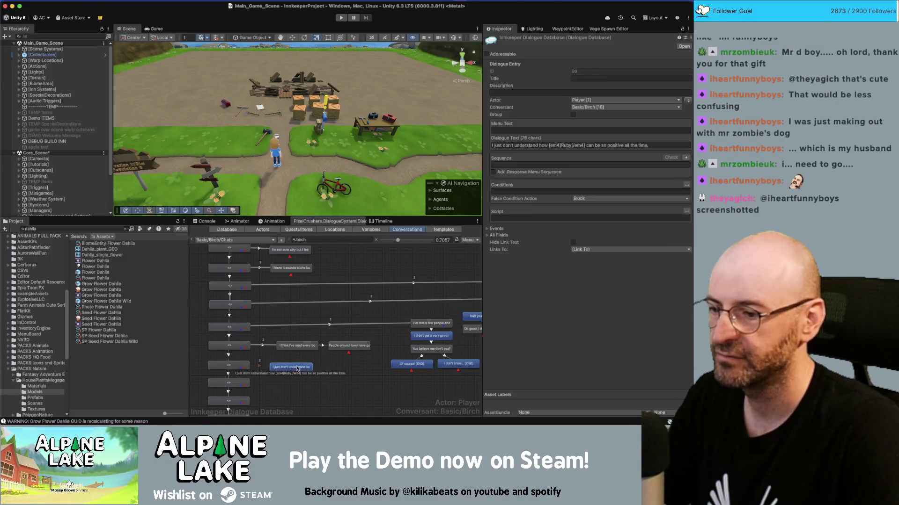
pyautogui.click(688, 102)
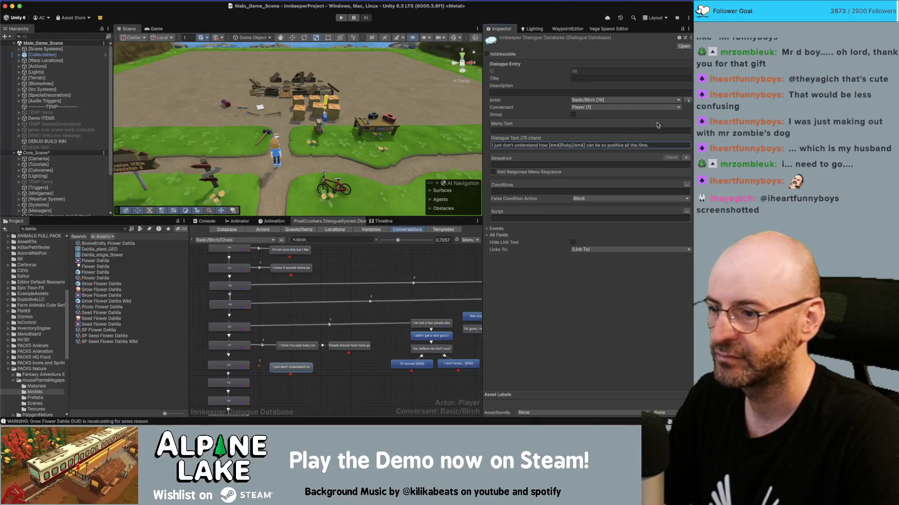
pyautogui.click(258, 366)
# Step: Keep the link into the Ruby node at Normal priority
pyautogui.scroll(2, 261, 366)
pyautogui.click(260, 366)
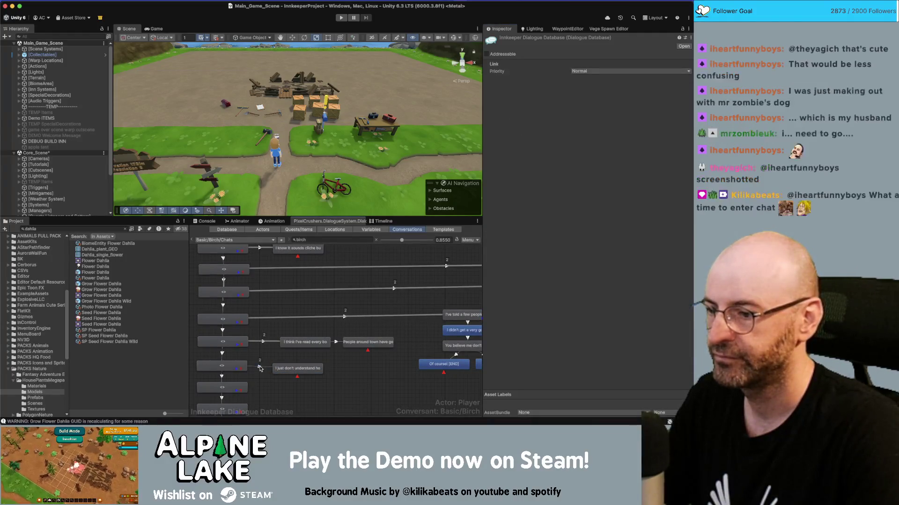
pyautogui.click(578, 72)
pyautogui.click(582, 97)
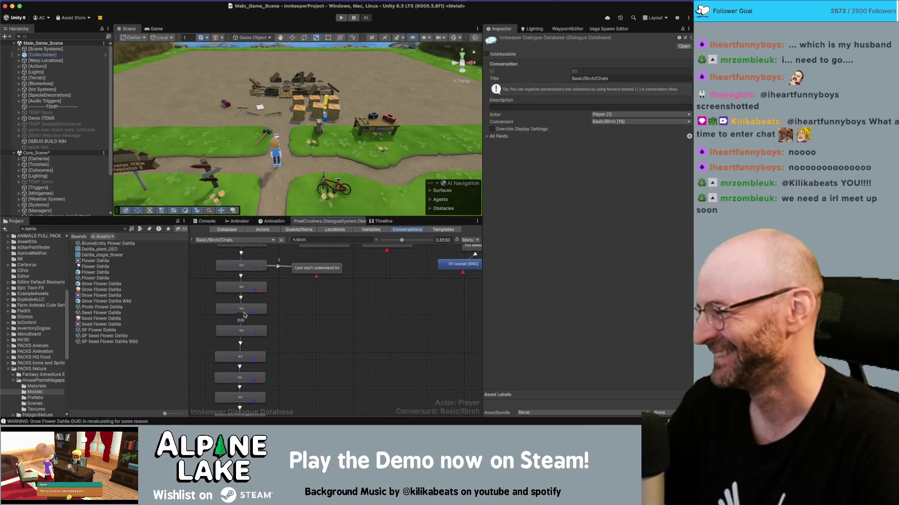
pyautogui.scroll(2, 318, 286)
pyautogui.click(342, 294)
pyautogui.click(328, 304)
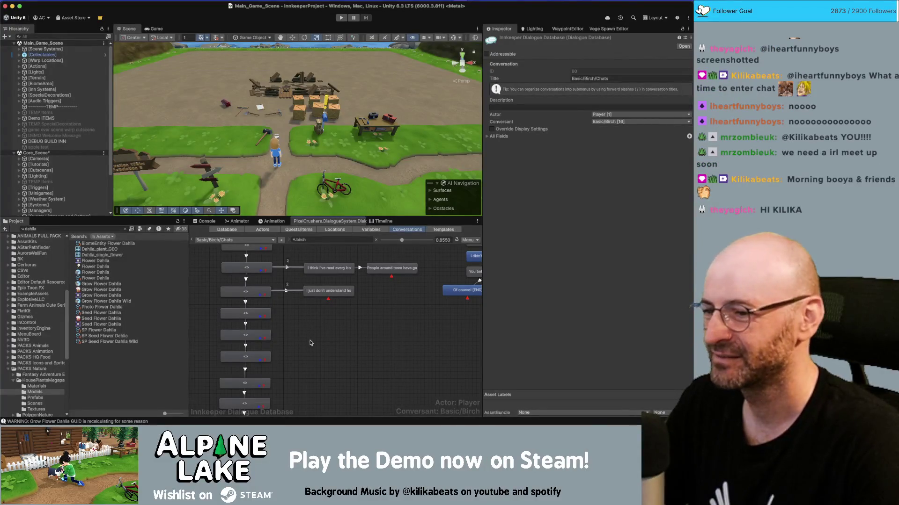
pyautogui.click(252, 314)
# Step: Add a new END child node to the right of the response node and set its link priority
pyautogui.rightClick(256, 315)
pyautogui.click(301, 308)
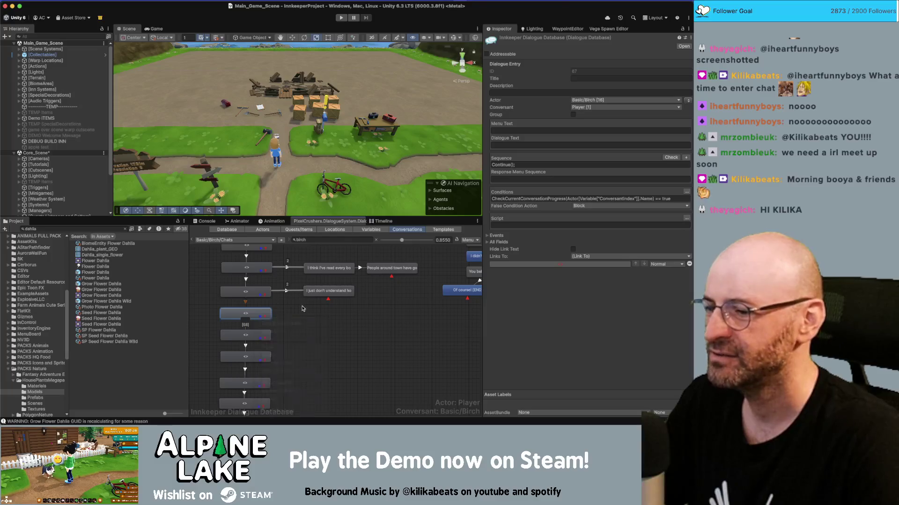
pyautogui.click(300, 311)
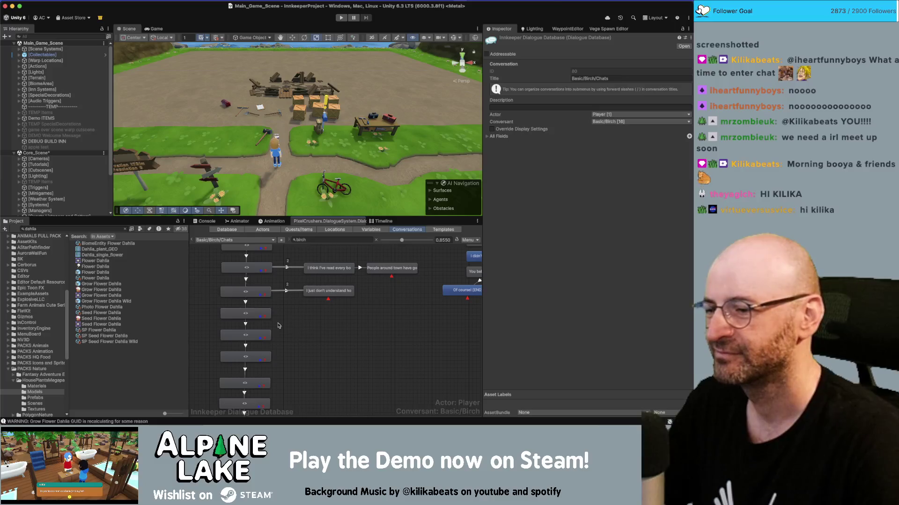
pyautogui.click(245, 314)
pyautogui.rightClick(247, 315)
pyautogui.click(244, 328)
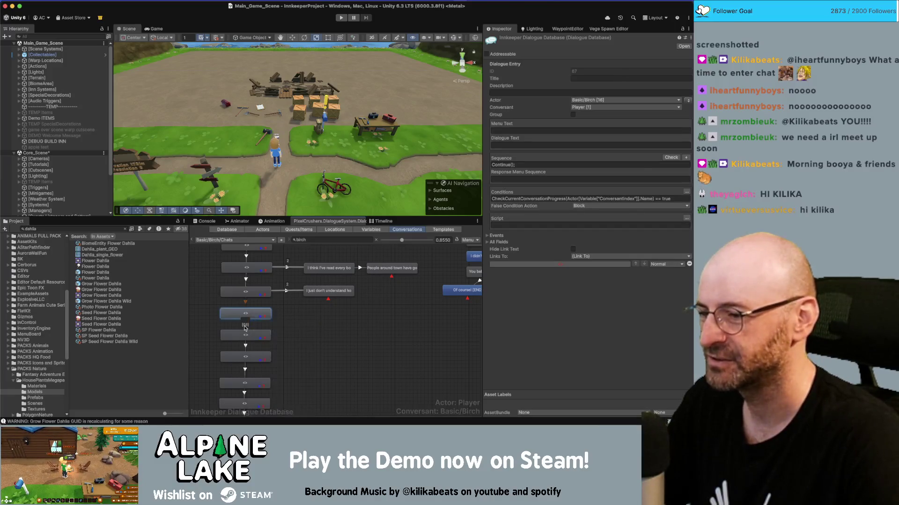
pyautogui.moveTo(246, 328); pyautogui.dragTo(326, 313)
pyautogui.click(284, 311)
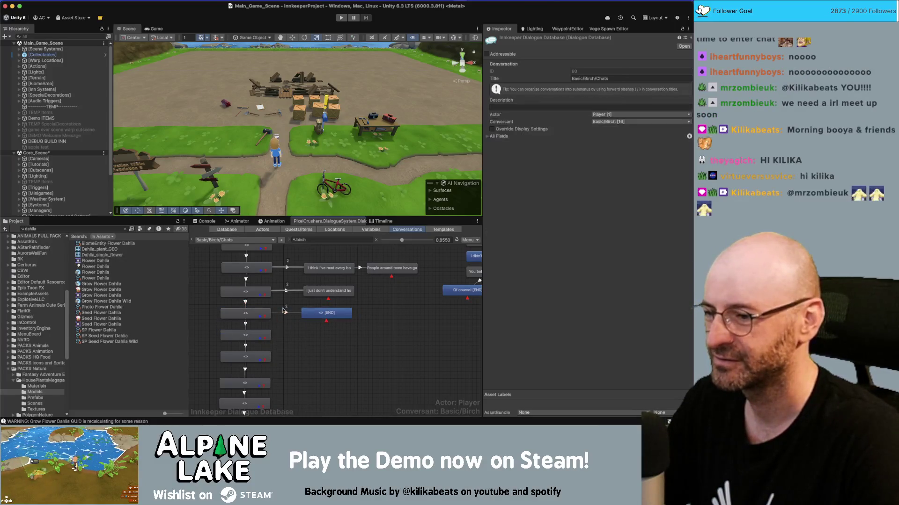
pyautogui.click(285, 312)
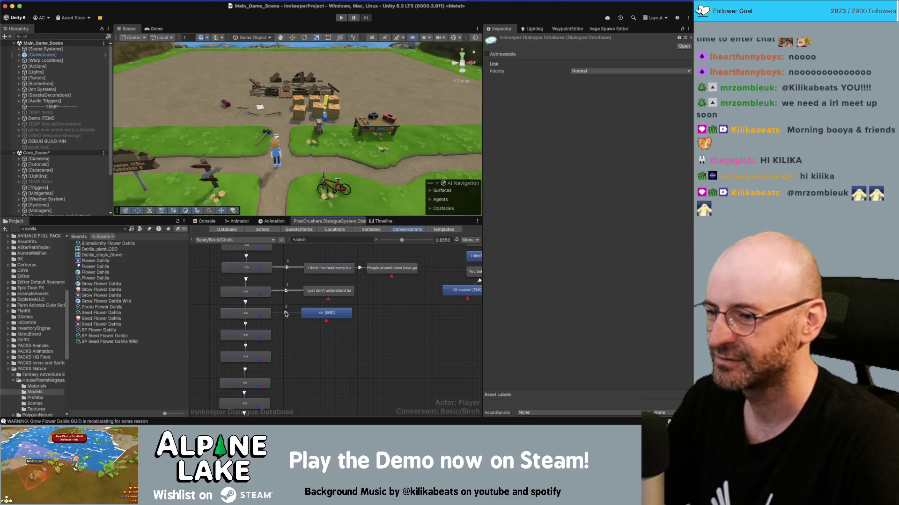
pyautogui.click(571, 71)
pyautogui.click(583, 95)
# Step: Copy the 'If you must know…' card about loving drawing from Miro
pyautogui.click(322, 314)
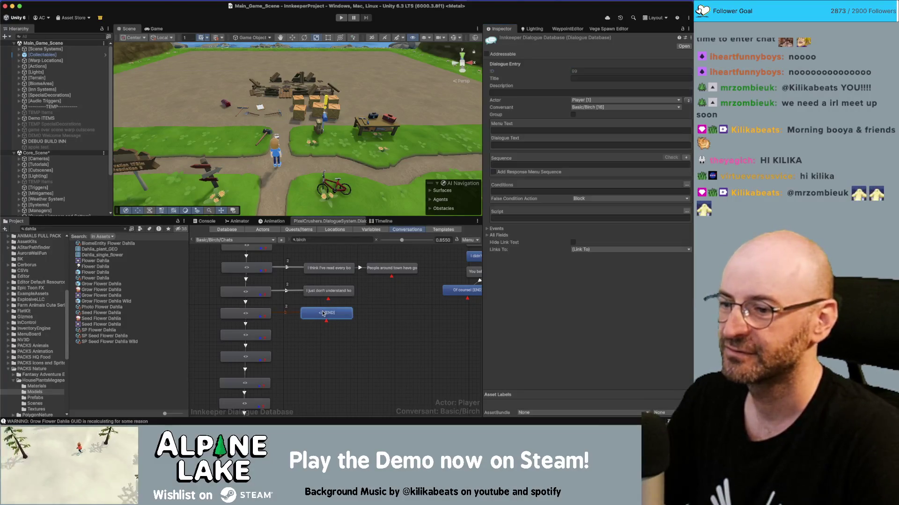
pyautogui.press('super+Tab')
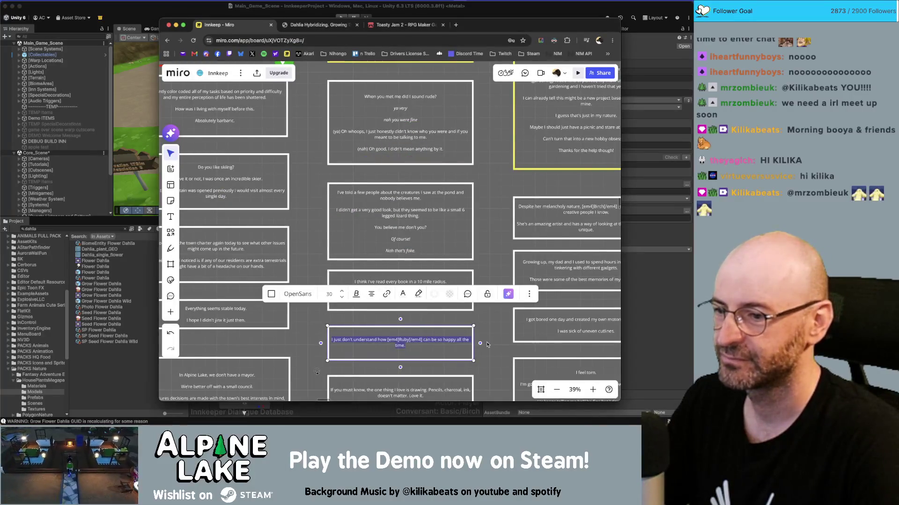
pyautogui.click(487, 341)
pyautogui.scroll(-5, 487, 342)
pyautogui.doubleClick(383, 269)
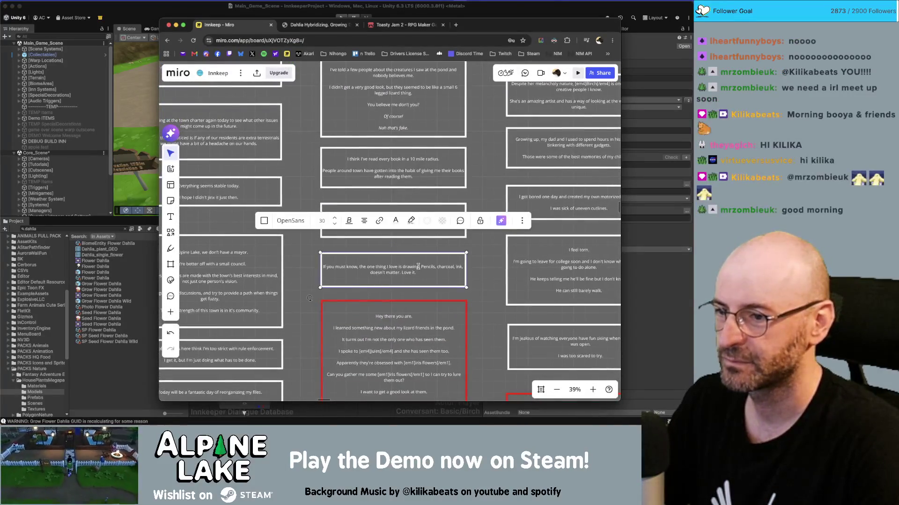
pyautogui.press('super+Tab')
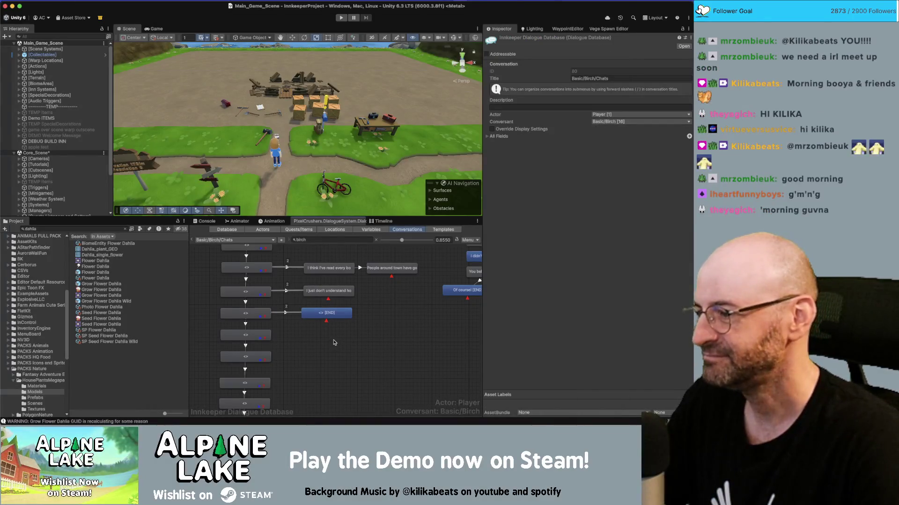
# Step: Paste the drawing line into the END node, with Birch as Actor and Player as Conversant
pyautogui.click(338, 320)
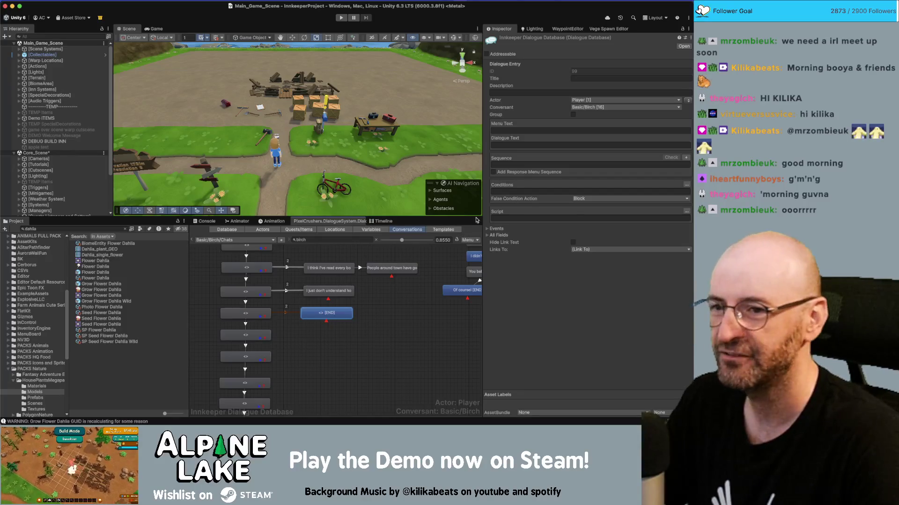
pyautogui.click(552, 145)
pyautogui.write("If you must know, the one thing I love is drawing. Pencils, charcoal, ink, doesn't matter. Love it.")
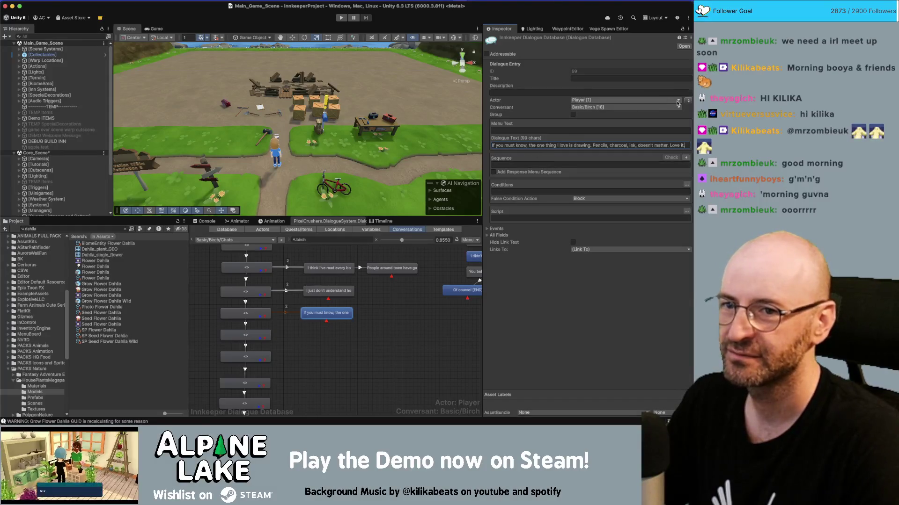
pyautogui.click(687, 102)
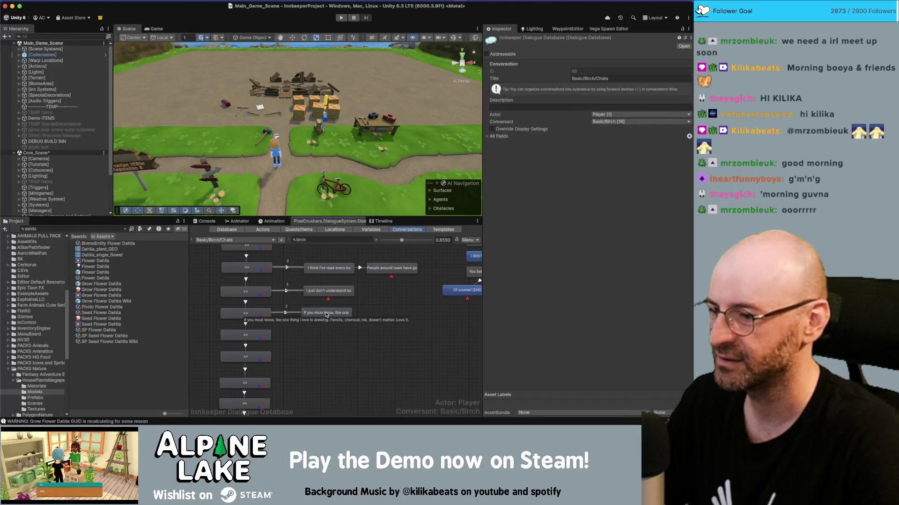
pyautogui.click(321, 330)
pyautogui.moveTo(293, 338); pyautogui.dragTo(302, 328)
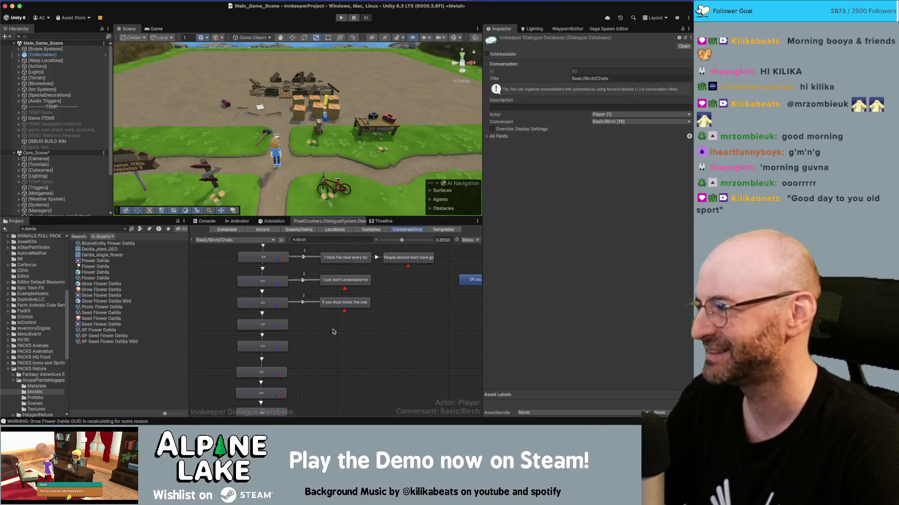
pyautogui.click(265, 326)
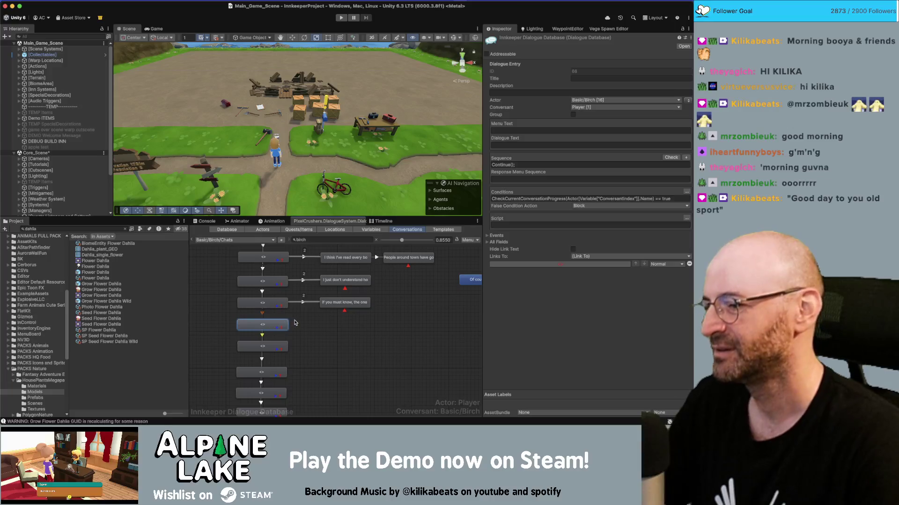
# Step: Add an empty child node under the fourth gated entry and check its link priority
pyautogui.click(300, 325)
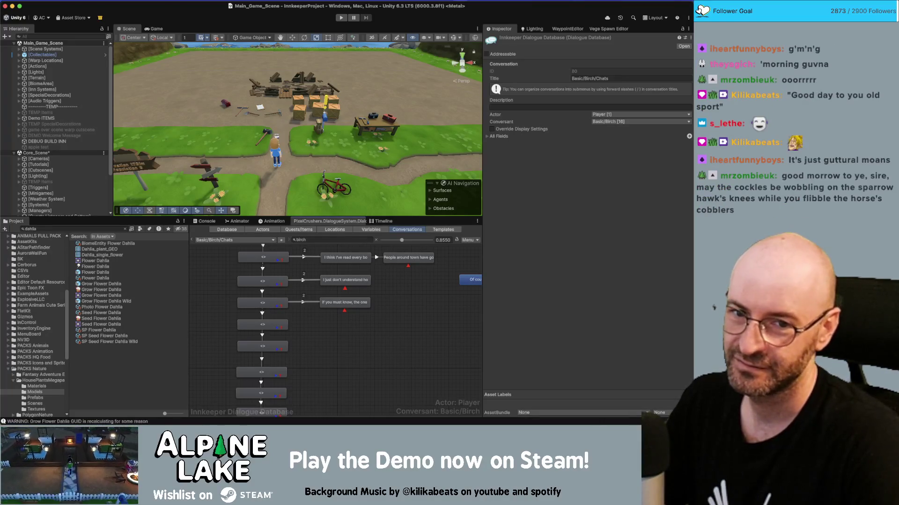
pyautogui.click(262, 324)
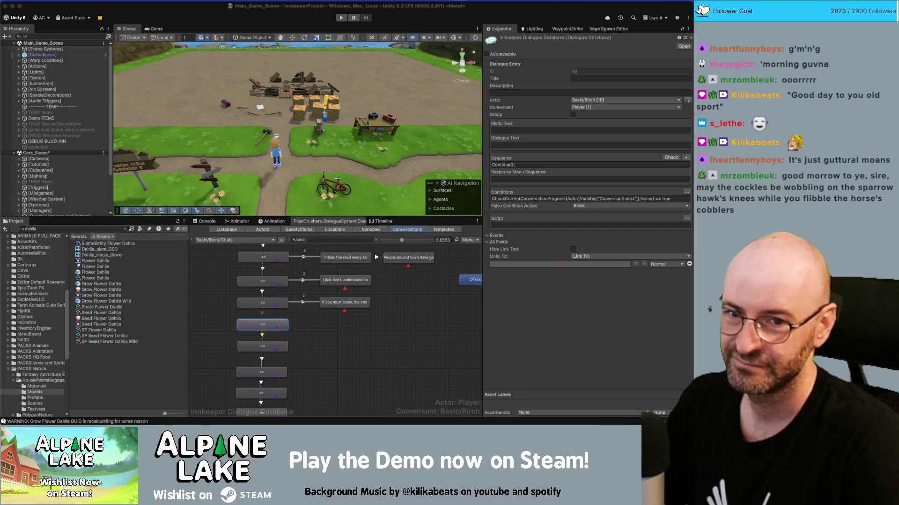
pyautogui.click(332, 357)
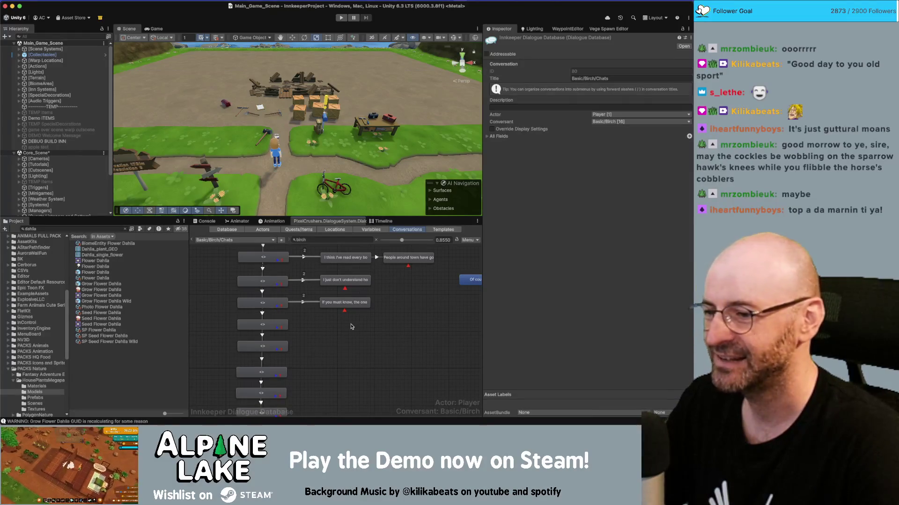
pyautogui.click(267, 326)
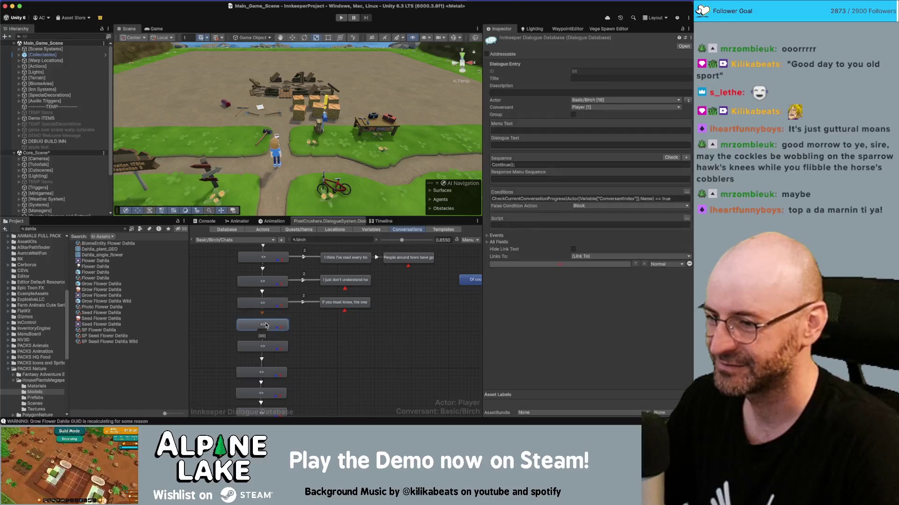
pyautogui.rightClick(268, 328)
pyautogui.click(301, 337)
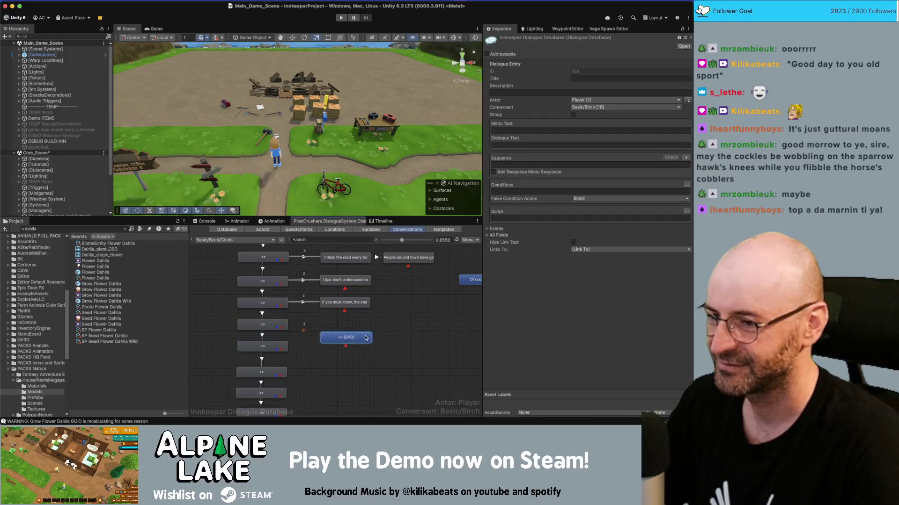
pyautogui.click(313, 326)
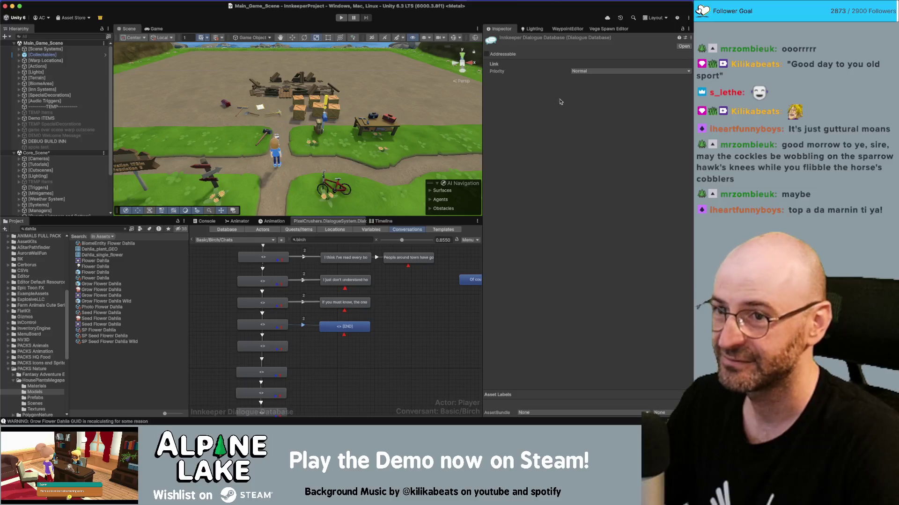
pyautogui.click(581, 71)
pyautogui.click(580, 90)
# Step: Select the drawing-line node, then return to the Miro board
pyautogui.click(367, 303)
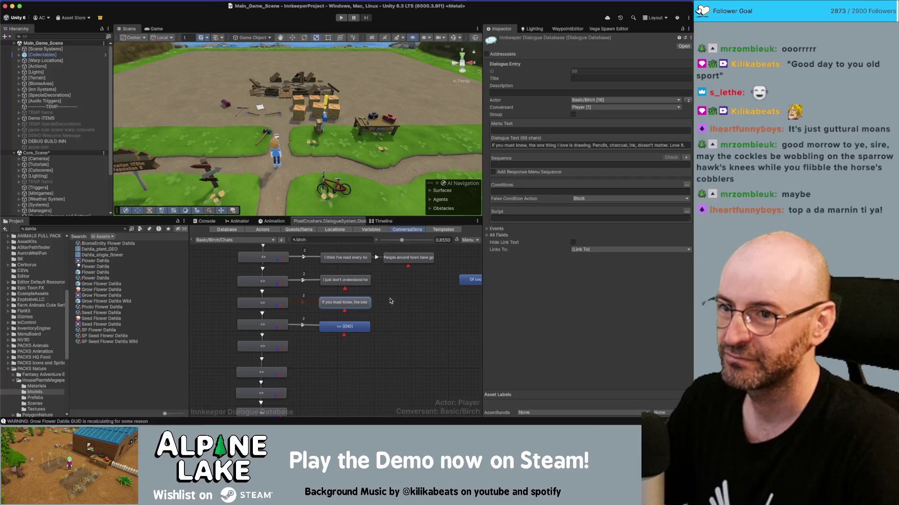
pyautogui.press('super+Tab')
pyautogui.scroll(-5, 432, 248)
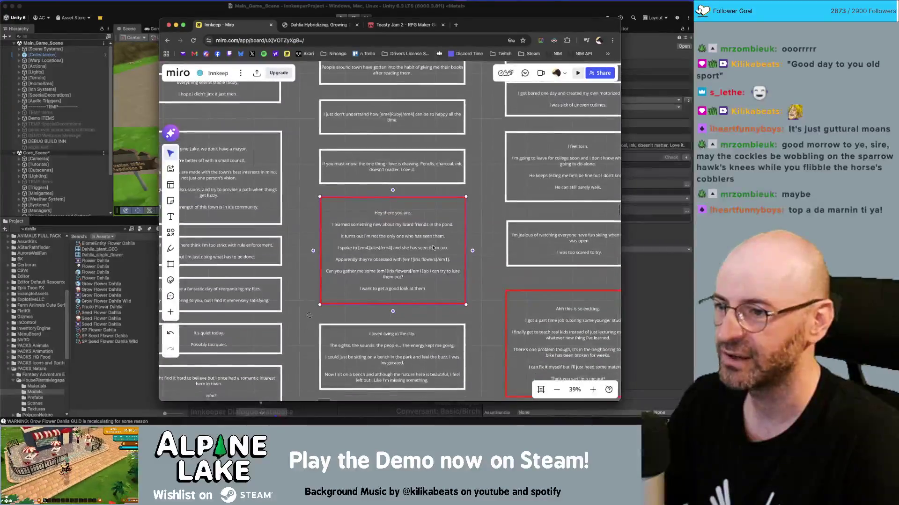
# Step: Replace 'lizard' with 'fat duck' in the red 'Hey there you are' card
pyautogui.hscroll(2, 403, 241)
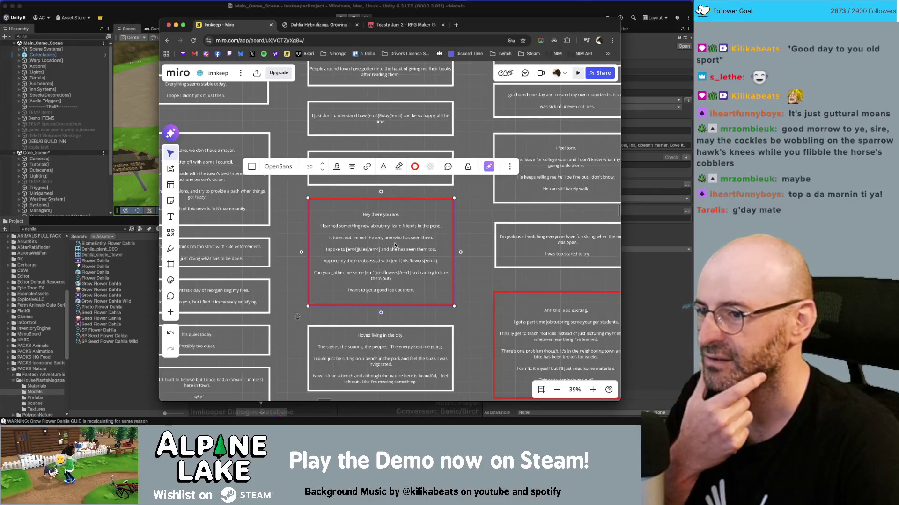
pyautogui.doubleClick(396, 225)
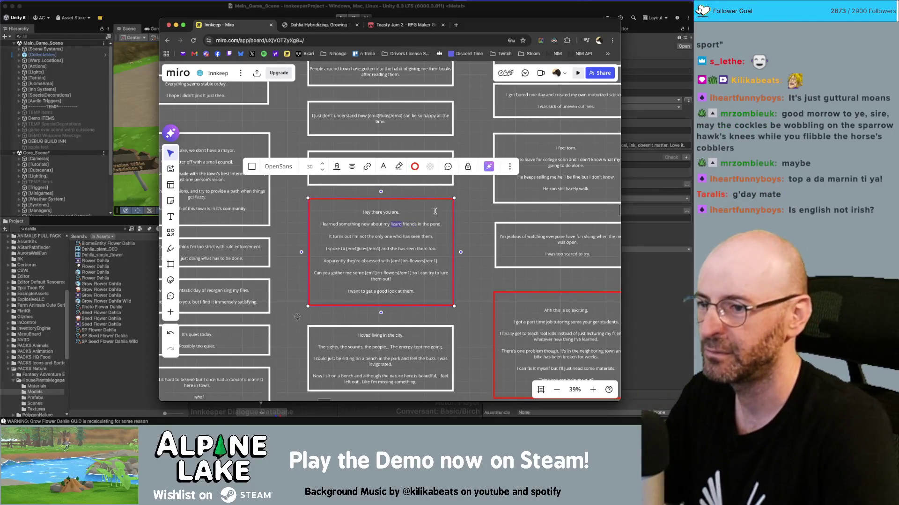
pyautogui.write('fat duck')
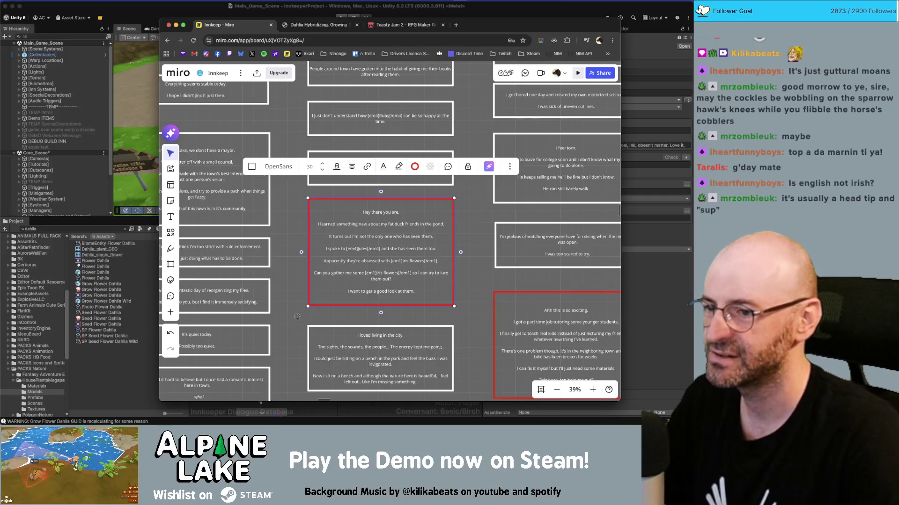
pyautogui.click(479, 228)
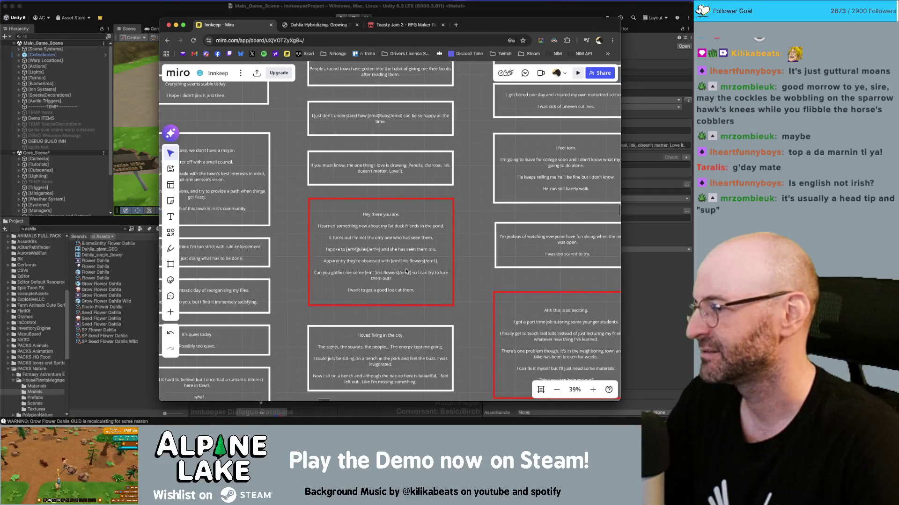
pyautogui.click(262, 412)
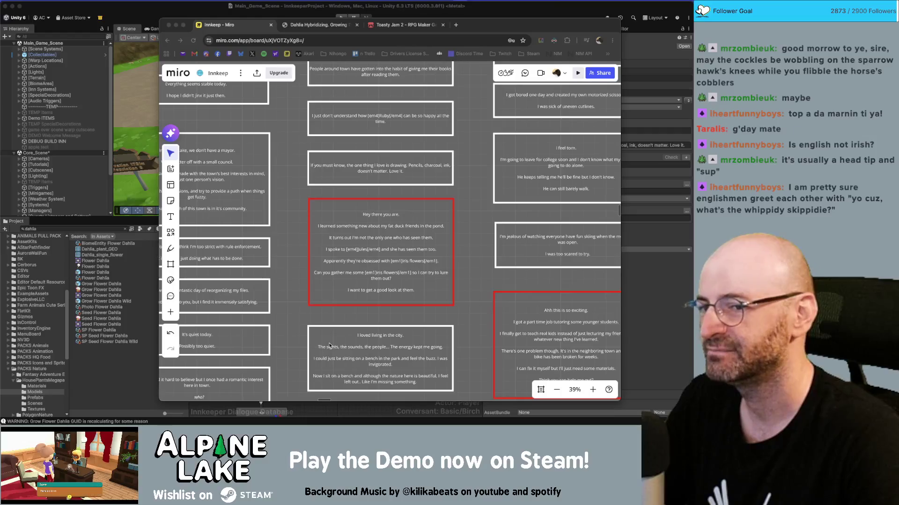
pyautogui.click(487, 261)
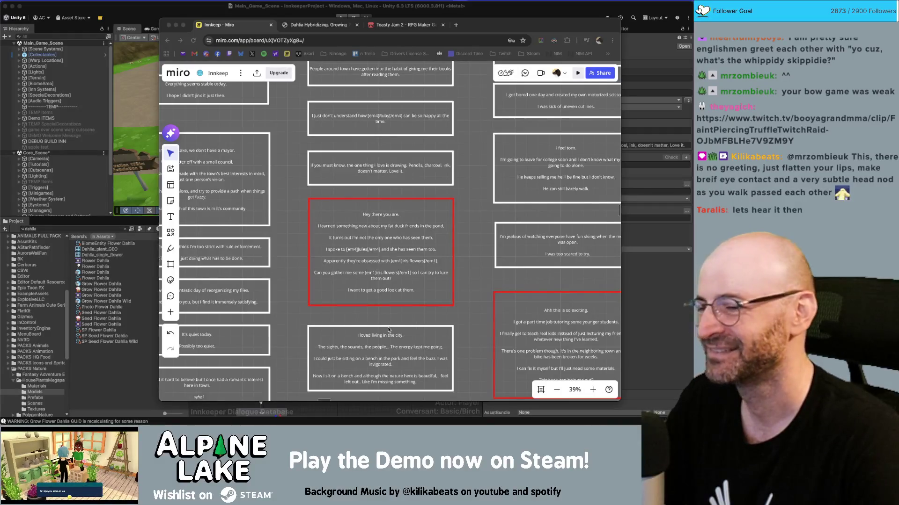
pyautogui.click(470, 261)
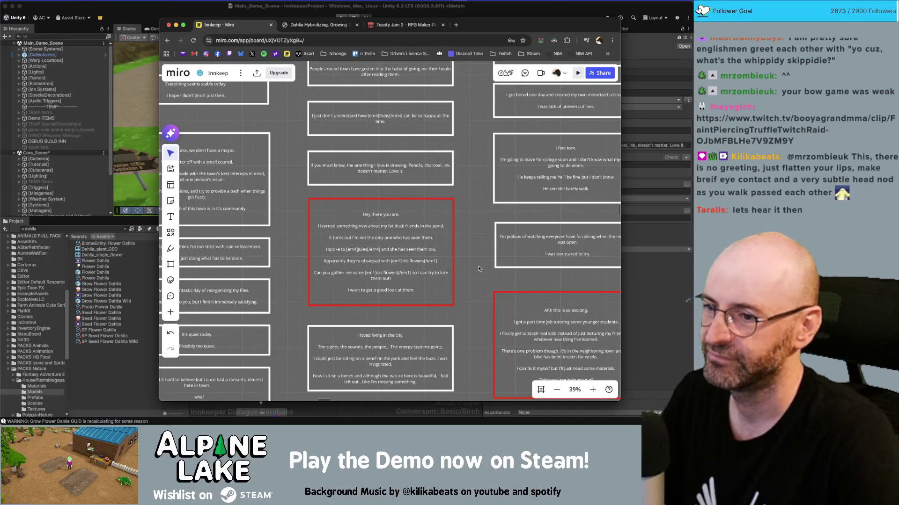
pyautogui.moveTo(480, 270)
pyautogui.mouseDown()
pyautogui.moveTo(478, 216)
pyautogui.moveTo(463, 333)
pyautogui.mouseUp()
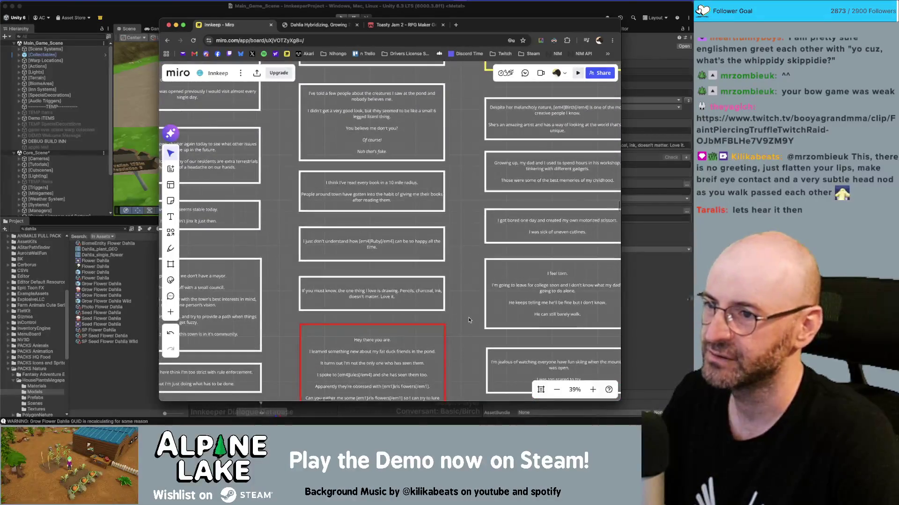
pyautogui.scroll(-5, 477, 274)
pyautogui.scroll(-2, 445, 195)
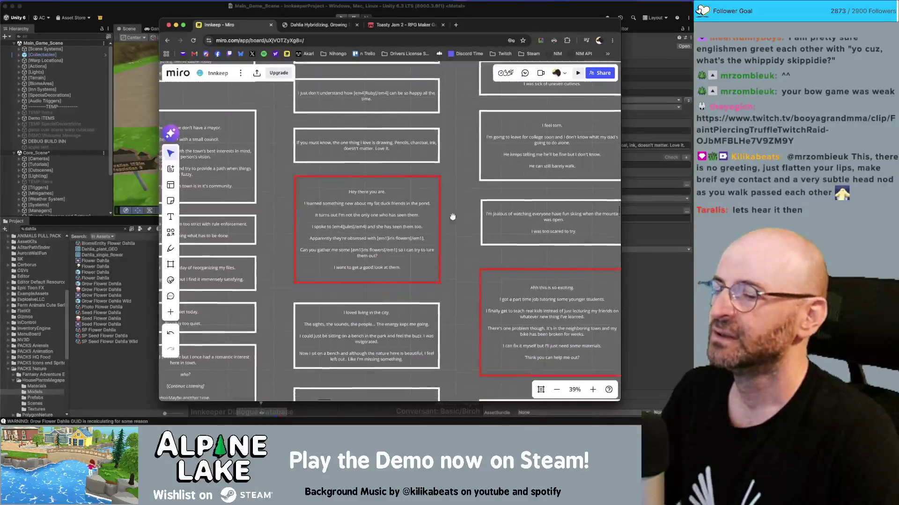
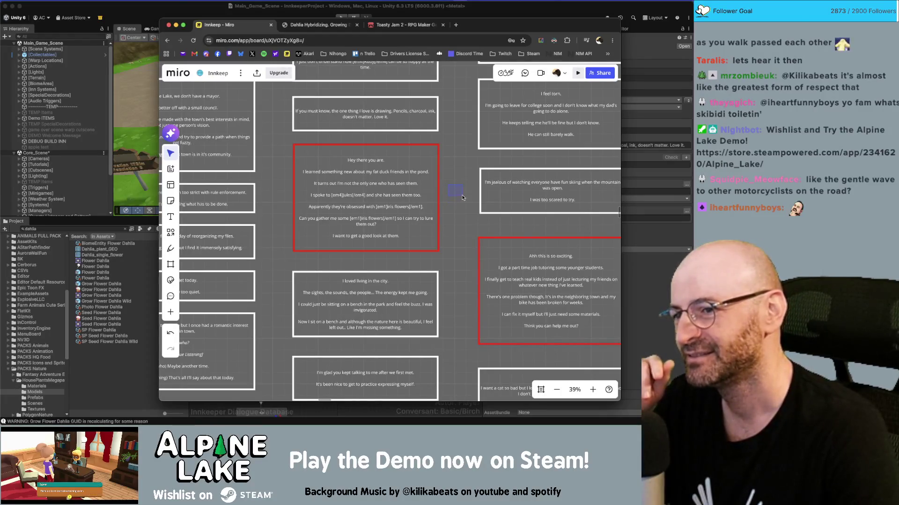
# Step: Copy the red 'Hey there you are.' card's text in Miro and return to the Unity conversation graph
pyautogui.scroll(-3, 461, 199)
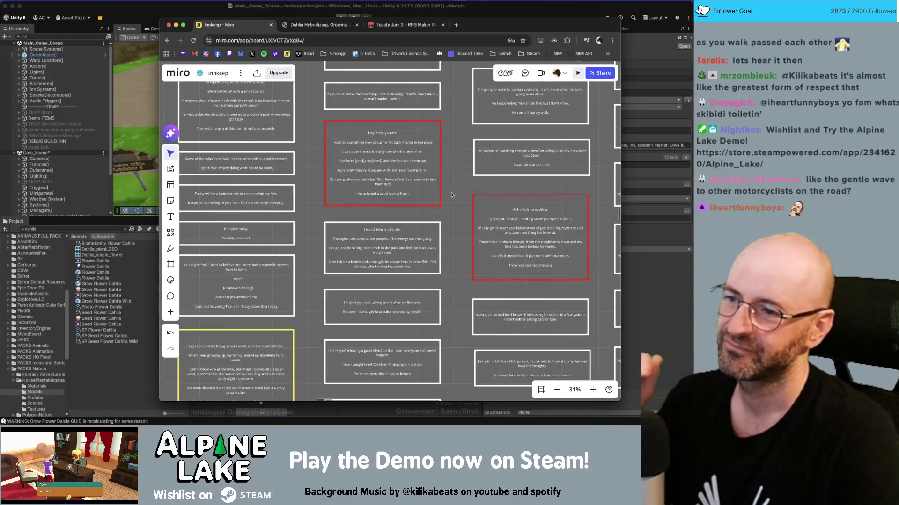
pyautogui.scroll(2, 410, 184)
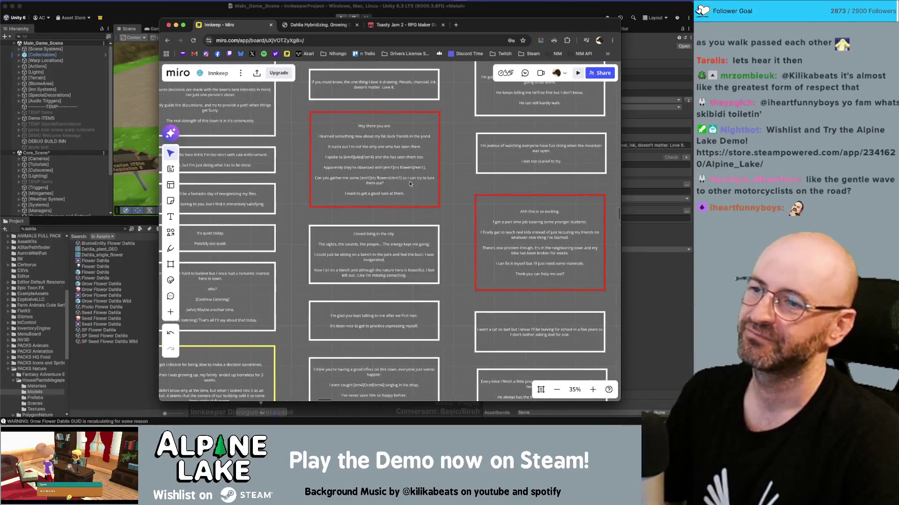
pyautogui.click(388, 144)
pyautogui.doubleClick(388, 144)
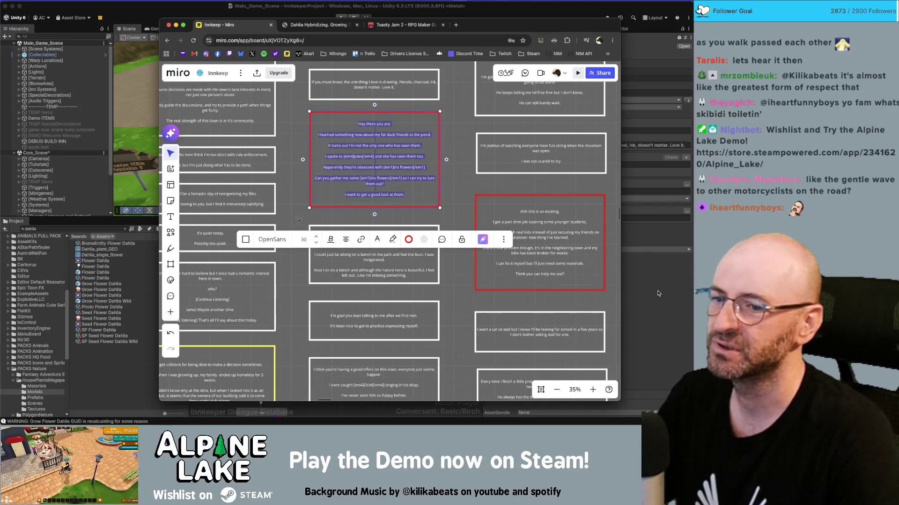
pyautogui.press('super+Tab')
pyautogui.click(351, 327)
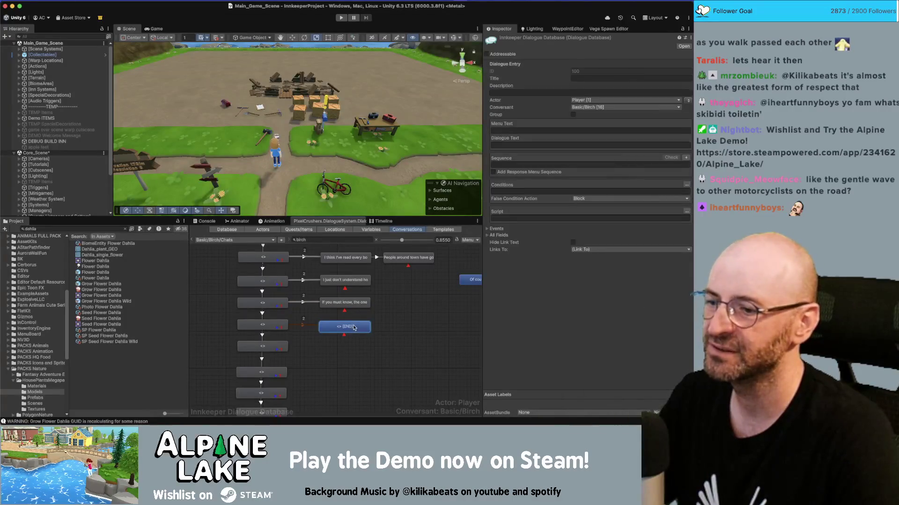
# Step: Move the [END] node aside and add a child node under it
pyautogui.moveTo(356, 329); pyautogui.dragTo(425, 329)
pyautogui.scroll(-3, 426, 329)
pyautogui.moveTo(340, 327)
pyautogui.mouseDown()
pyautogui.moveTo(445, 326)
pyautogui.moveTo(383, 336)
pyautogui.mouseUp()
pyautogui.scroll(1, 445, 326)
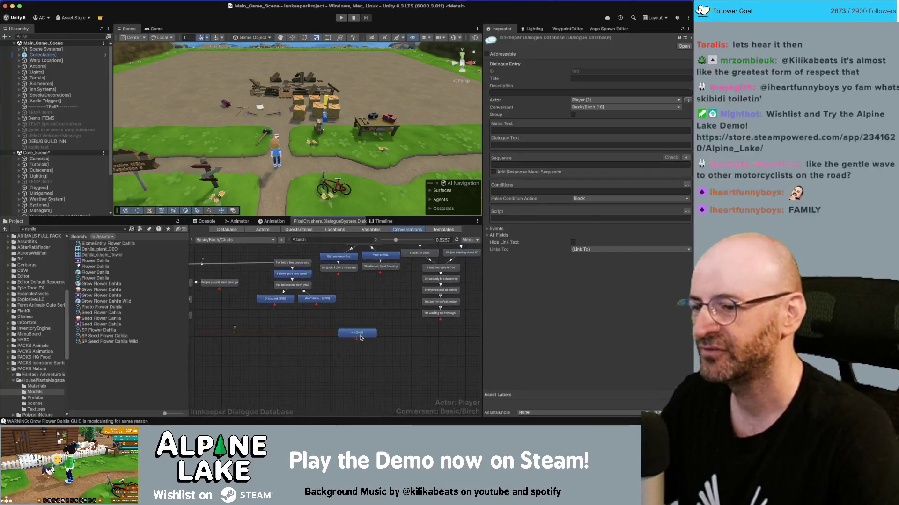
pyautogui.rightClick(383, 334)
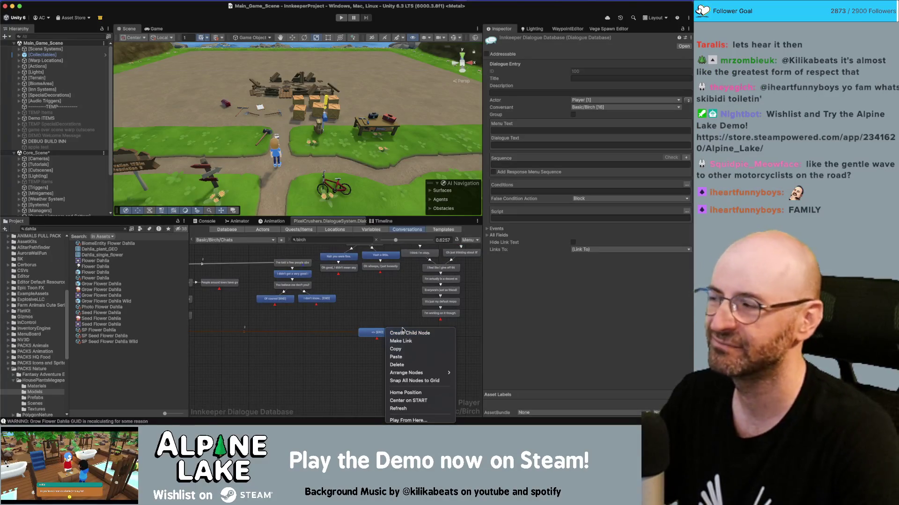
pyautogui.click(403, 333)
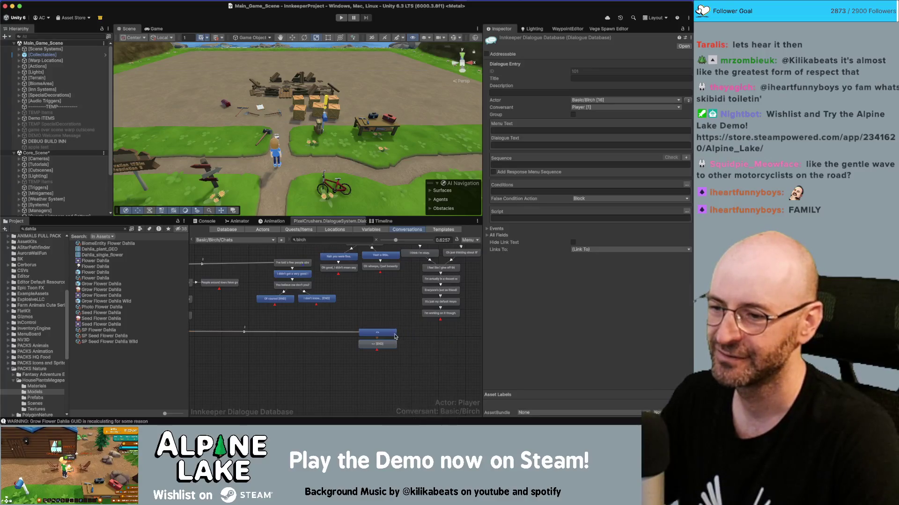
# Step: Paste the copied dialogue into node 100, keeping only 'Hey there you are.'
pyautogui.click(383, 332)
pyautogui.click(576, 145)
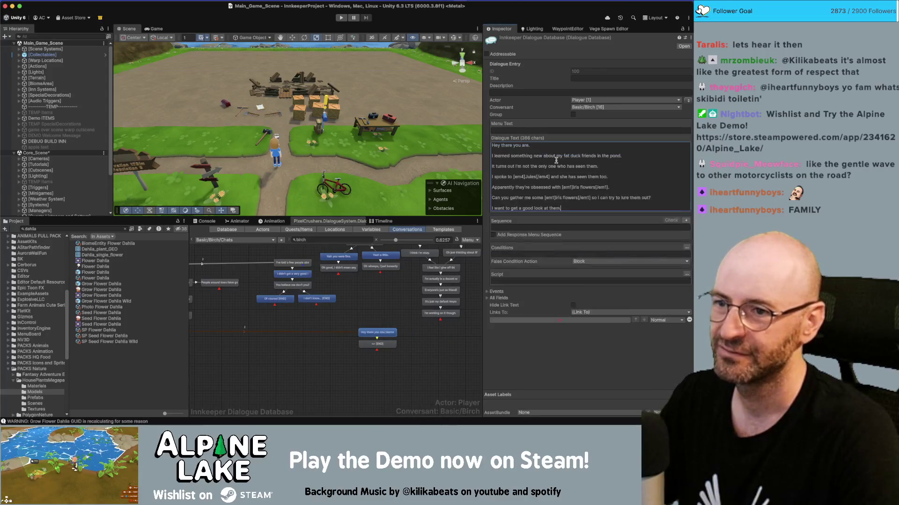
pyautogui.press('super+v')
pyautogui.moveTo(575, 209)
pyautogui.mouseDown()
pyautogui.moveTo(538, 165)
pyautogui.moveTo(490, 158)
pyautogui.moveTo(513, 152)
pyautogui.mouseUp()
pyautogui.press('super+x')
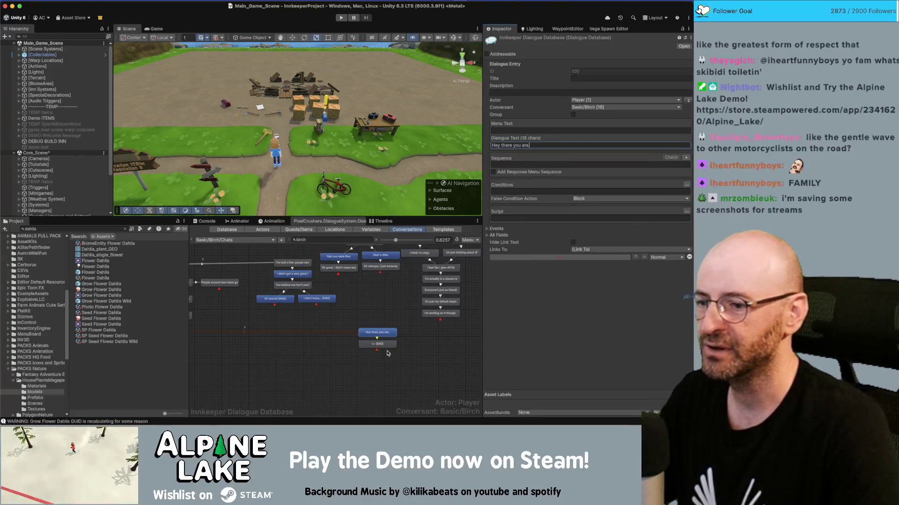
# Step: Fill entry 101 with the next sentence, inserting 'freaky' after 'about my'
pyautogui.click(384, 345)
pyautogui.click(575, 145)
pyautogui.press('super+v')
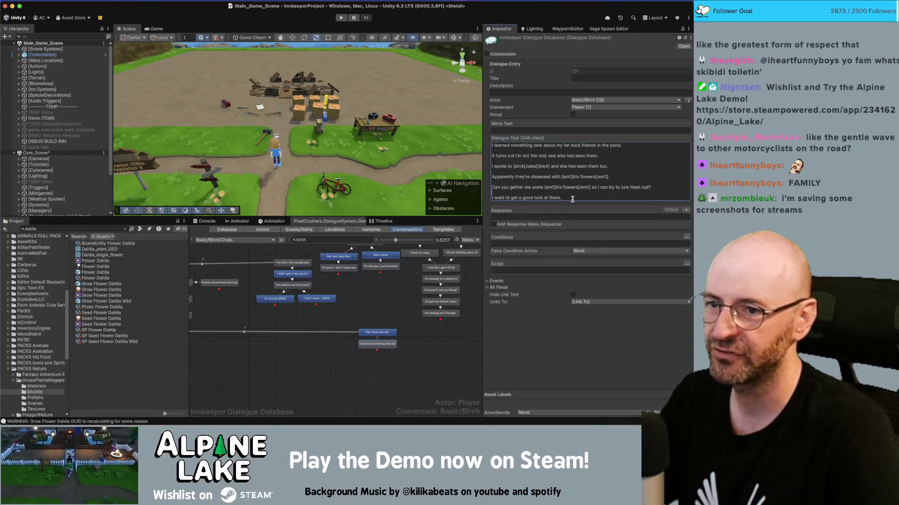
pyautogui.moveTo(572, 199)
pyautogui.mouseDown()
pyautogui.moveTo(490, 183)
pyautogui.moveTo(486, 162)
pyautogui.mouseUp()
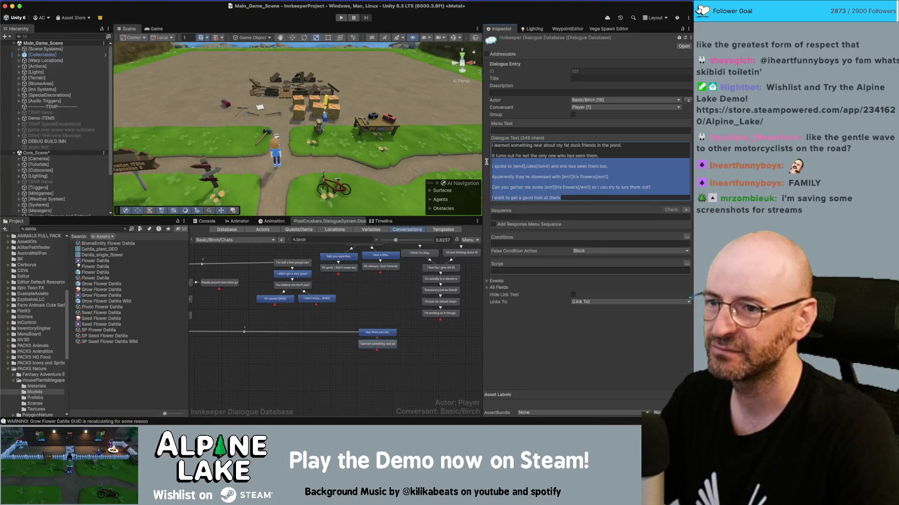
pyautogui.click(562, 145)
pyautogui.write('|')
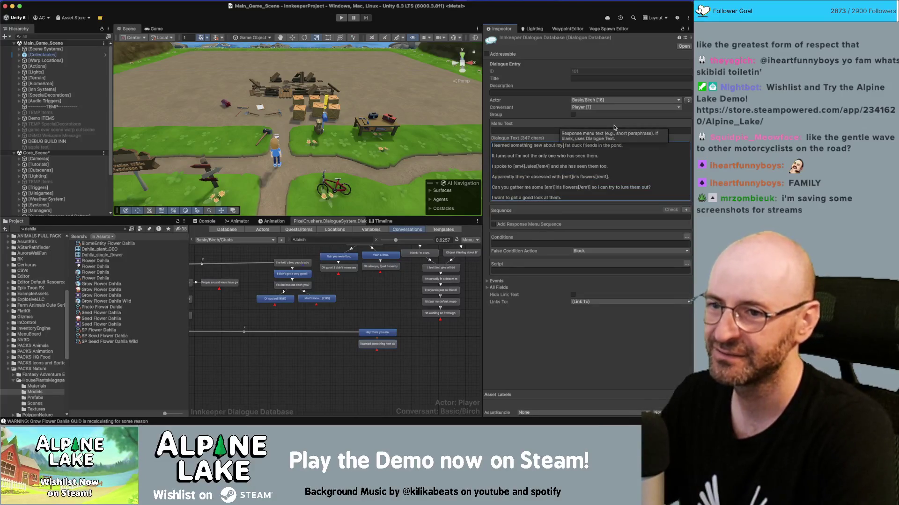
pyautogui.write('freaky')
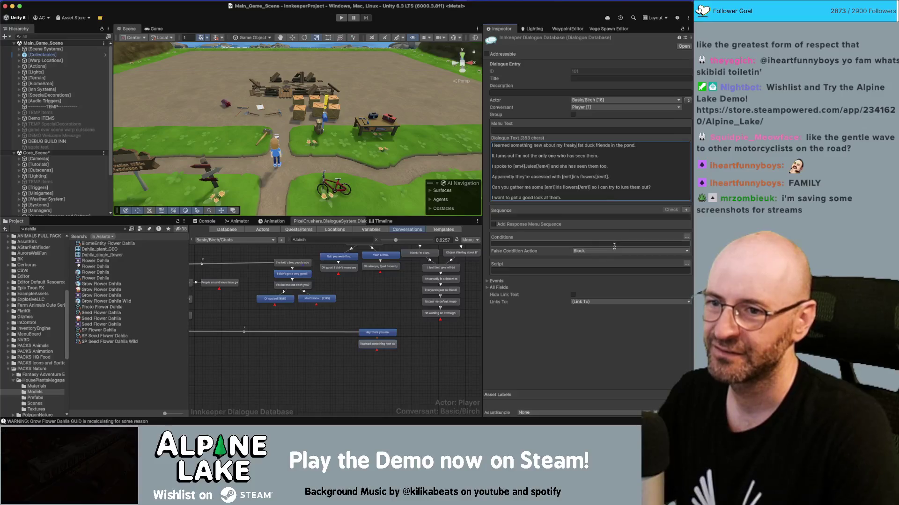
pyautogui.press('Right')
pyautogui.press('Right')
pyautogui.press('Right')
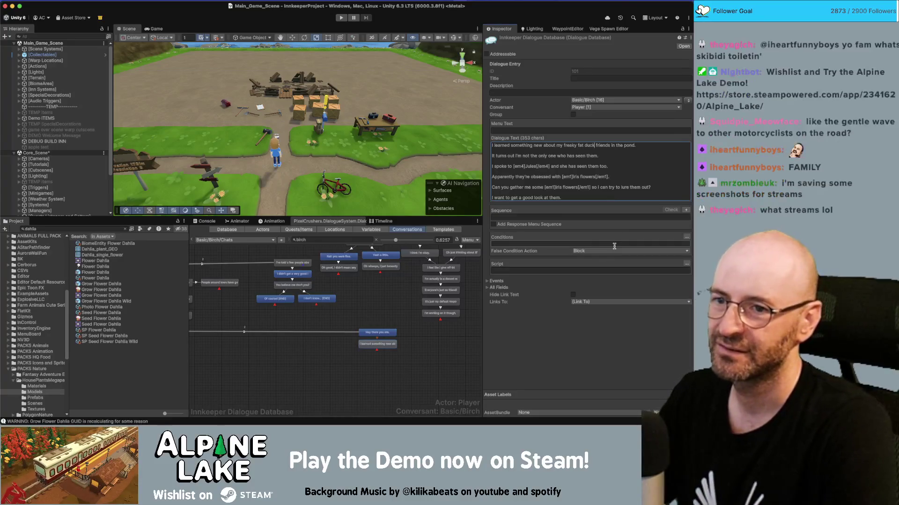
pyautogui.moveTo(561, 197); pyautogui.dragTo(468, 157)
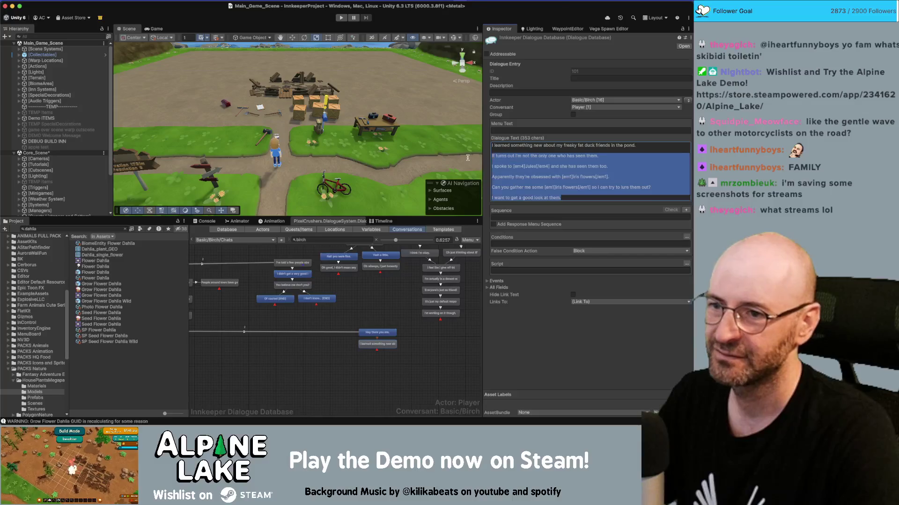
pyautogui.press('BackSpace')
pyautogui.press('BackSpace')
pyautogui.press('BackSpace')
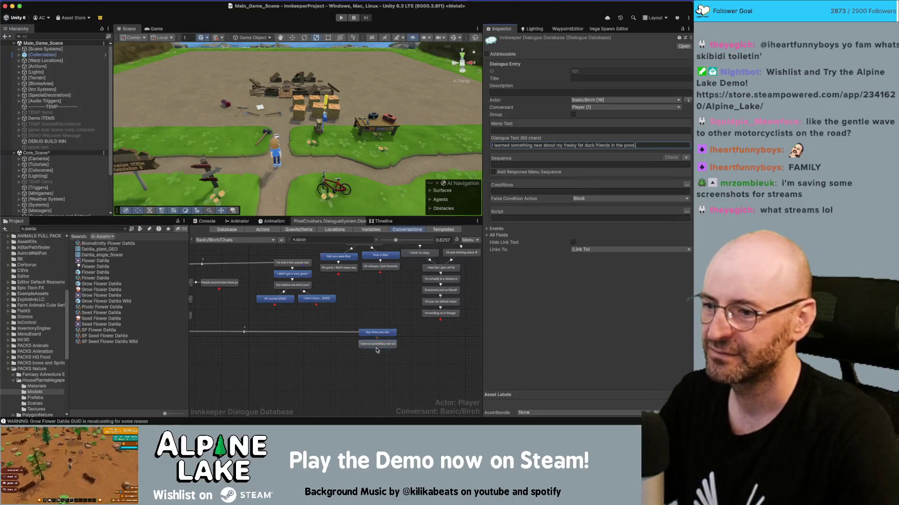
# Step: Add a child node containing only the 'It turns out' line
pyautogui.rightClick(384, 333)
pyautogui.click(386, 333)
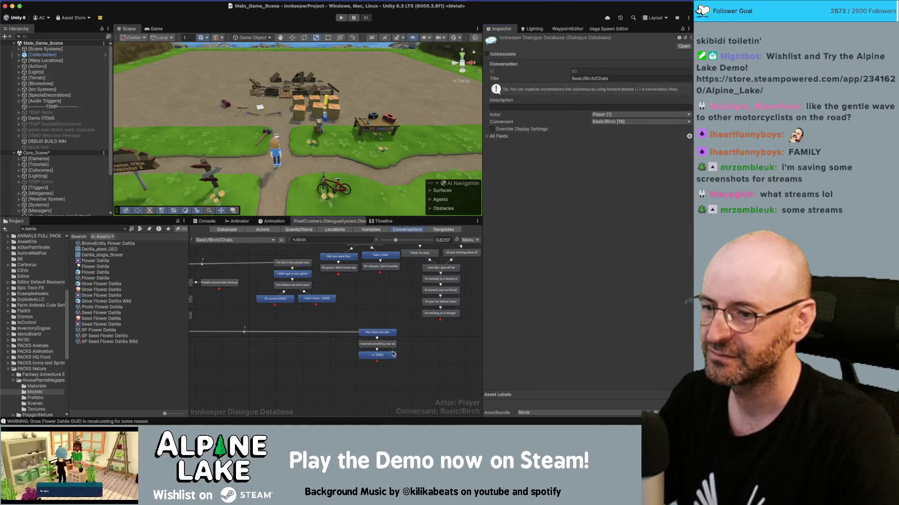
pyautogui.click(529, 142)
pyautogui.press('super+v')
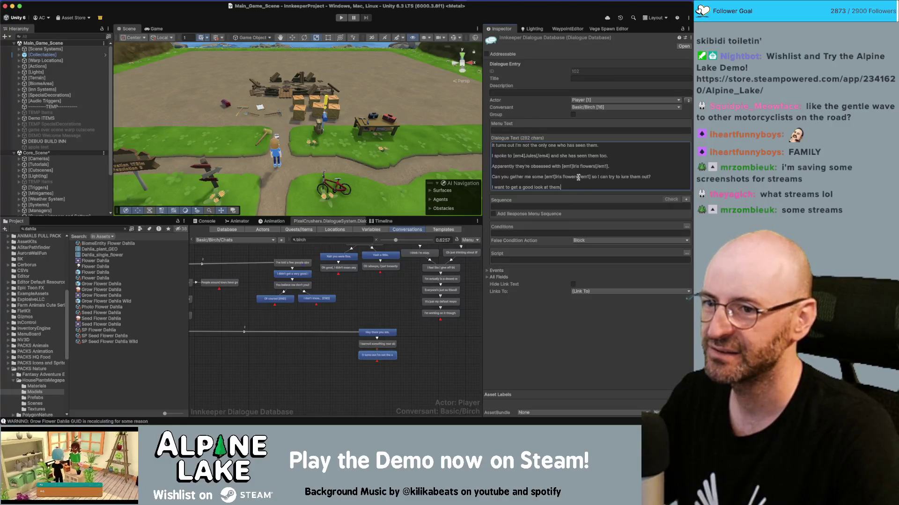
pyautogui.moveTo(570, 186); pyautogui.dragTo(492, 151)
pyautogui.press('BackSpace')
pyautogui.press('BackSpace')
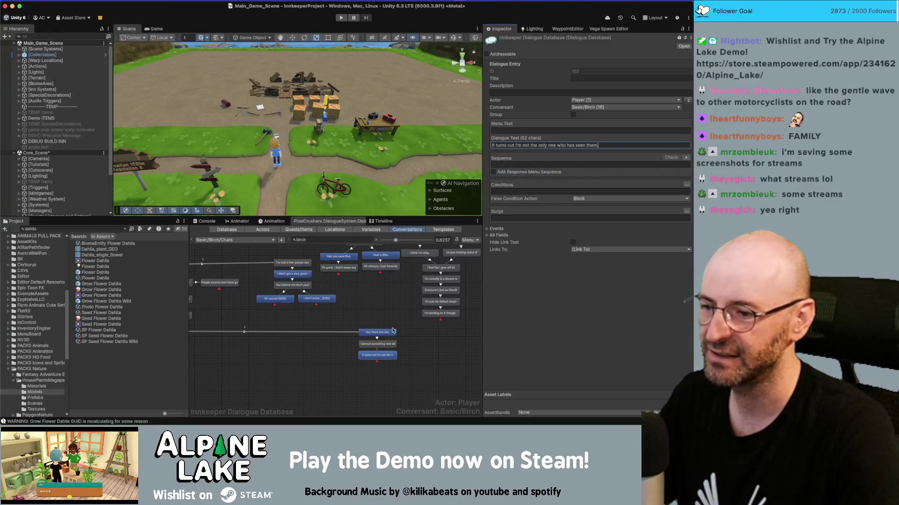
# Step: Add child entry 103 containing only the 'I spoke to' line
pyautogui.rightClick(394, 332)
pyautogui.click(396, 332)
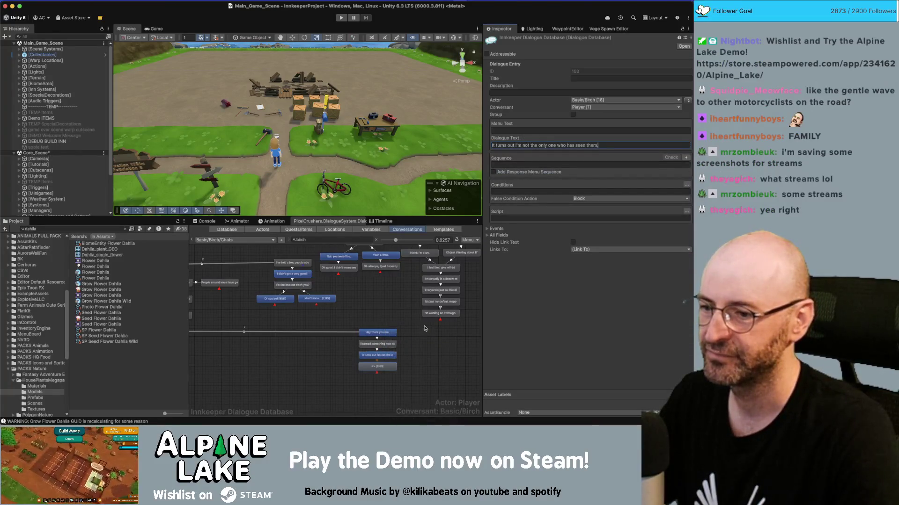
pyautogui.click(386, 369)
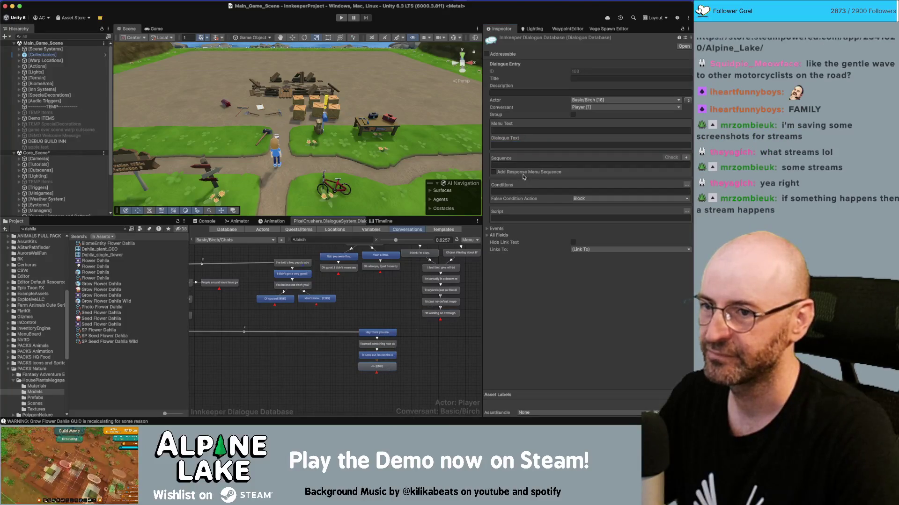
pyautogui.click(565, 146)
pyautogui.press('super+v')
pyautogui.moveTo(565, 177); pyautogui.dragTo(488, 154)
pyautogui.press('BackSpace')
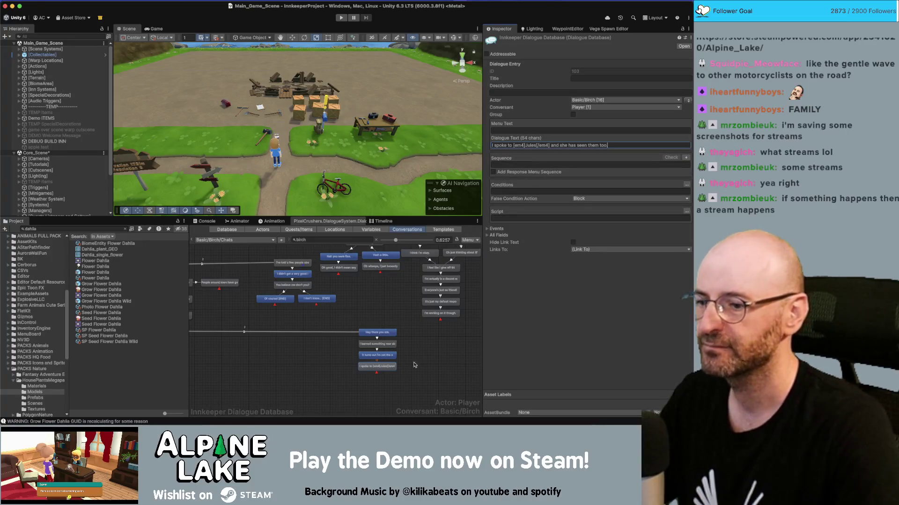
# Step: Add node 104 with the line 'Apparently they're obsessed with [em]Iris flowers[/em].'
pyautogui.rightClick(391, 331)
pyautogui.click(407, 333)
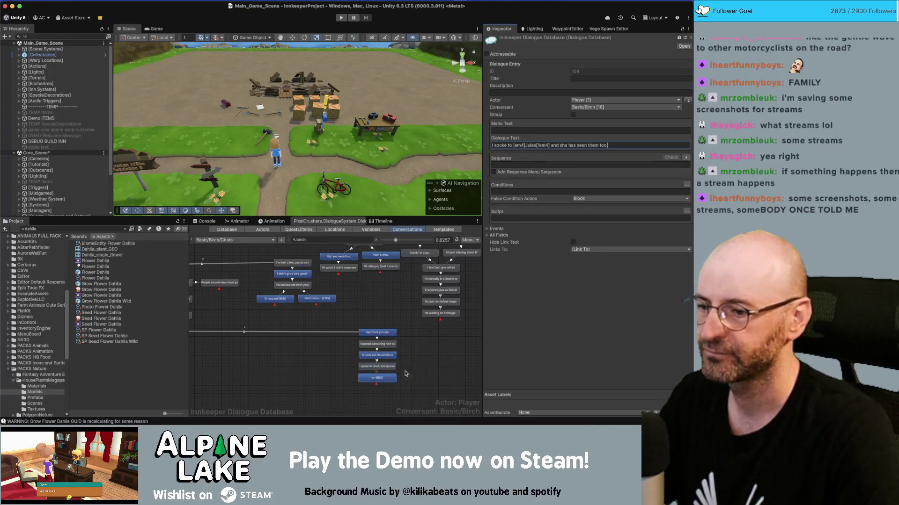
pyautogui.click(544, 144)
pyautogui.press('super+v')
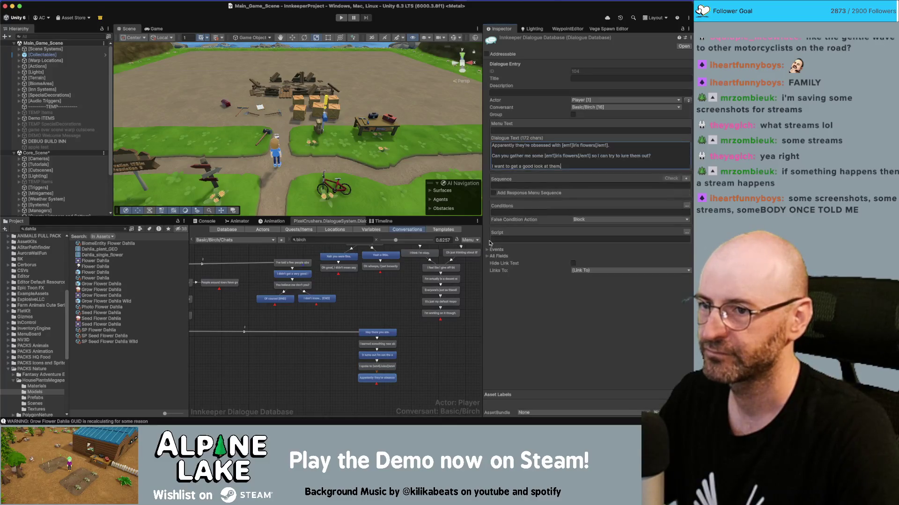
pyautogui.moveTo(484, 164); pyautogui.dragTo(478, 158)
pyautogui.press('super+c')
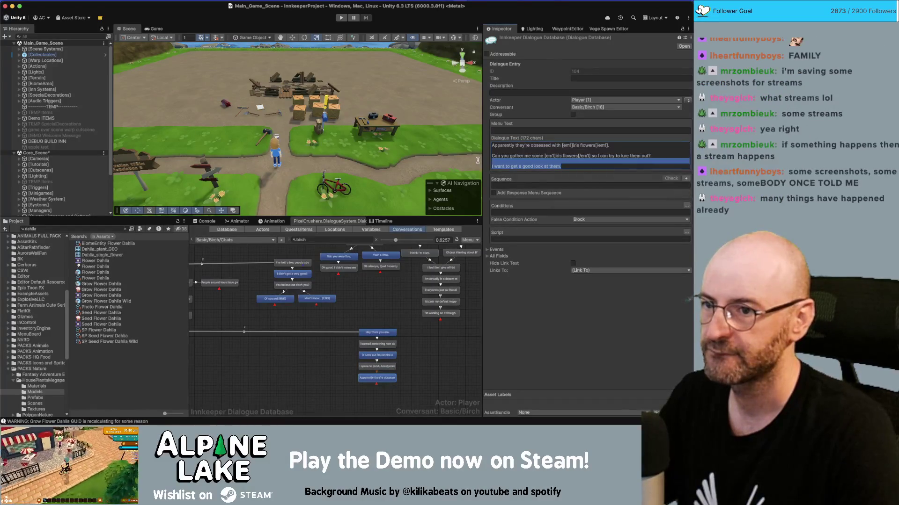
pyautogui.press('BackSpace')
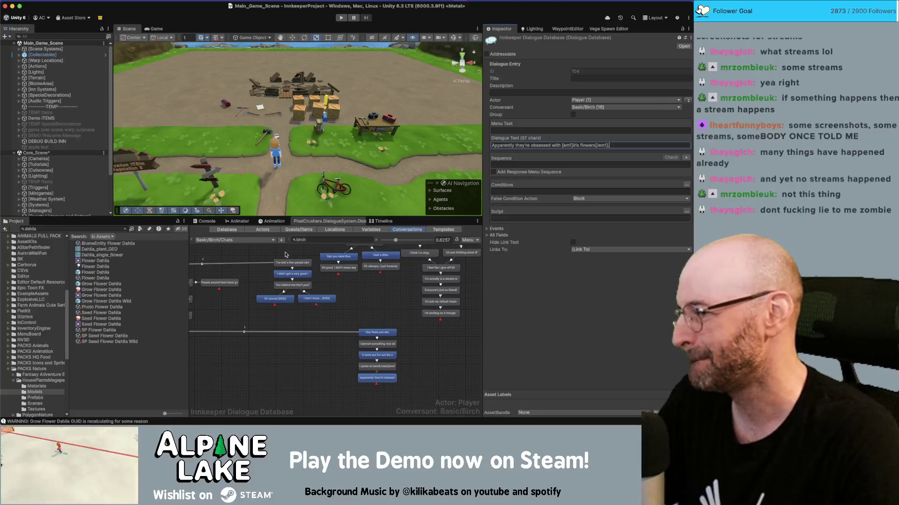
# Step: Select the Iris flowers node and check Birch's next lines on the Miro board
pyautogui.click(403, 364)
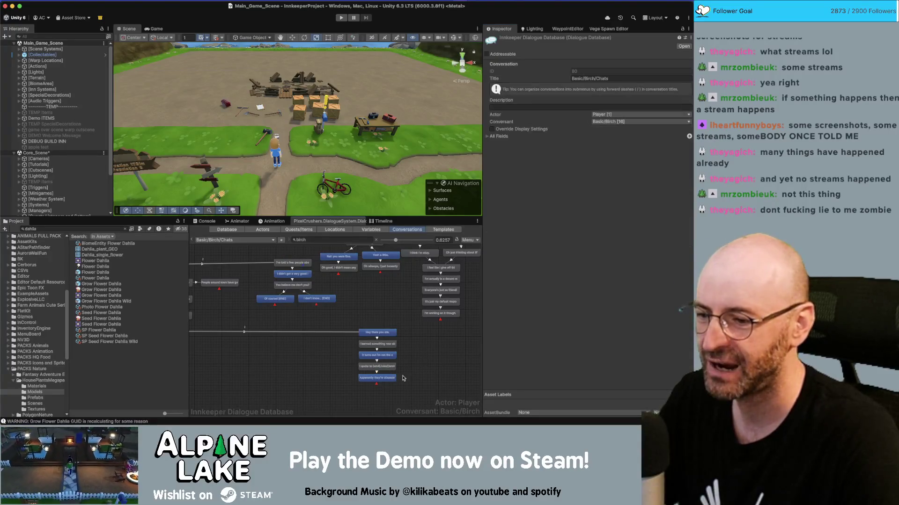
pyautogui.click(378, 378)
pyautogui.press('super+Tab')
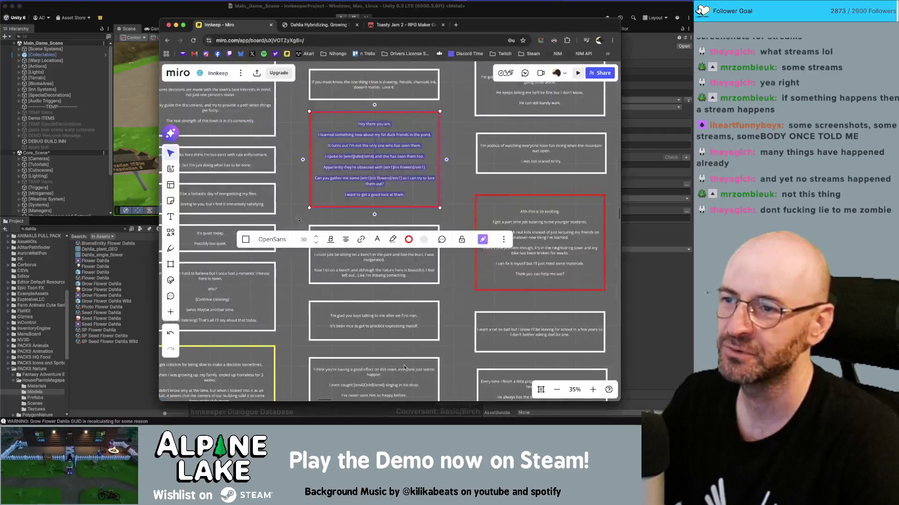
pyautogui.press('super+Tab')
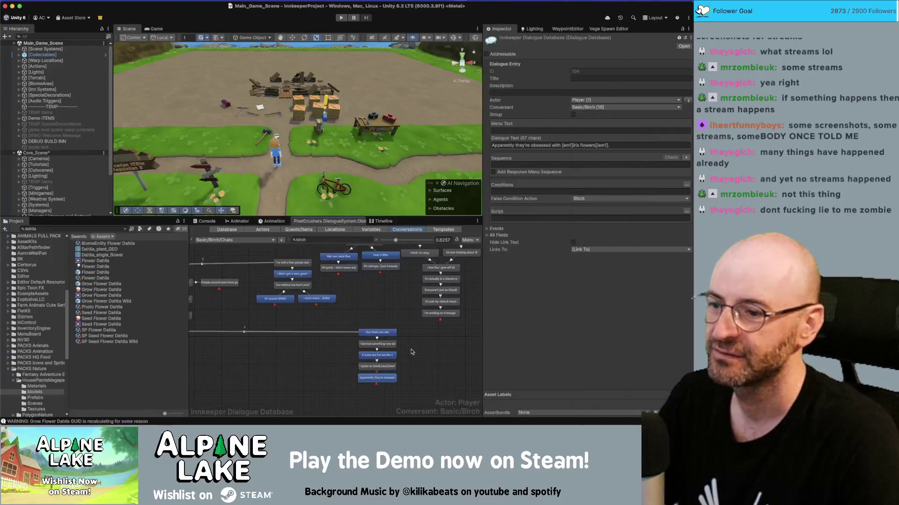
# Step: Add a child node after the Iris flowers line holding the 'Can you gather me' request
pyautogui.rightClick(380, 380)
pyautogui.click(397, 333)
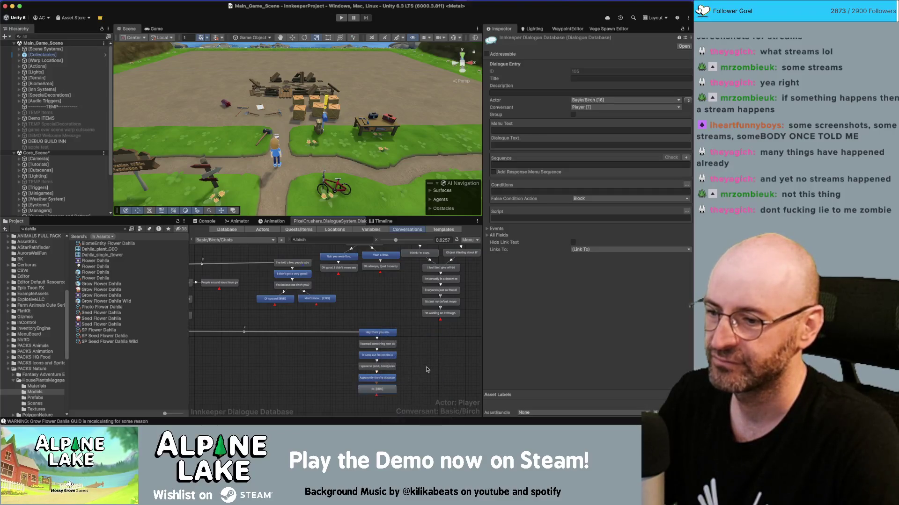
pyautogui.click(392, 388)
pyautogui.click(569, 146)
pyautogui.press('super+v')
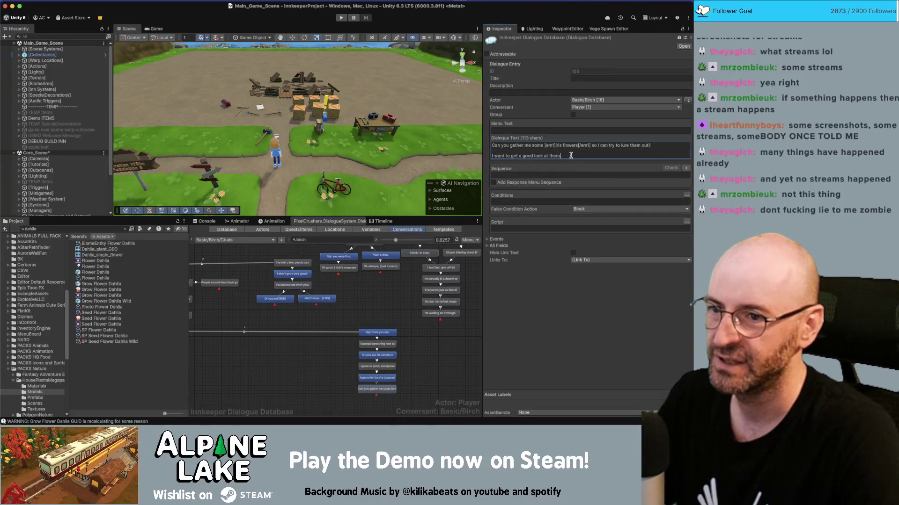
pyautogui.moveTo(570, 155); pyautogui.dragTo(485, 157)
pyautogui.press('BackSpace')
pyautogui.press('BackSpace')
pyautogui.press('BackSpace')
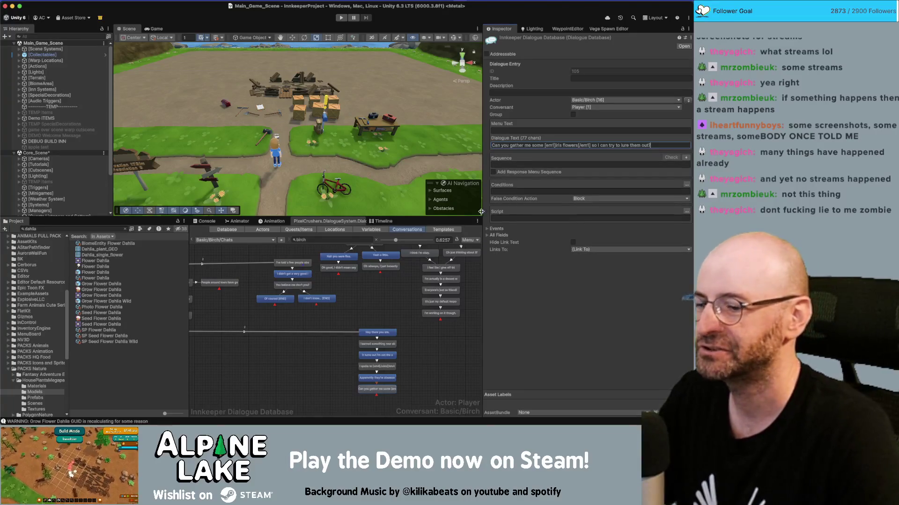
# Step: Add a final child node below it with the good-look line
pyautogui.moveTo(375, 374); pyautogui.dragTo(394, 346)
pyautogui.rightClick(400, 362)
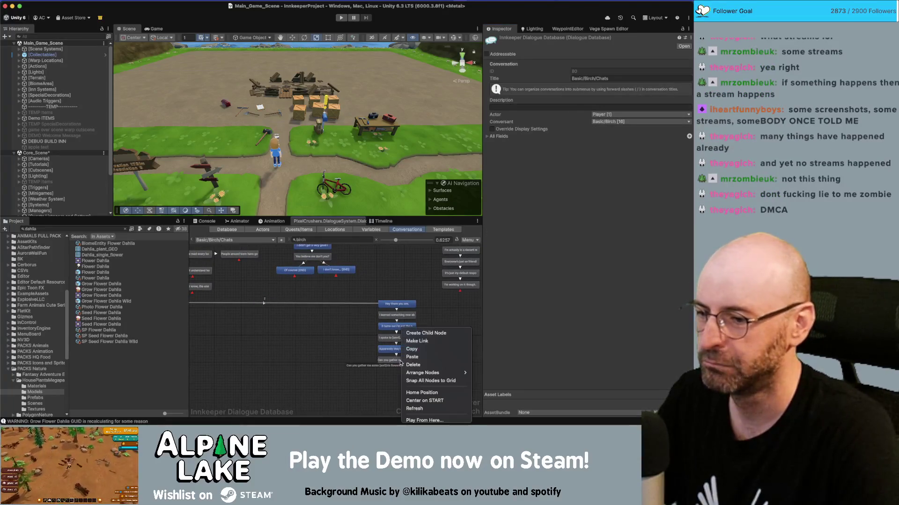
pyautogui.click(424, 333)
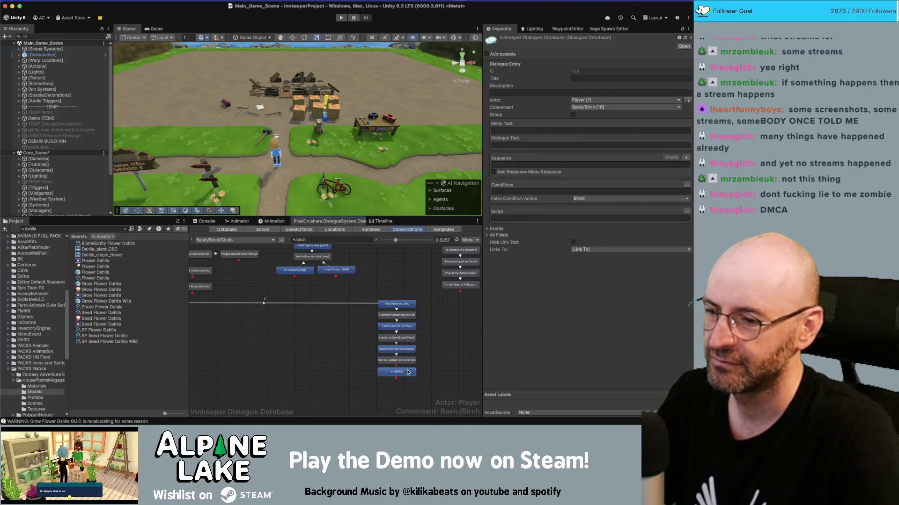
pyautogui.click(515, 145)
pyautogui.press('super+v')
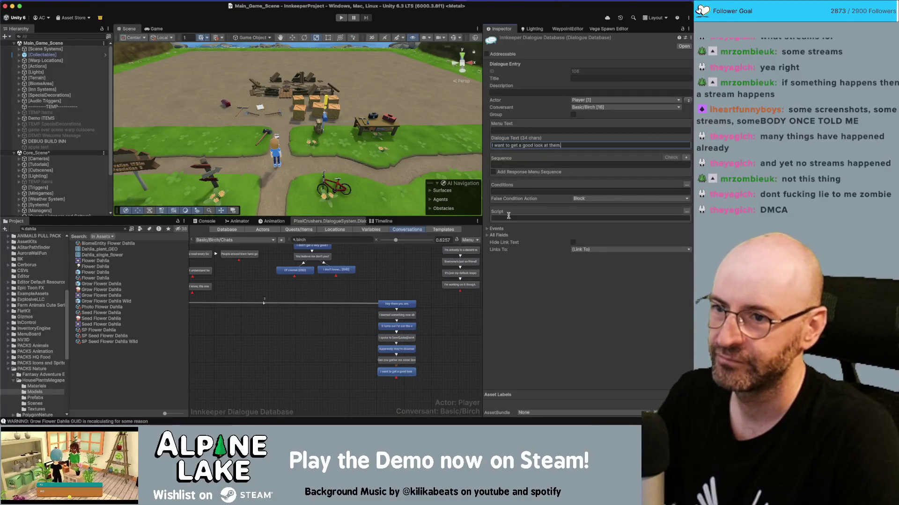
# Step: Review the earlier nodes and adjust the text of the node about others seeing them
pyautogui.click(396, 305)
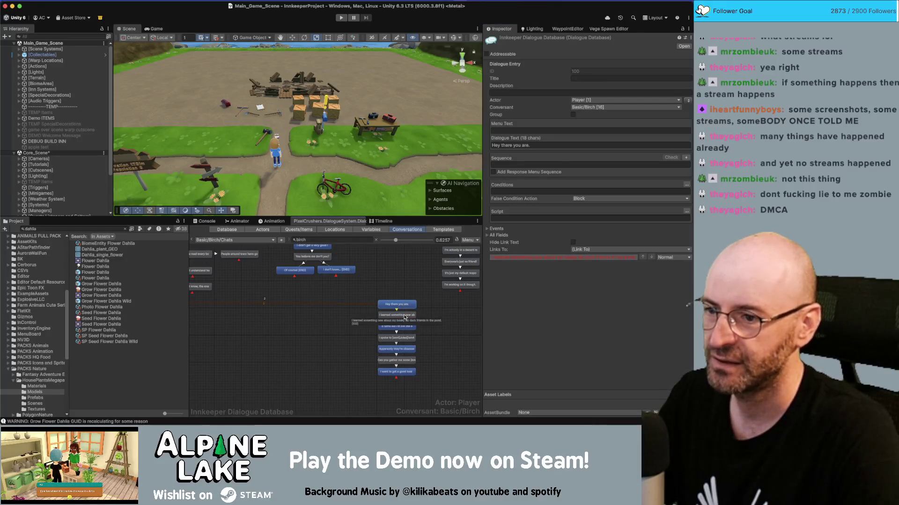
pyautogui.click(405, 316)
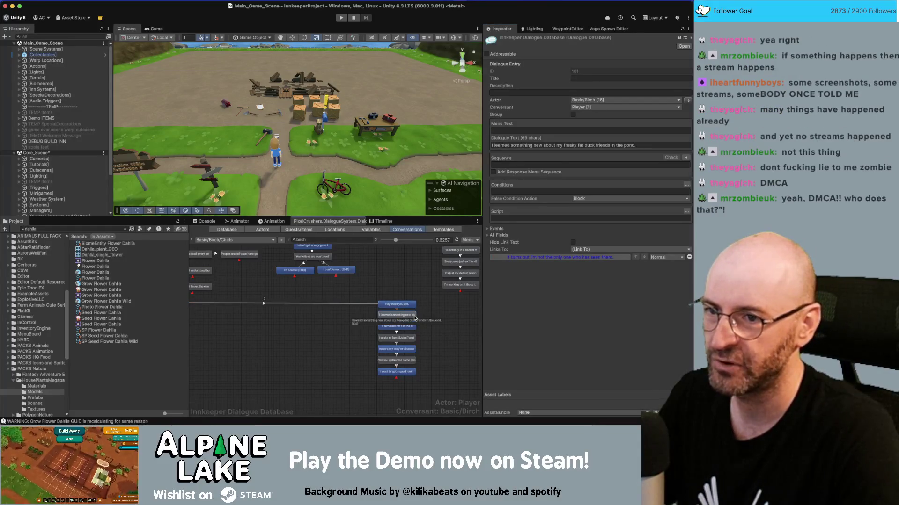
pyautogui.click(405, 328)
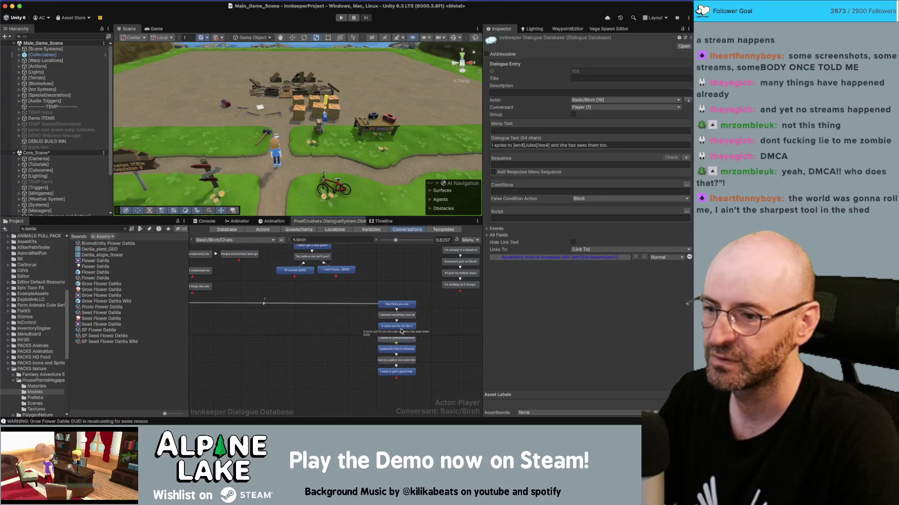
pyautogui.click(565, 144)
pyautogui.click(571, 144)
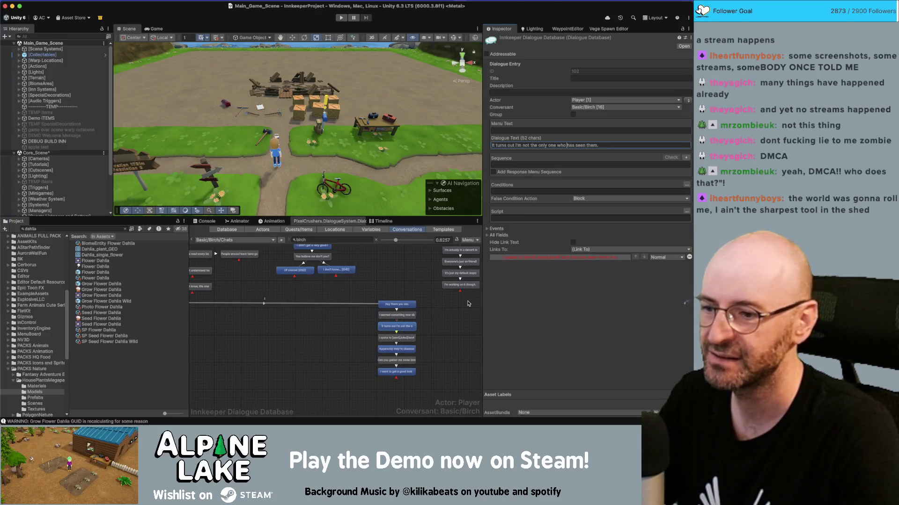
pyautogui.click(429, 329)
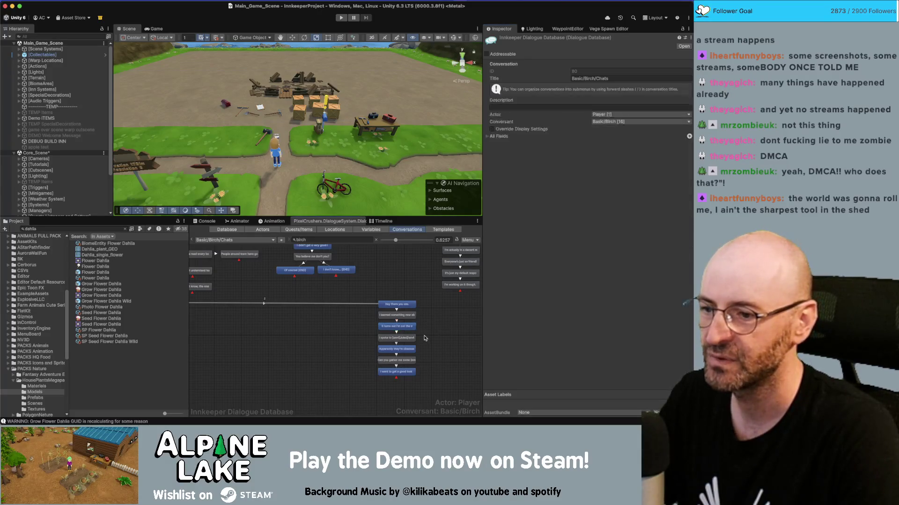
# Step: Box-select the whole chain and set its Actor to Basic/Birch
pyautogui.scroll(-1, 429, 338)
pyautogui.moveTo(435, 368); pyautogui.dragTo(417, 281)
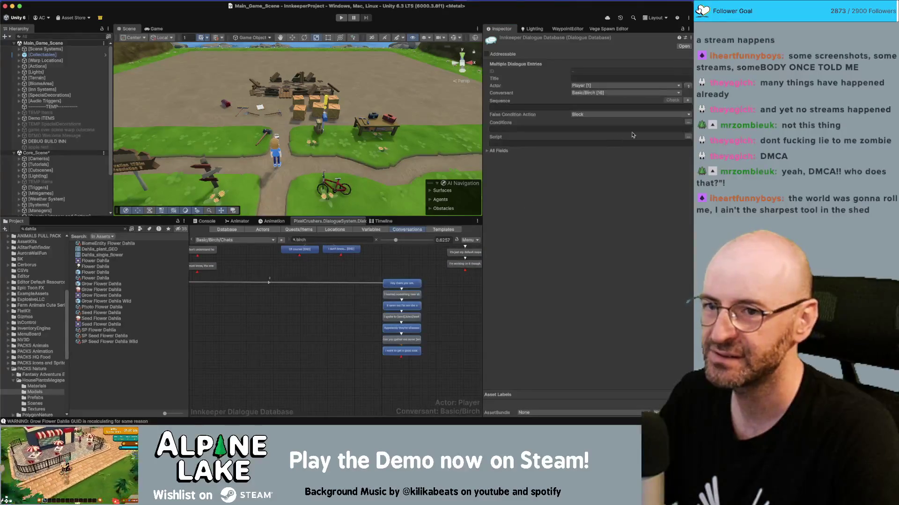
pyautogui.click(687, 87)
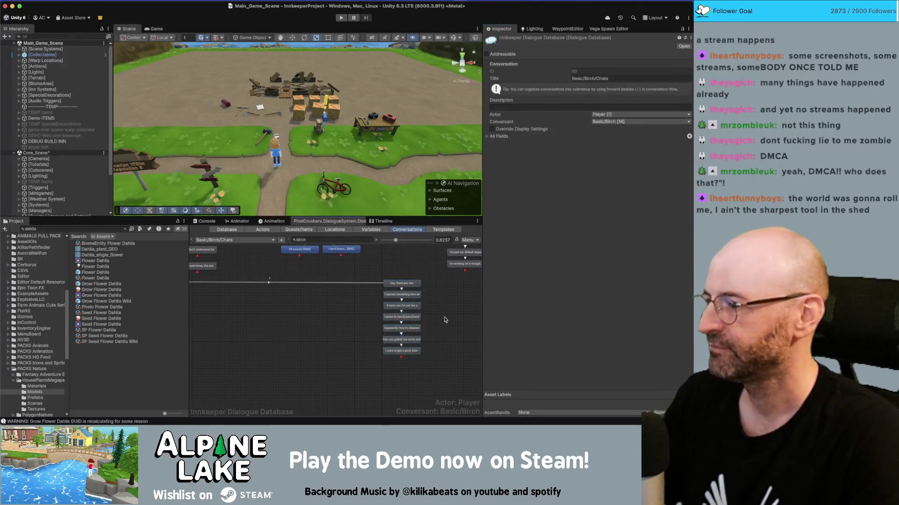
pyautogui.click(435, 330)
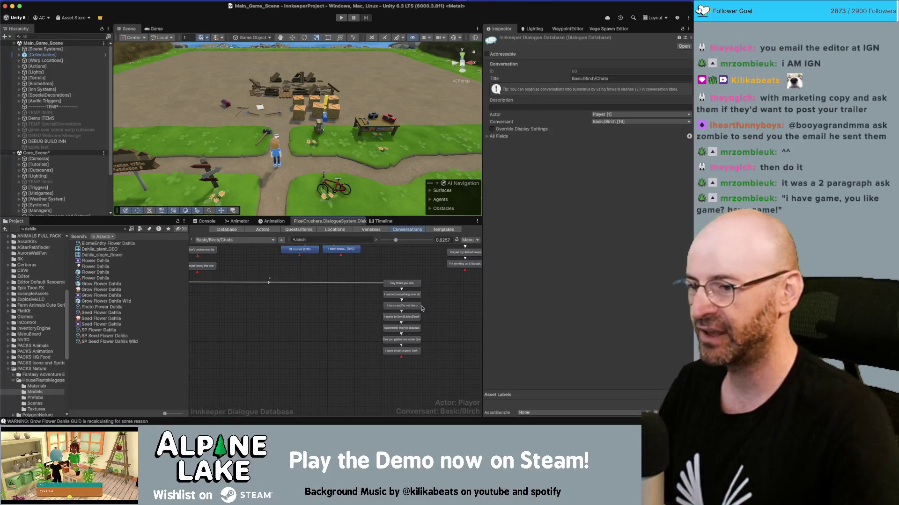
pyautogui.click(407, 284)
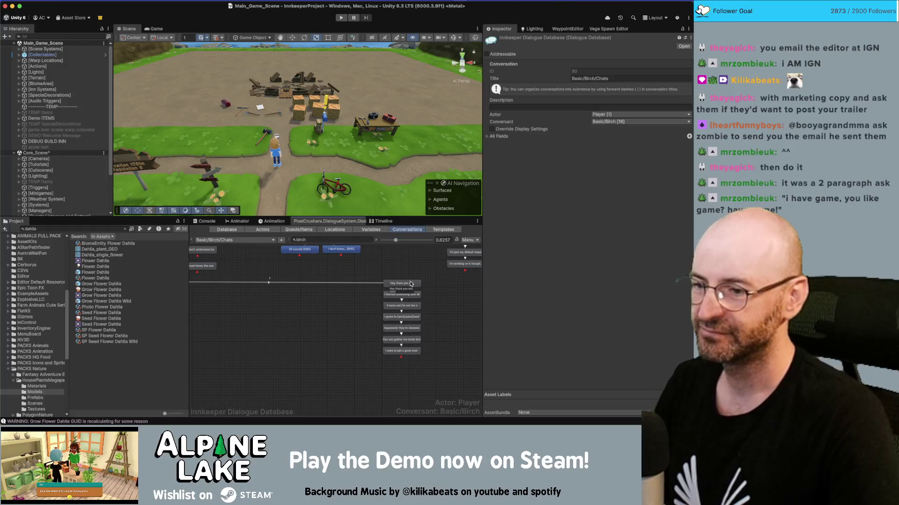
# Step: Clear the node selection and switch to the browser showing the Providence trailer
pyautogui.click(302, 325)
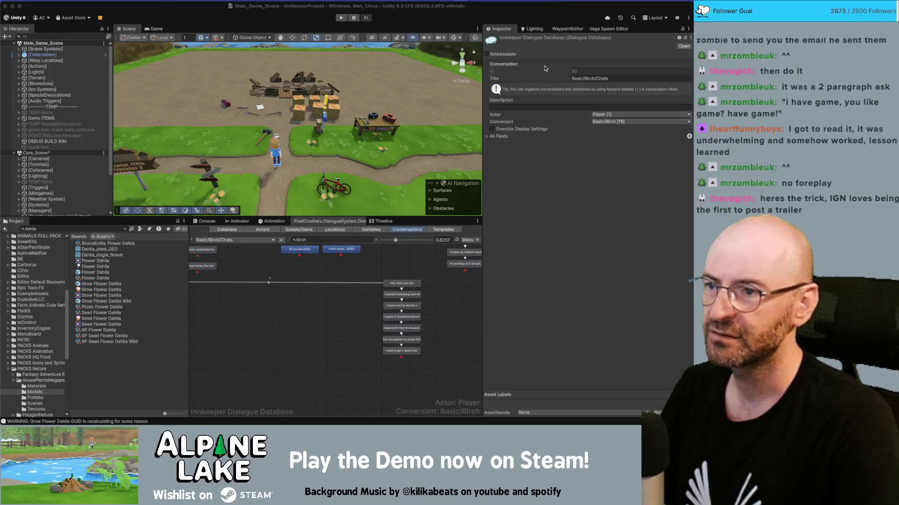
pyautogui.press('super+Tab')
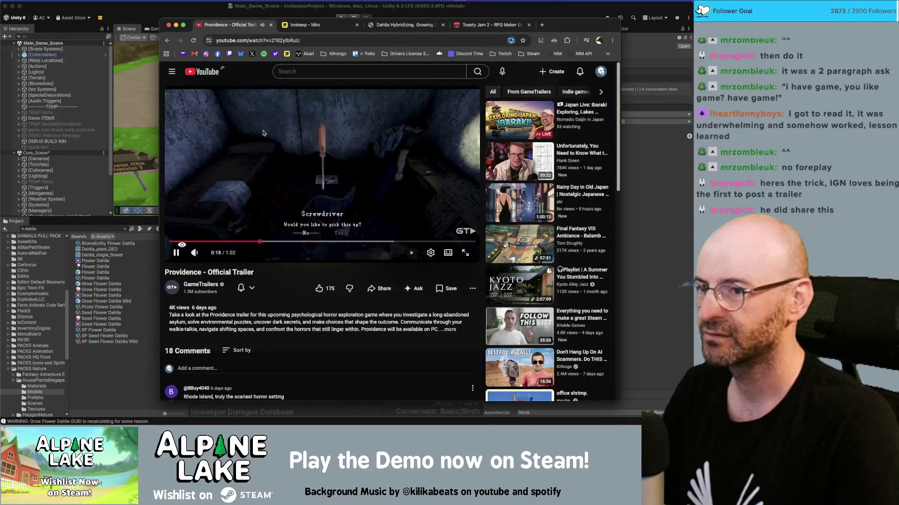
# Step: Like the Providence trailer, check the notification bell options, and expand the description
pyautogui.scroll(-1, 262, 134)
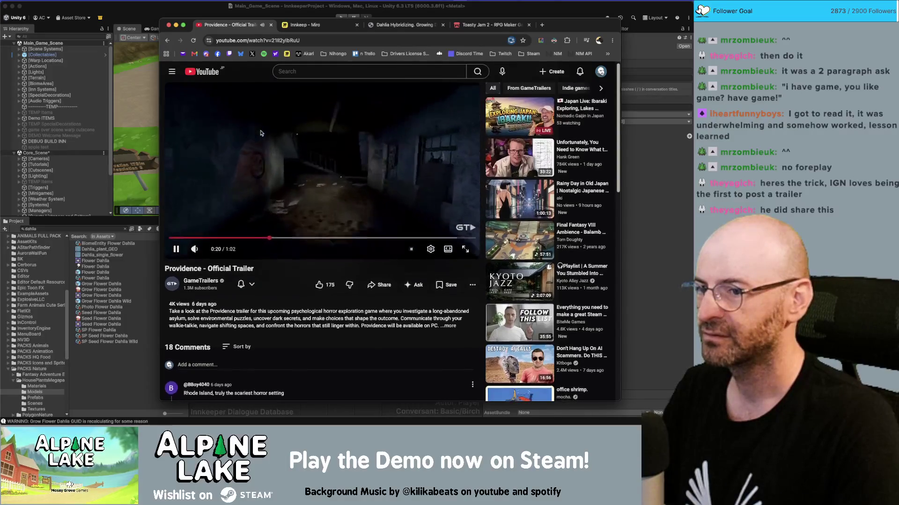
pyautogui.scroll(-1, 261, 134)
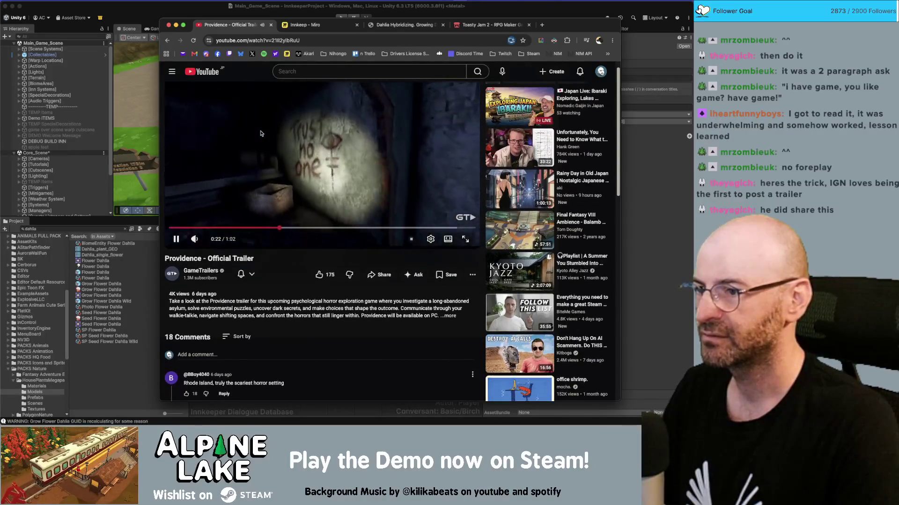
pyautogui.scroll(1, 261, 134)
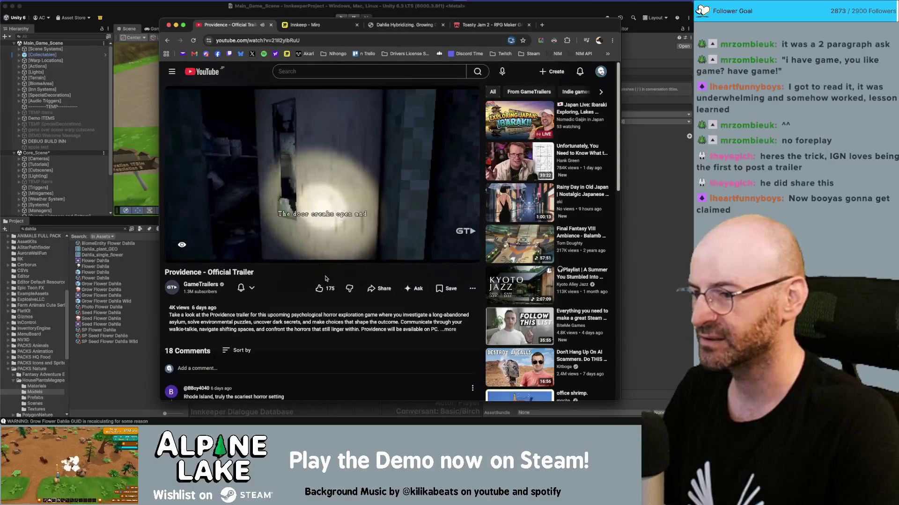
pyautogui.click(318, 289)
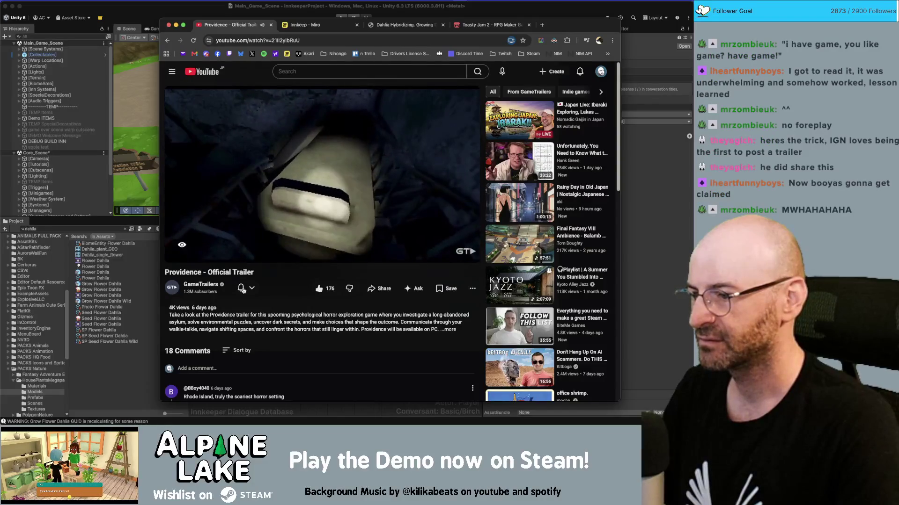
pyautogui.click(243, 290)
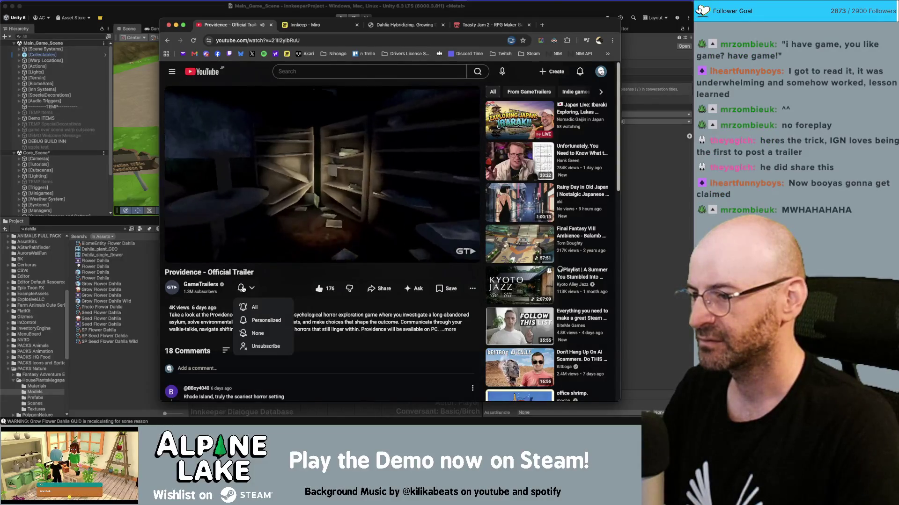
pyautogui.click(295, 288)
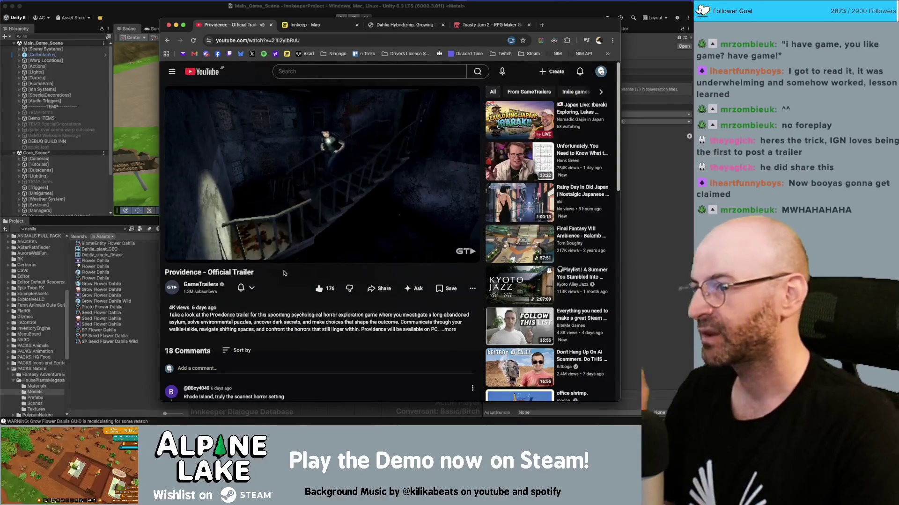
pyautogui.click(448, 329)
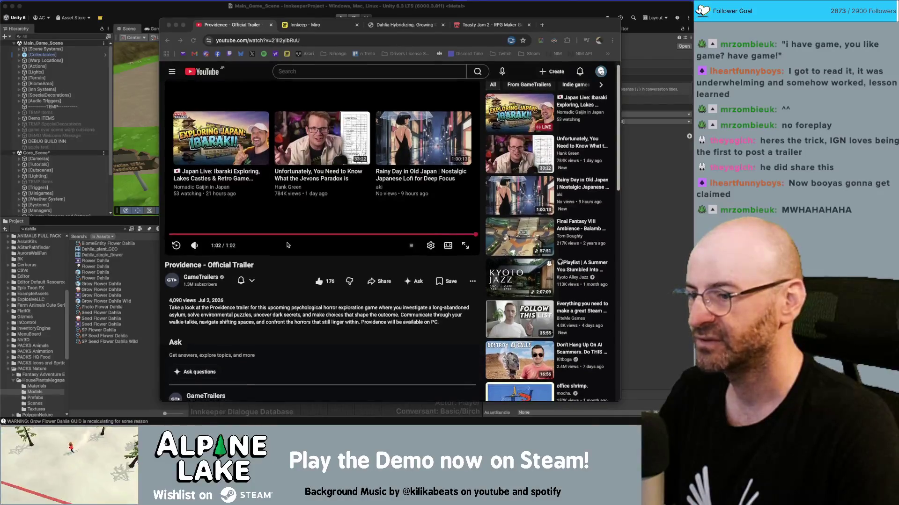
# Step: Scroll to the comments and expand the reply to the first comment
pyautogui.scroll(-3, 287, 245)
pyautogui.scroll(-3, 286, 247)
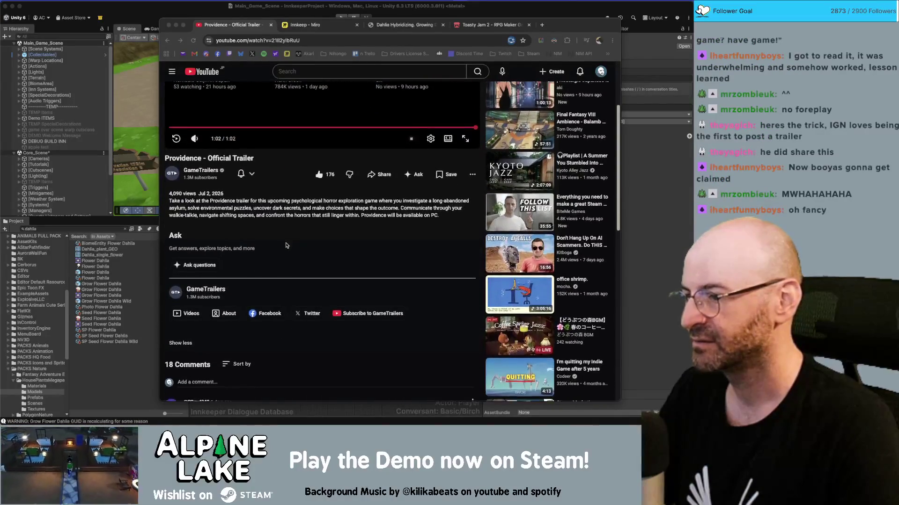
pyautogui.scroll(-5, 287, 244)
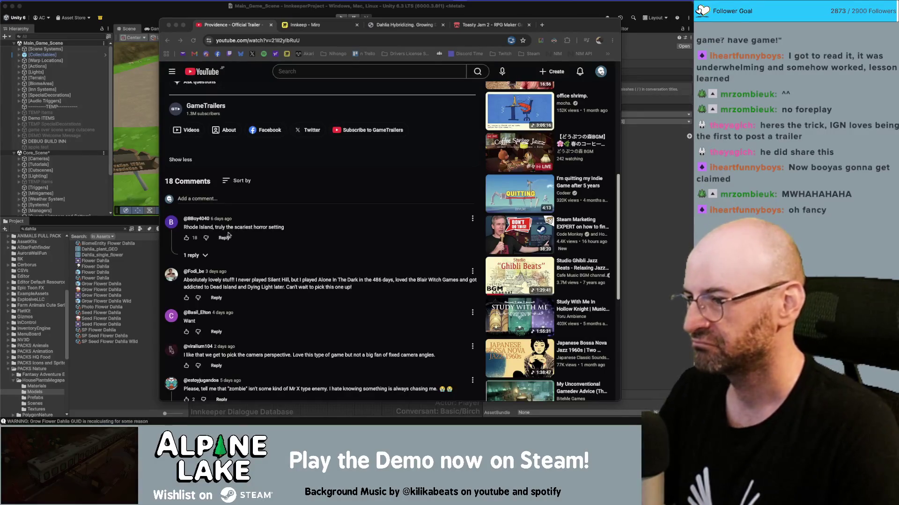
pyautogui.scroll(9, 234, 234)
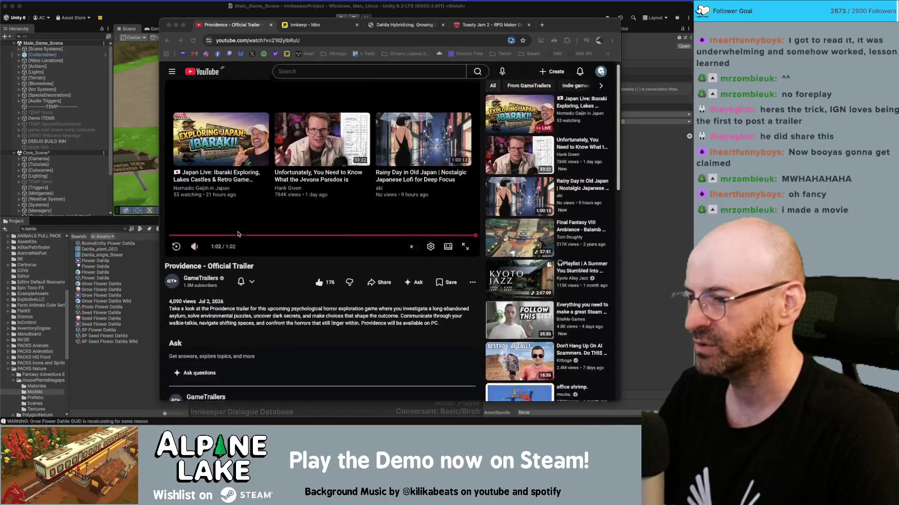
pyautogui.scroll(-9, 239, 233)
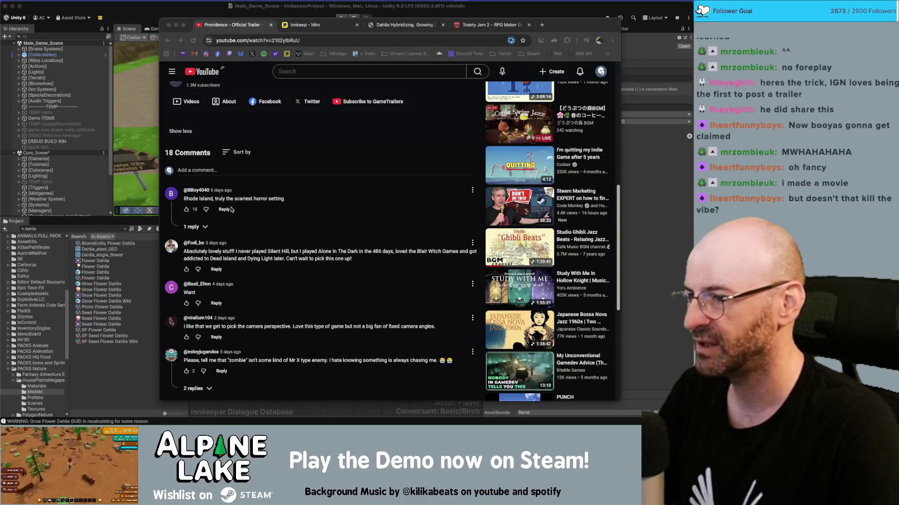
pyautogui.click(206, 227)
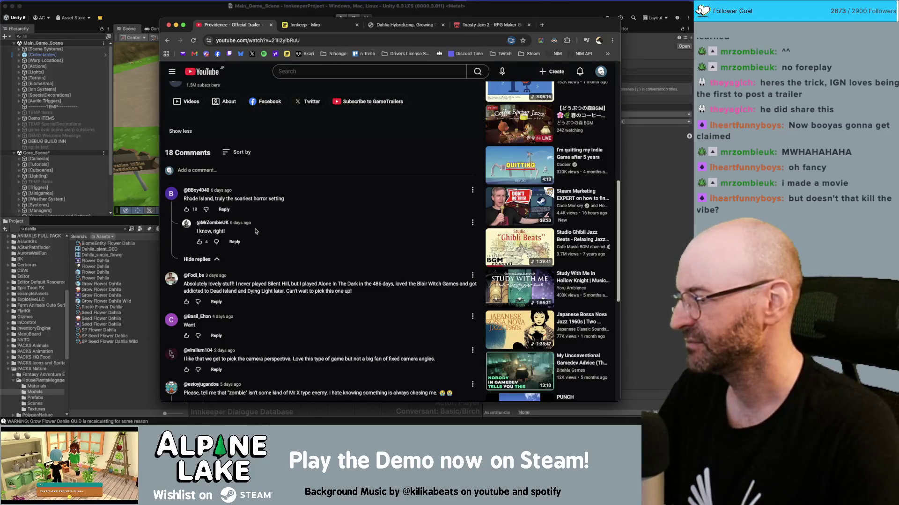
pyautogui.scroll(1, 249, 232)
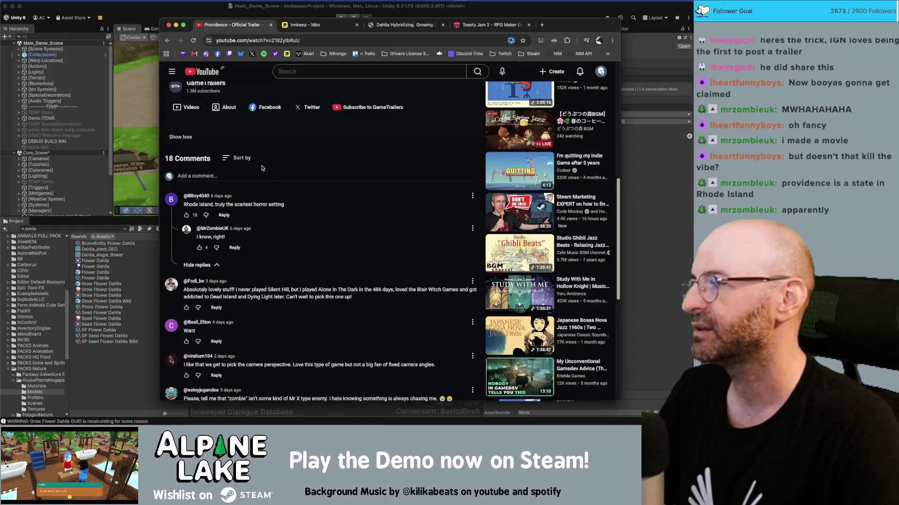
pyautogui.scroll(-5, 262, 168)
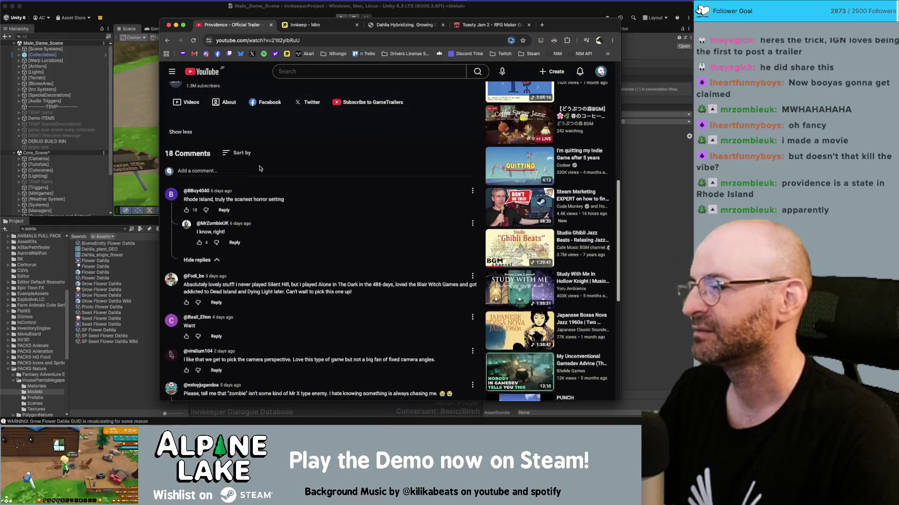
pyautogui.scroll(15, 259, 168)
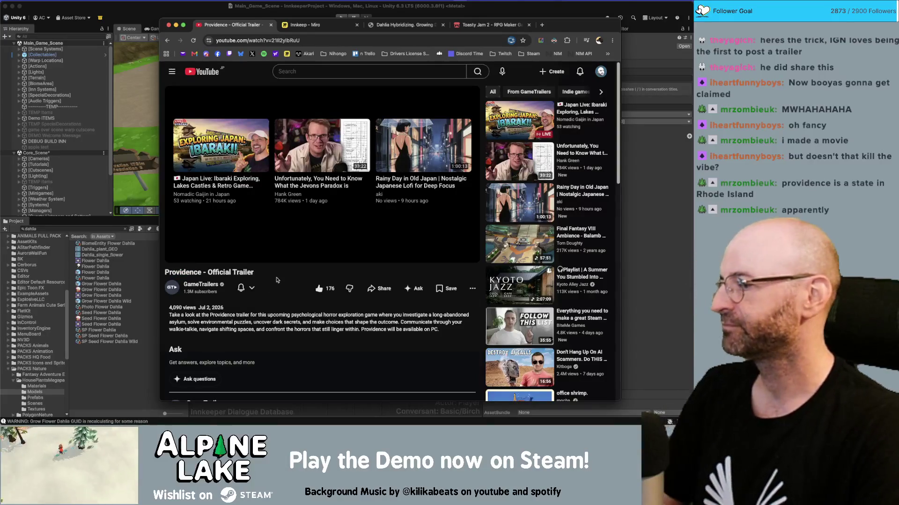
pyautogui.scroll(-10, 269, 281)
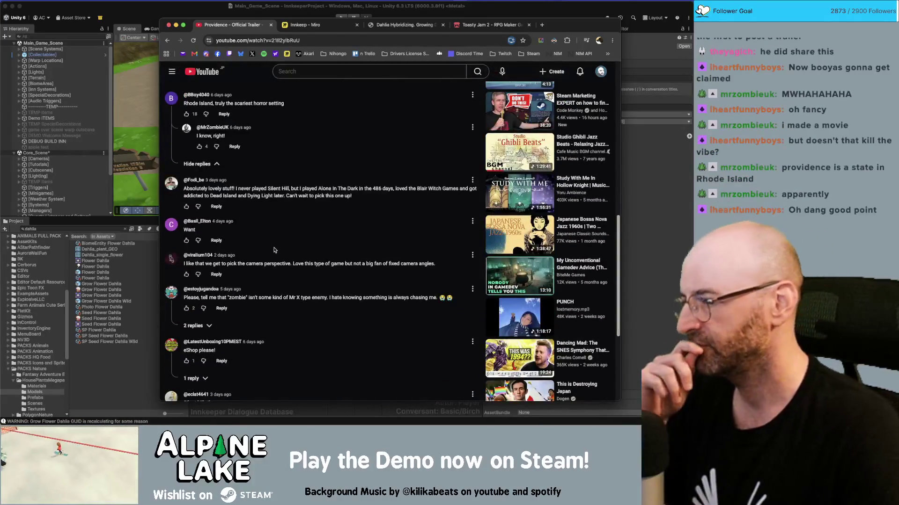
# Step: Show the two replies to the zombie comment, then close the trailer tab
pyautogui.press('super+Tab')
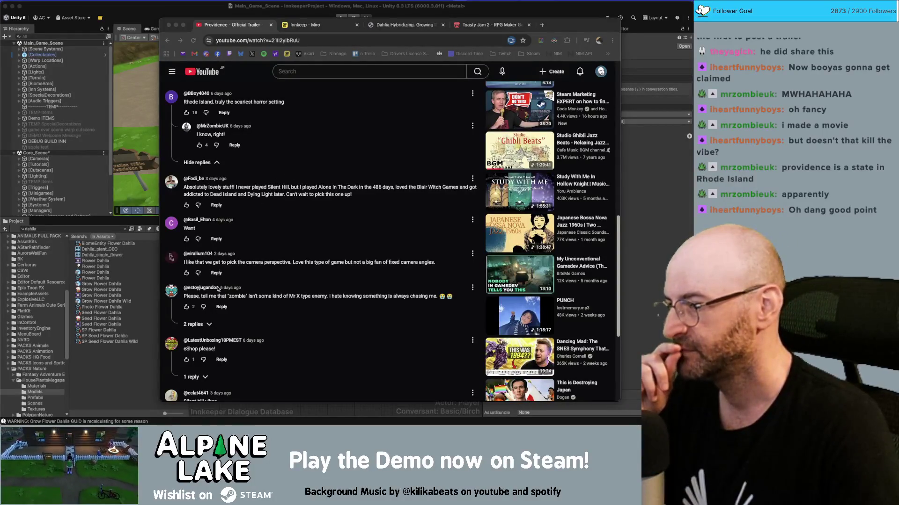
pyautogui.click(296, 293)
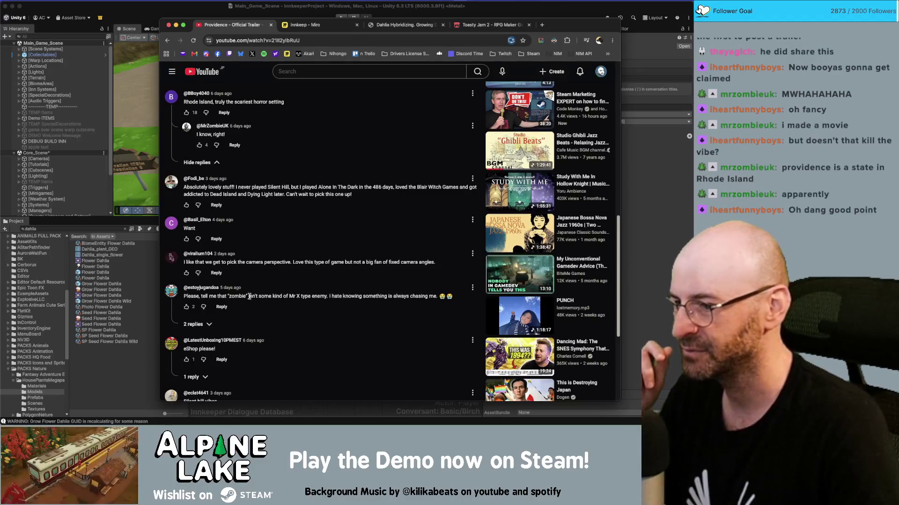
pyautogui.click(208, 324)
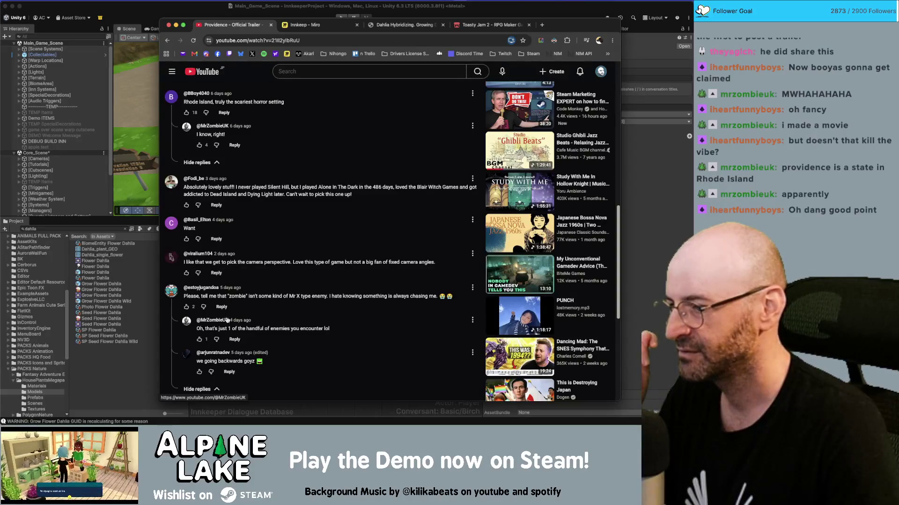
pyautogui.scroll(-5, 271, 277)
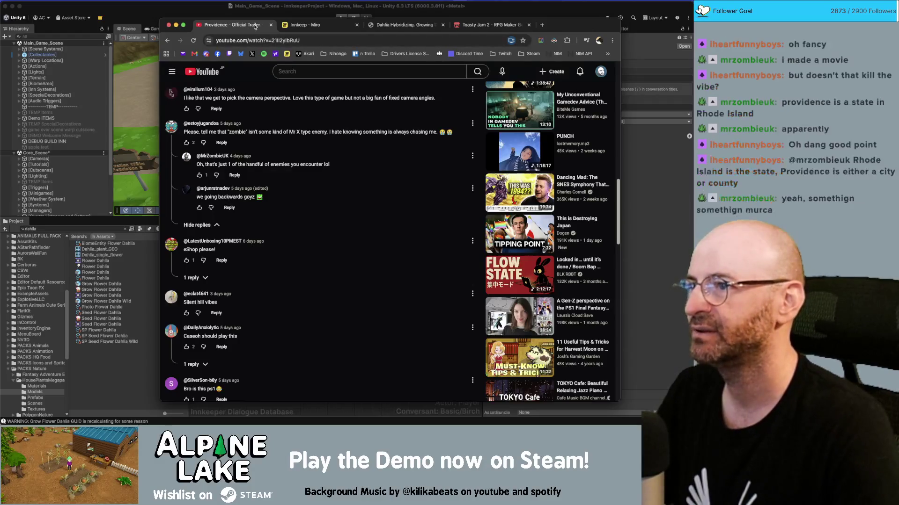
pyautogui.middleClick(254, 27)
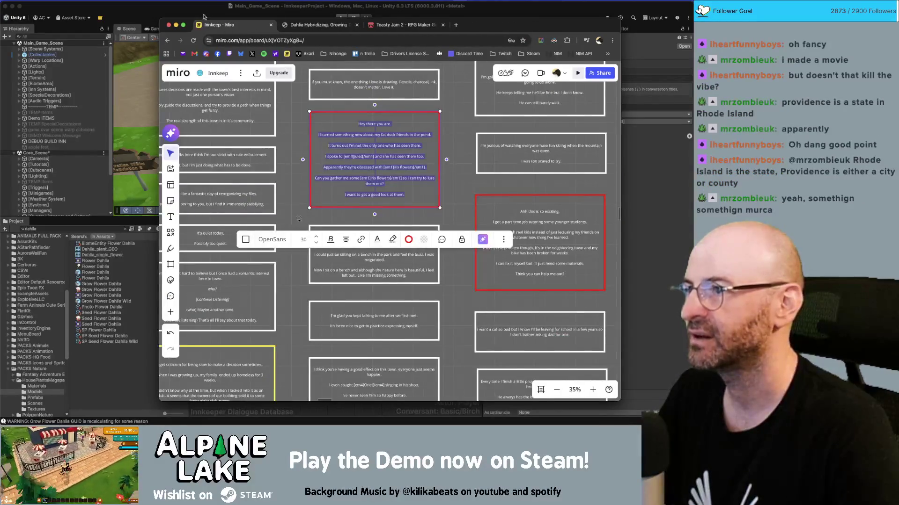
# Step: Deselect and look over the Birch dialogue box on the Miro board, then return to Unity
pyautogui.click(451, 150)
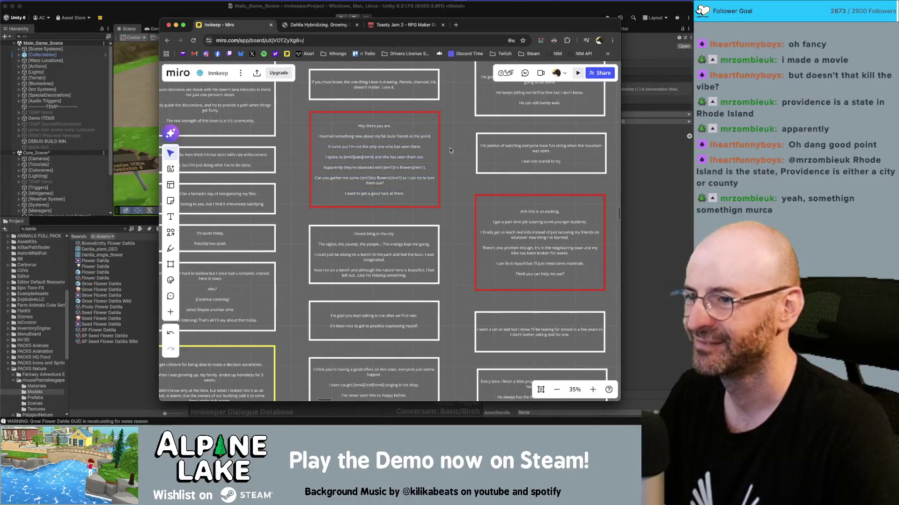
pyautogui.scroll(-1, 453, 216)
pyautogui.scroll(3, 363, 231)
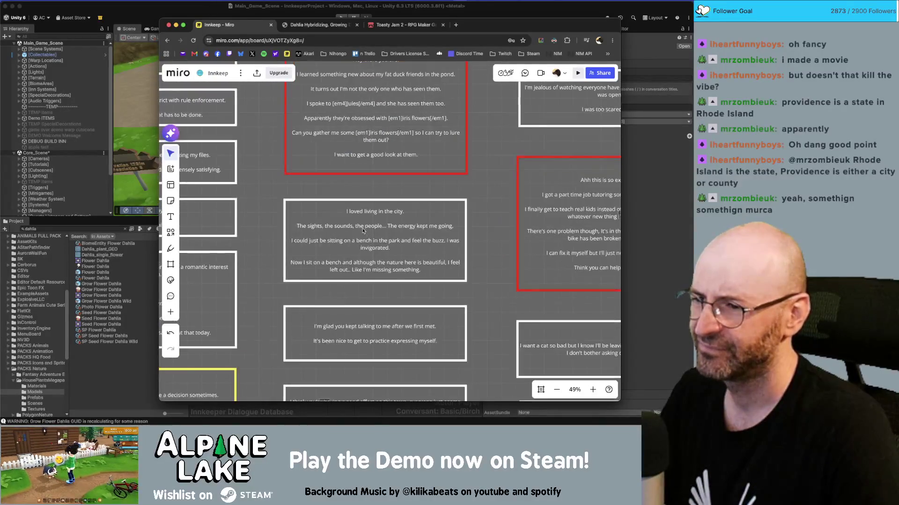
pyautogui.scroll(2, 364, 225)
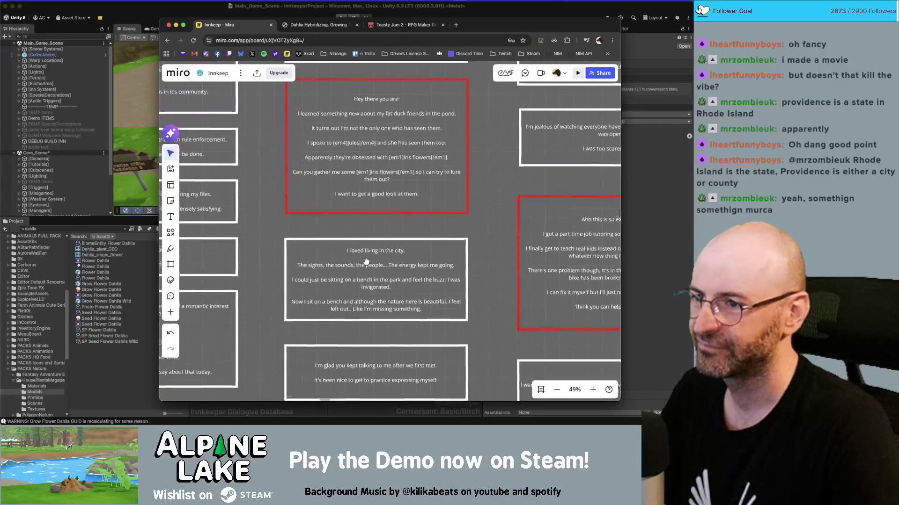
pyautogui.click(96, 358)
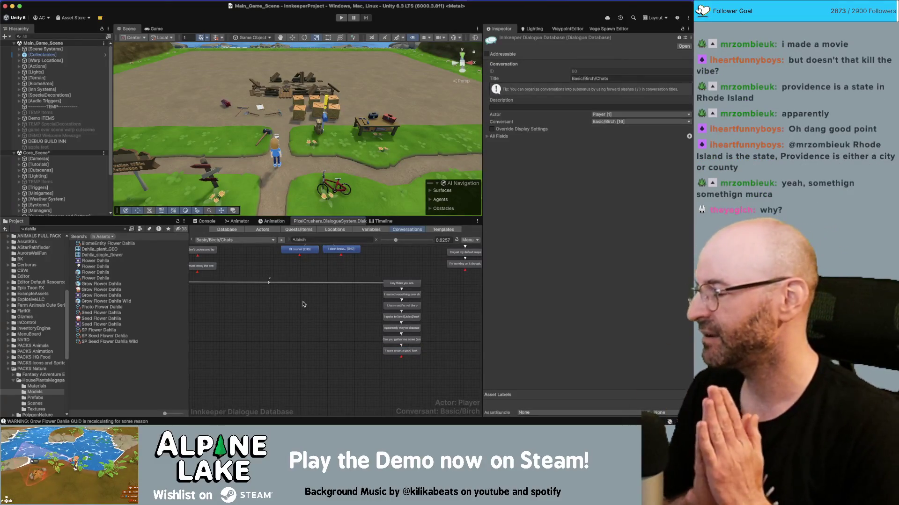
pyautogui.scroll(1, 356, 334)
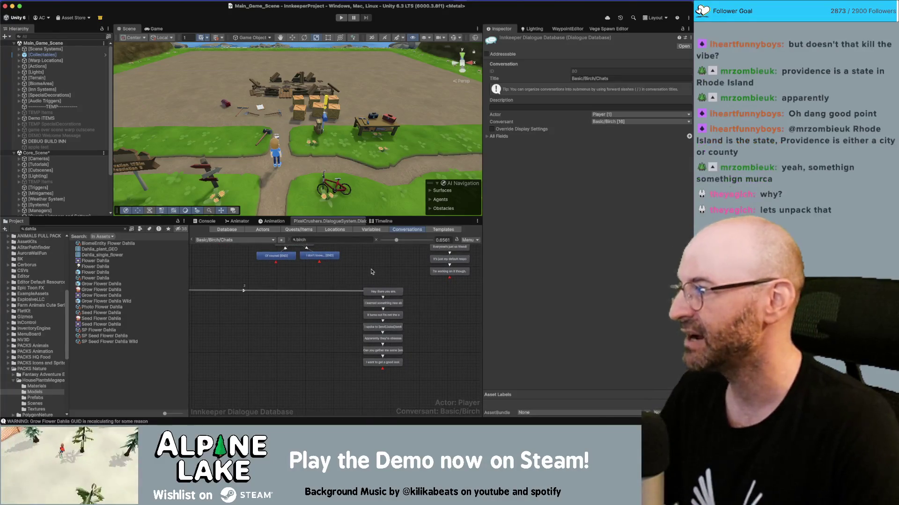
pyautogui.scroll(2, 394, 300)
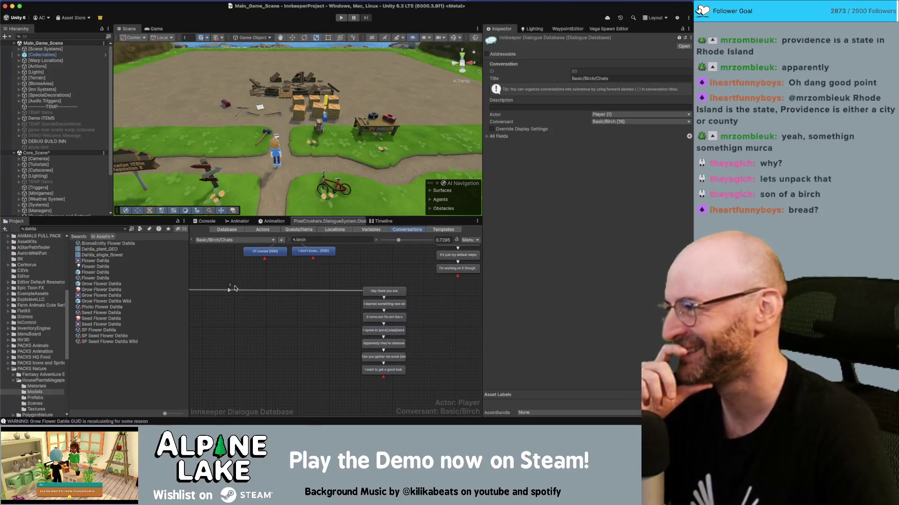
pyautogui.moveTo(253, 303); pyautogui.dragTo(272, 337)
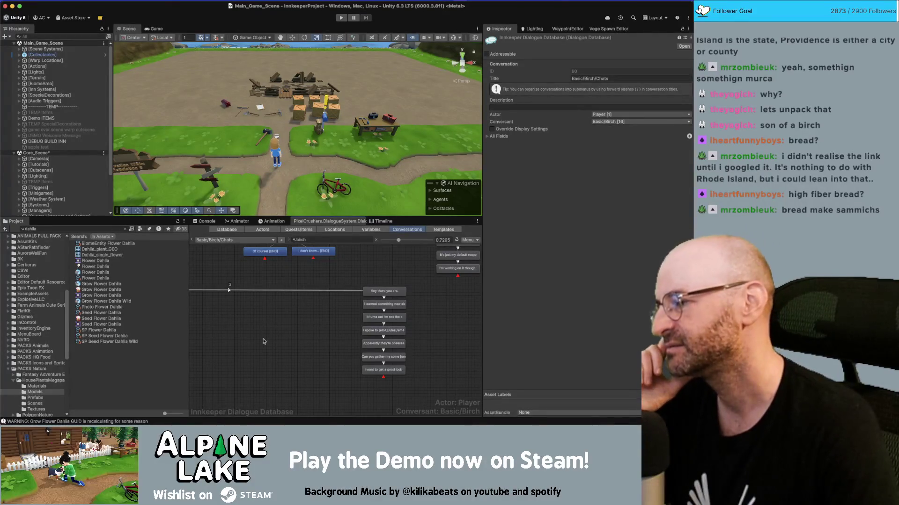
pyautogui.scroll(1, 325, 316)
pyautogui.scroll(3, 326, 317)
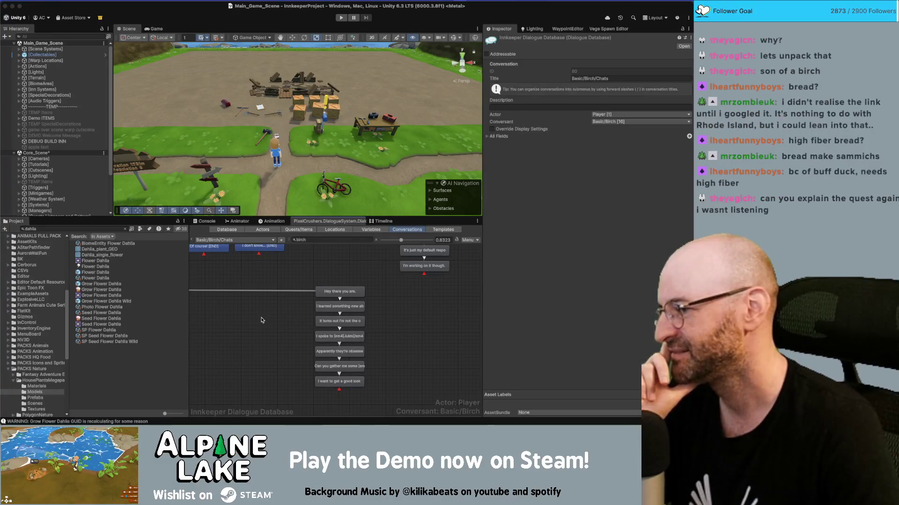
pyautogui.scroll(1, 339, 294)
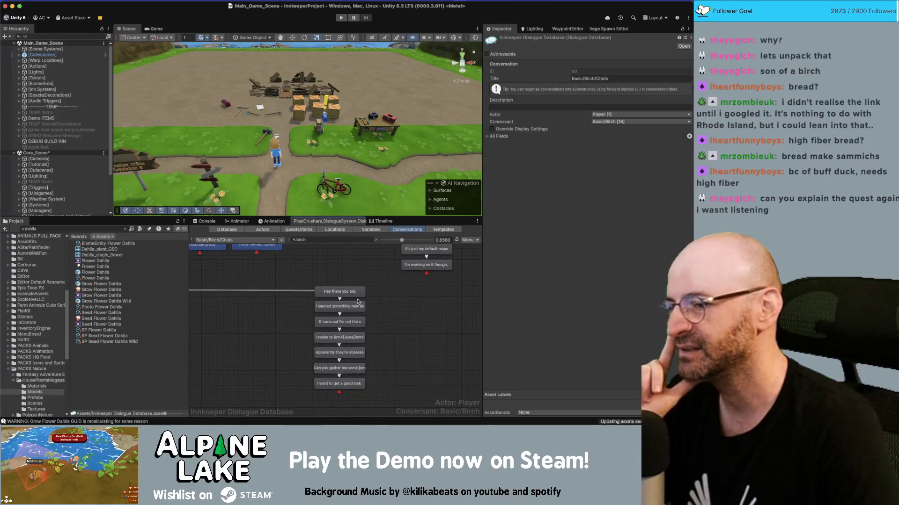
pyautogui.click(355, 292)
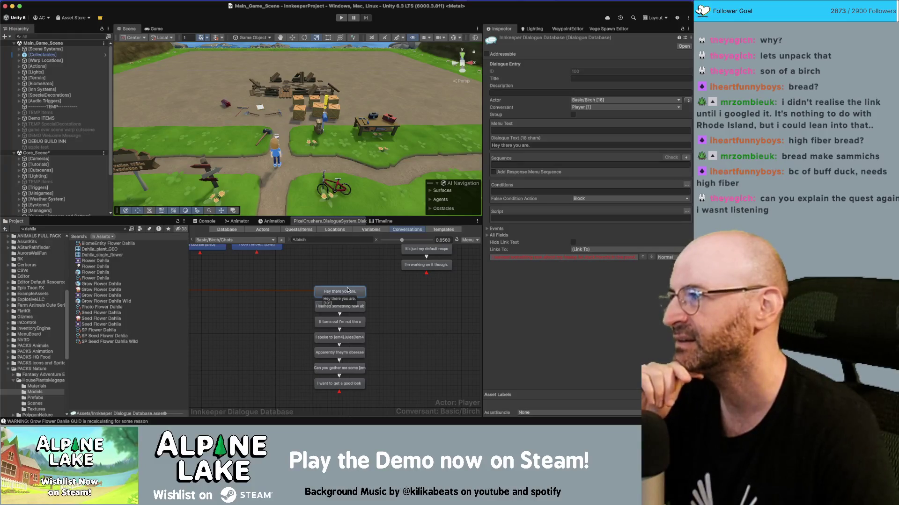
pyautogui.click(382, 302)
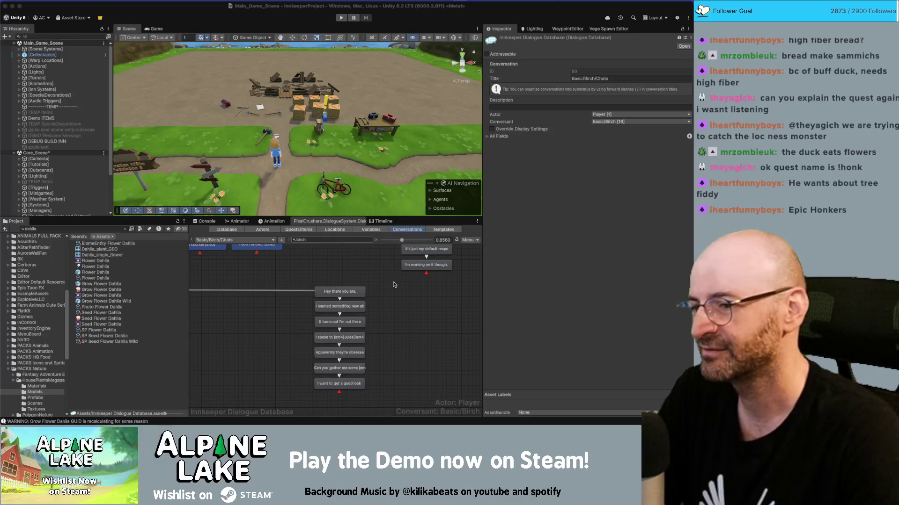
pyautogui.moveTo(390, 300); pyautogui.dragTo(418, 326)
pyautogui.hscroll(-1, 417, 324)
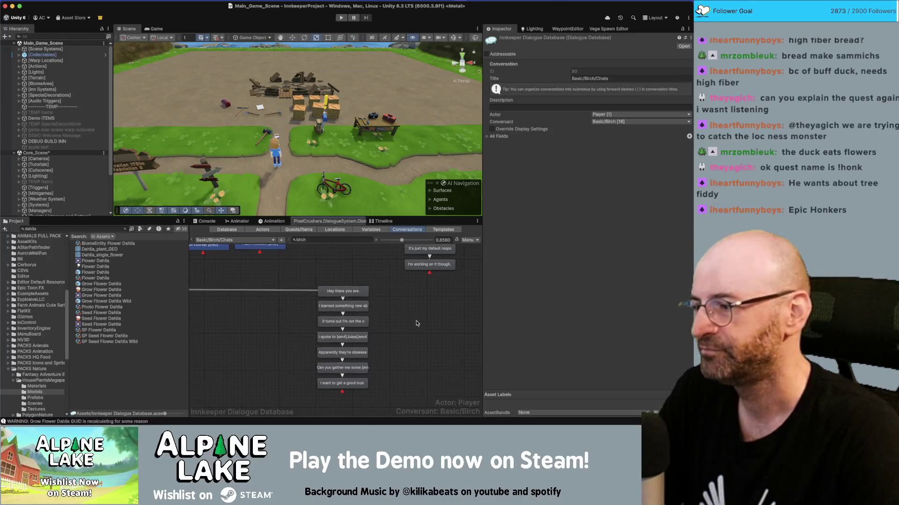
pyautogui.scroll(-1, 418, 323)
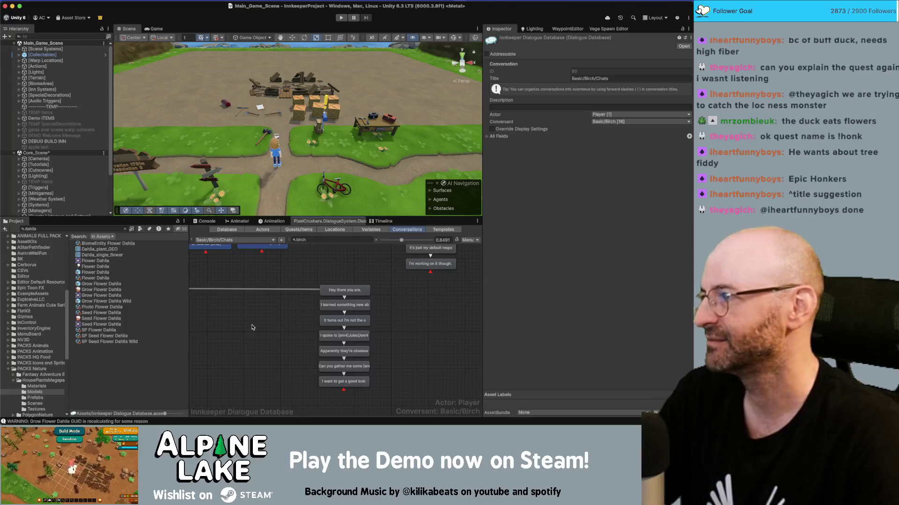
pyautogui.click(309, 233)
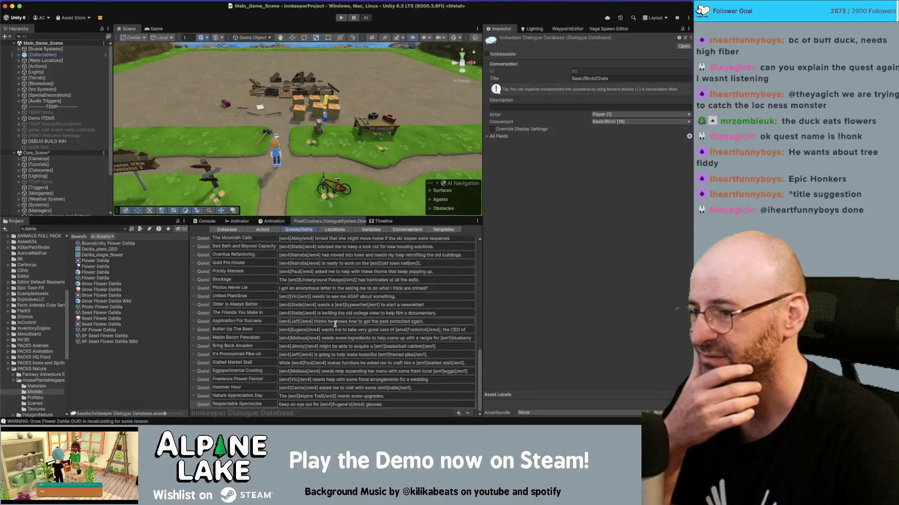
# Step: Replace the Project asset search with 'iris'
pyautogui.click(95, 230)
pyautogui.write('iris')
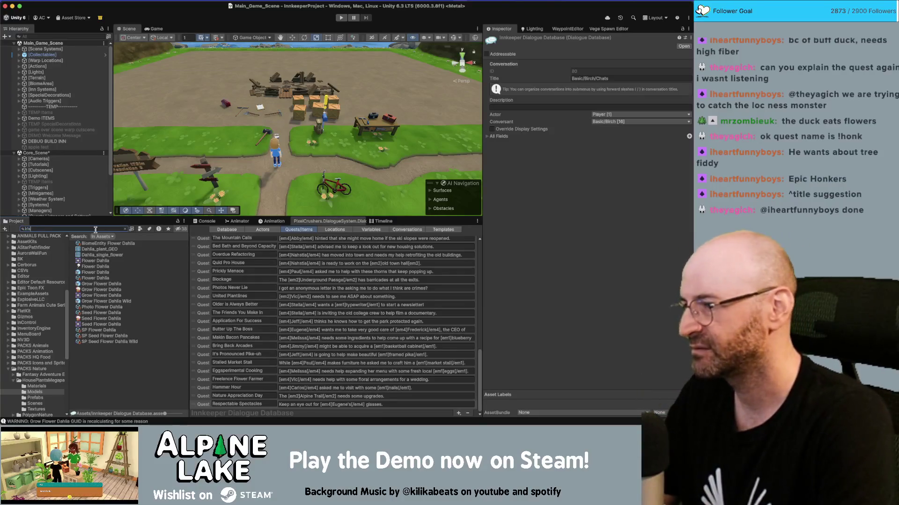